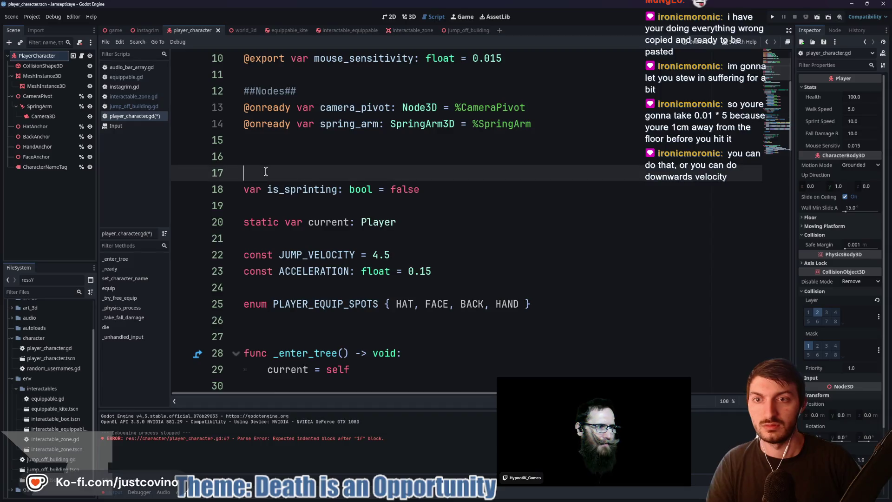
- Declare 'var jump_height: float' on a new line above is_sprinting
key("Return")
key("Up")
type("var jump_")
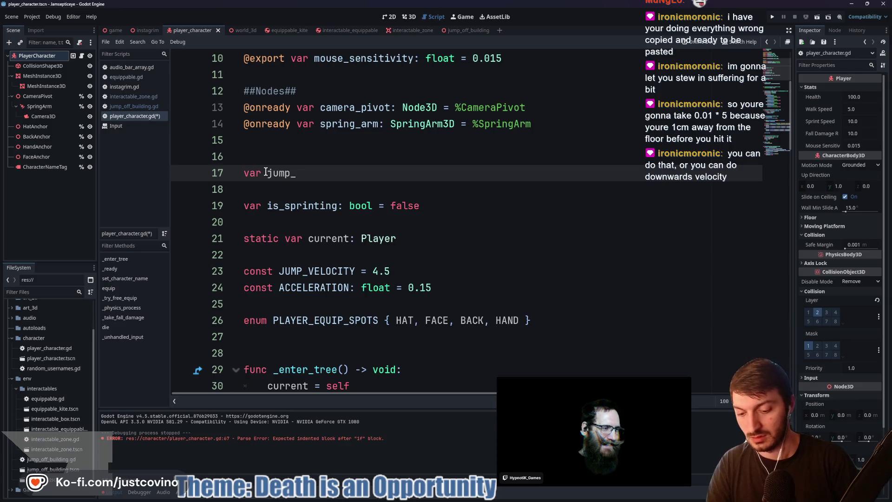
type("height: float")
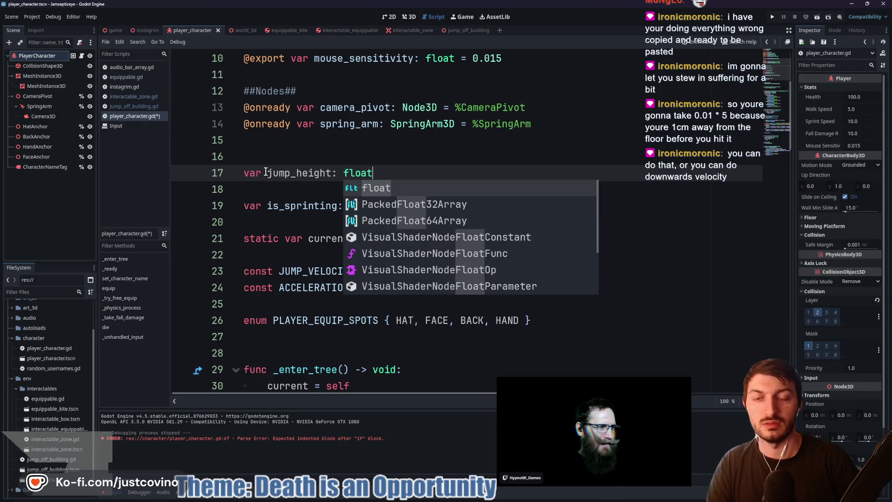
key("Escape")
- Add 'jump_height = velocity.y' under the is_on_floor check and save the script
scroll(409, 219, "down", 13)
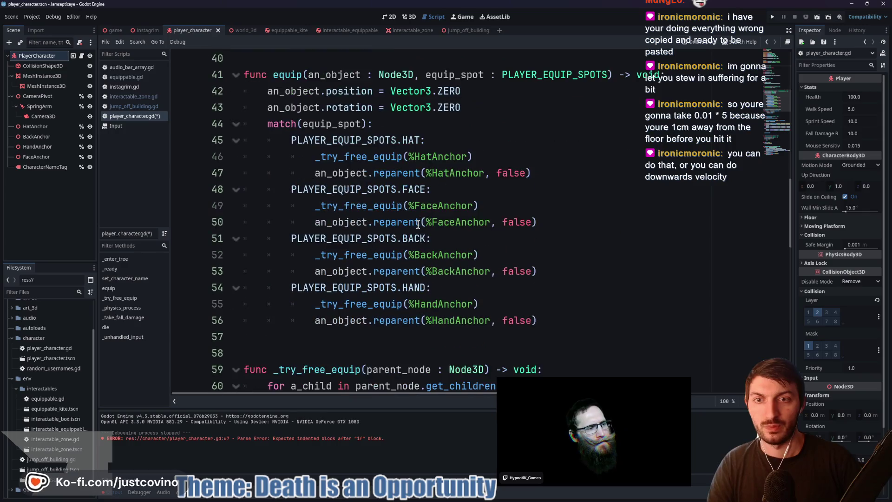
scroll(414, 225, "down", 3)
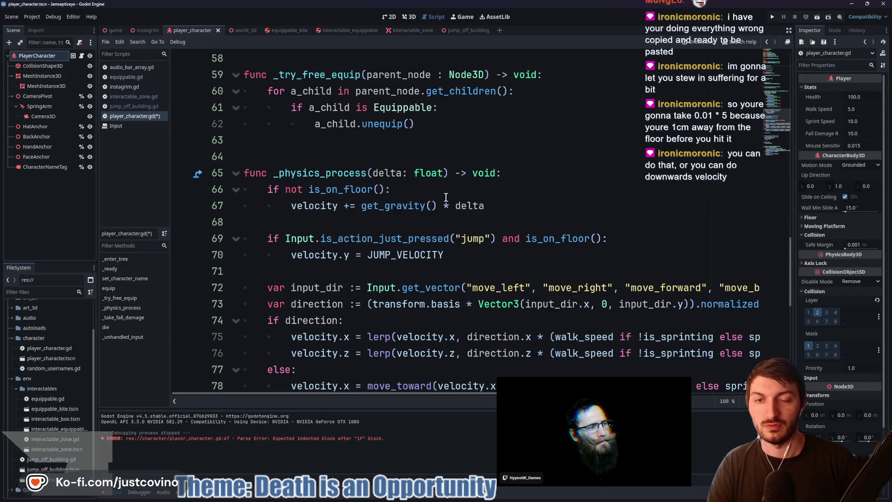
left_click(493, 206)
key("Up")
key("Return")
type("ju")
key("Return")
type("= velocity.y")
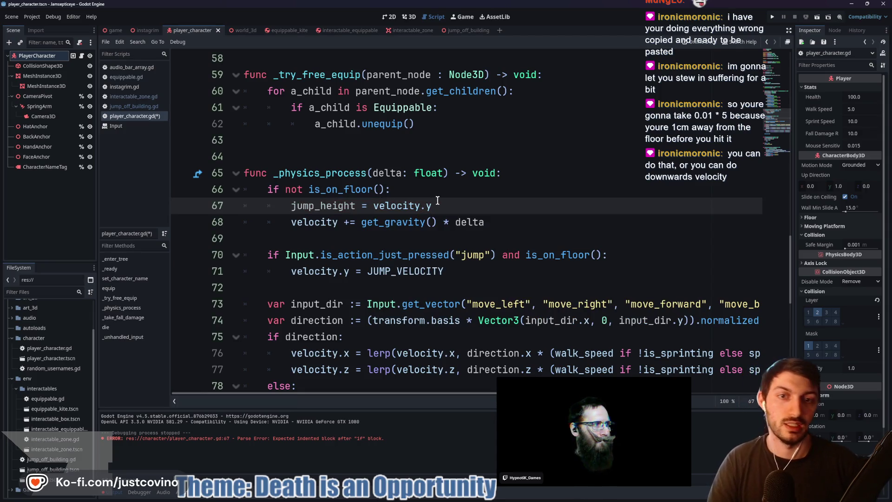
key("ctrl+s")
- Fix the mistyped jump_height name on line 67
left_click_drag(356, 208, 323, 208)
type("veloci")
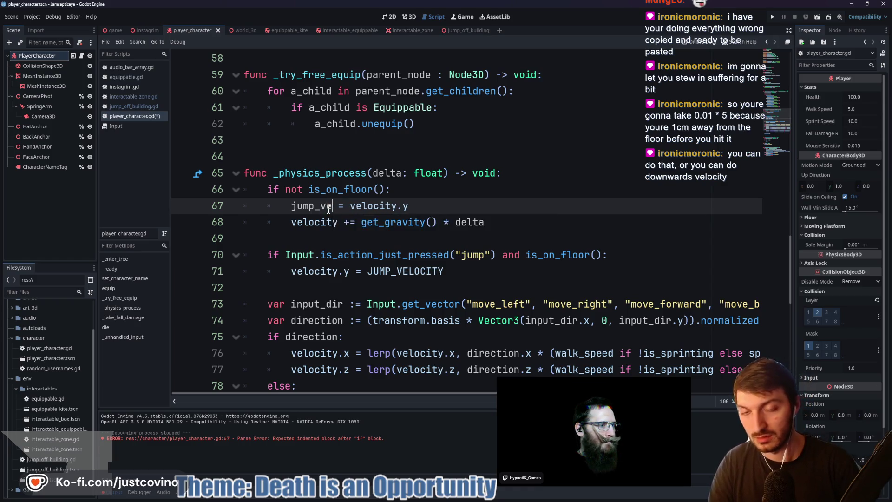
key("BackSpace")
key("BackSpace")
key("BackSpace")
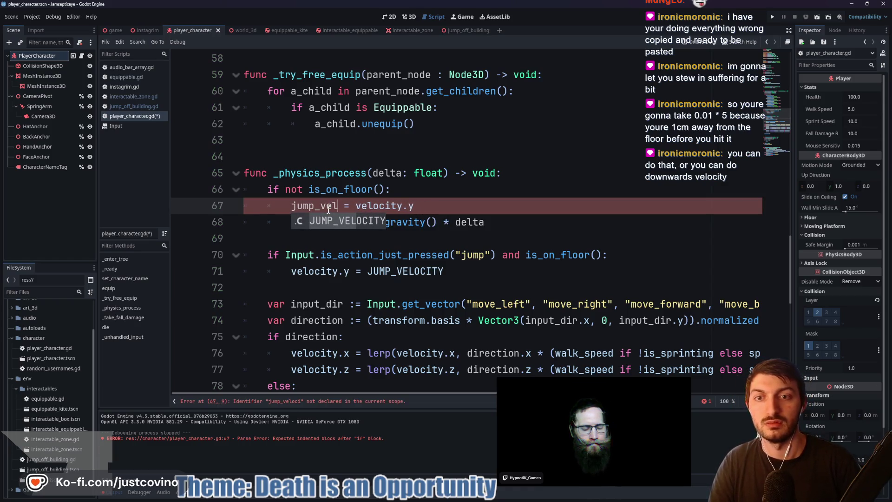
type("hei")
key("Return")
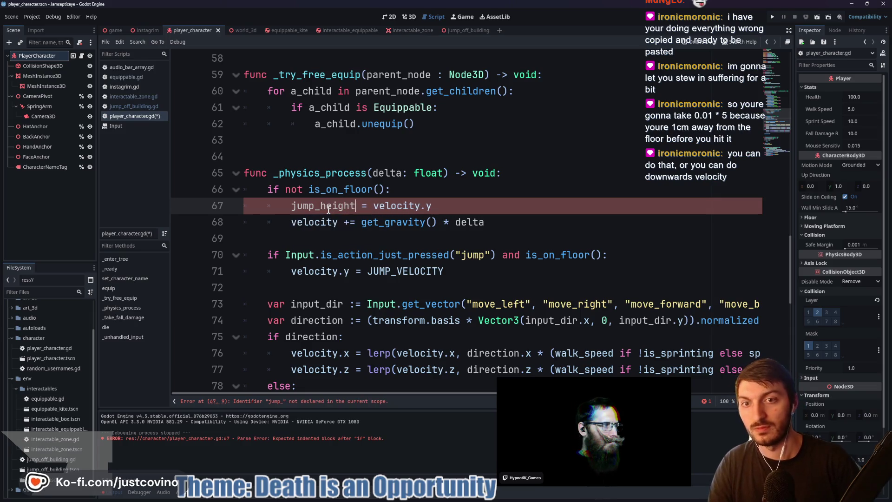
left_click(476, 207)
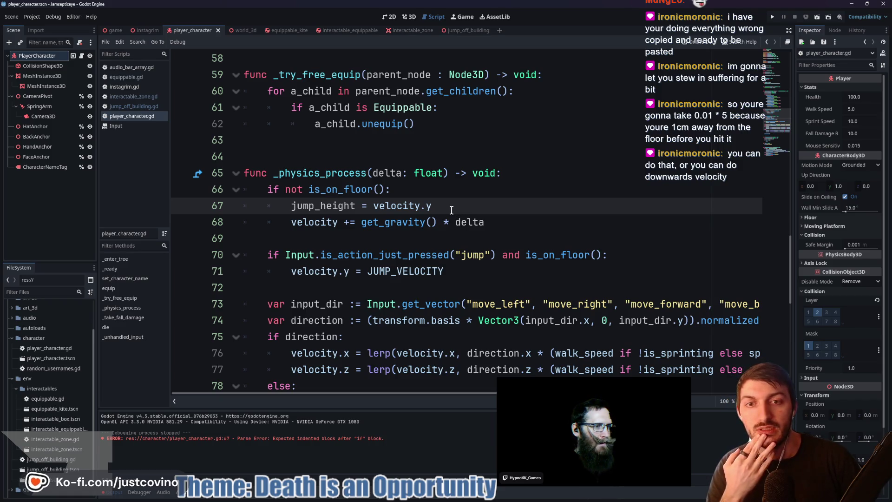
scroll(432, 210, "down", 1)
- Review _physics_process, then insert two blank lines after the gravity code at line 69
scroll(317, 236, "down", 1)
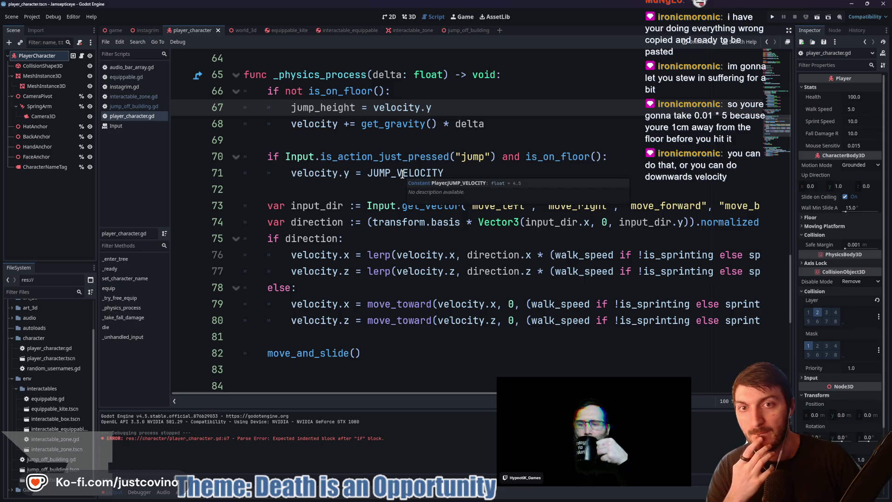
scroll(399, 181, "down", 3)
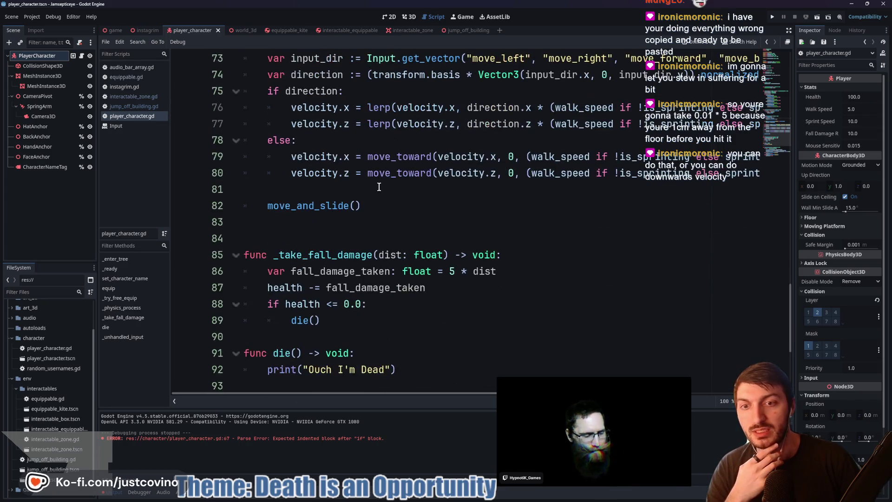
scroll(393, 203, "down", 2)
scroll(390, 204, "up", 5)
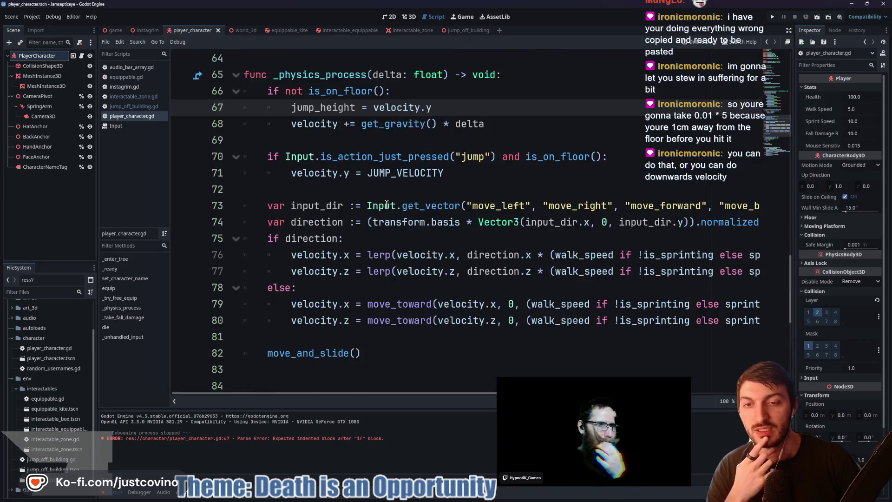
mouse_move(434, 216)
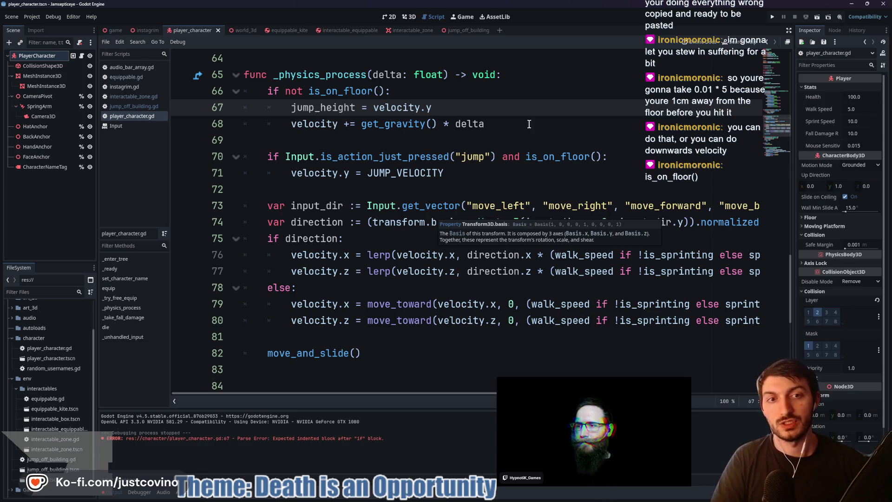
mouse_move(549, 157)
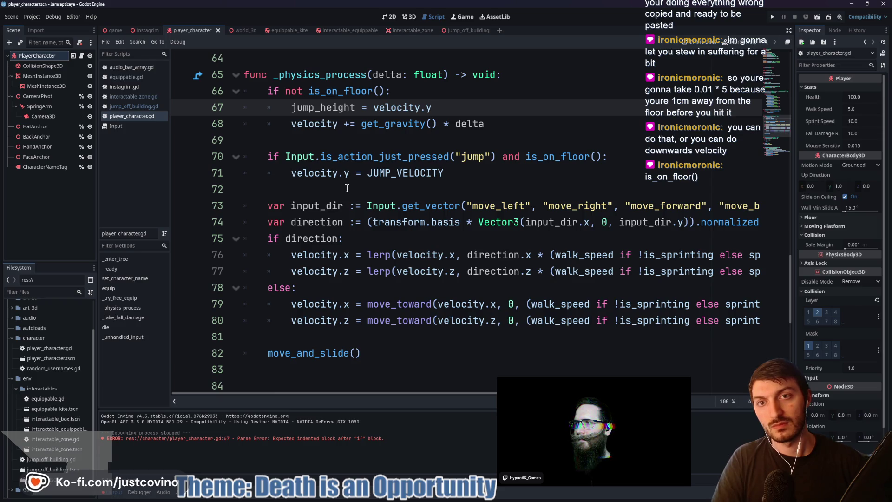
left_click(323, 140)
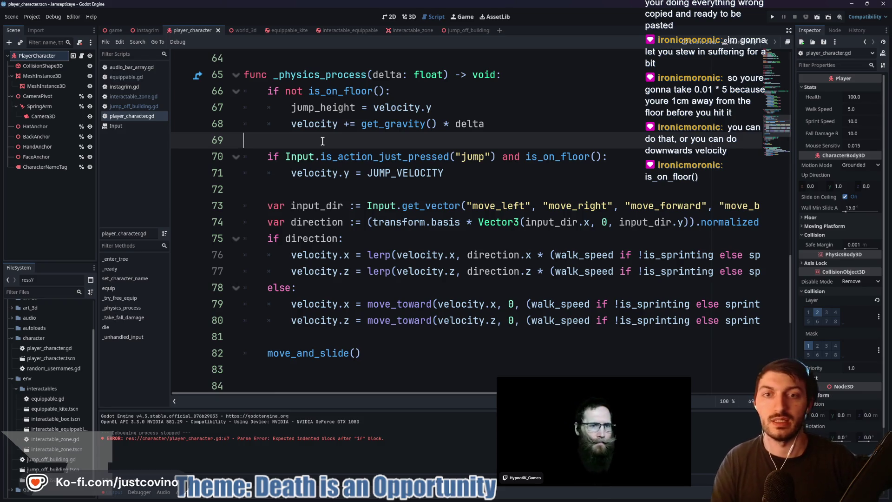
key("Return")
key("Return")
left_click(323, 140)
key("Down")
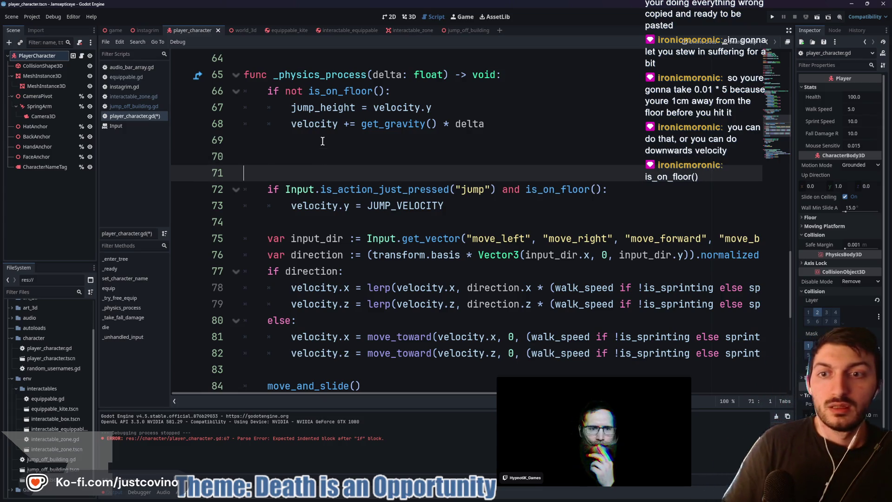
left_click(323, 141)
key("Down")
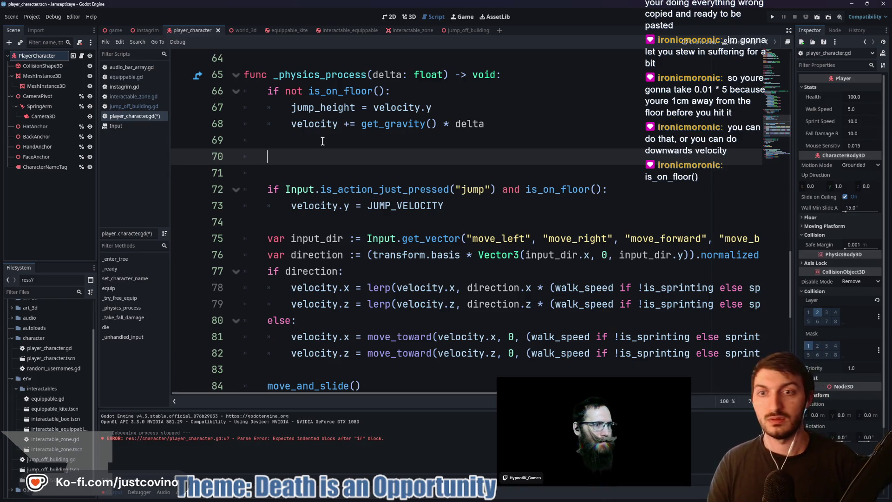
- Write the condition 'if jump_height >= fall_damage_range:' on the blank line
type("if is_on")
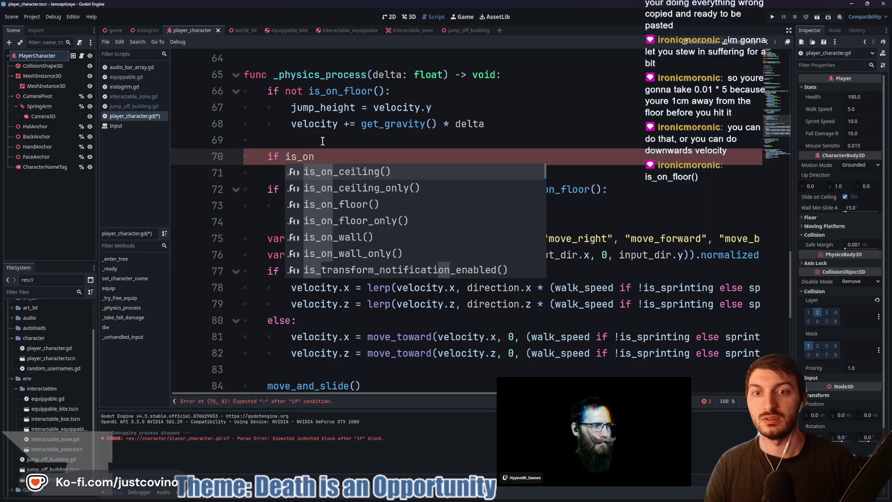
type("_f")
key("Return")
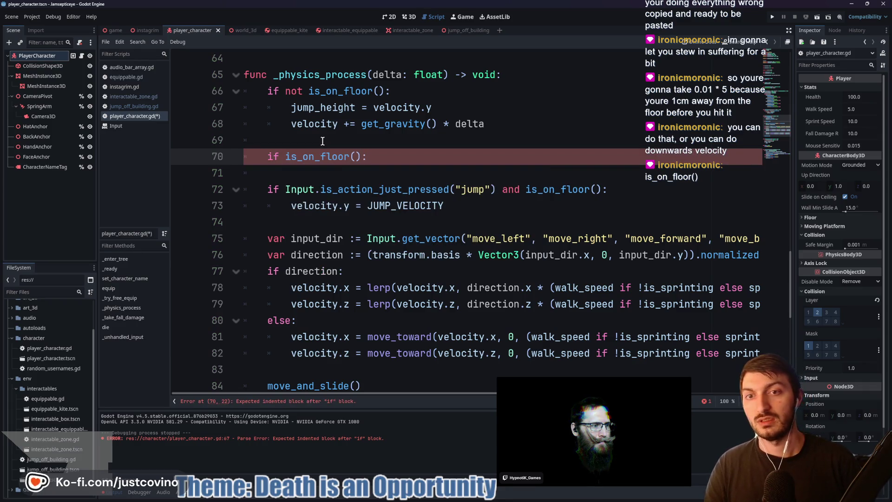
key("ctrl+z")
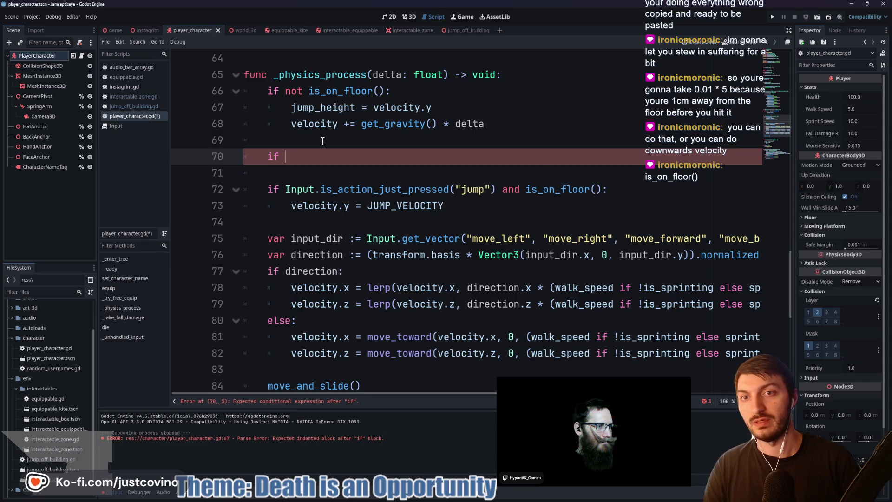
type("jump")
key("Return")
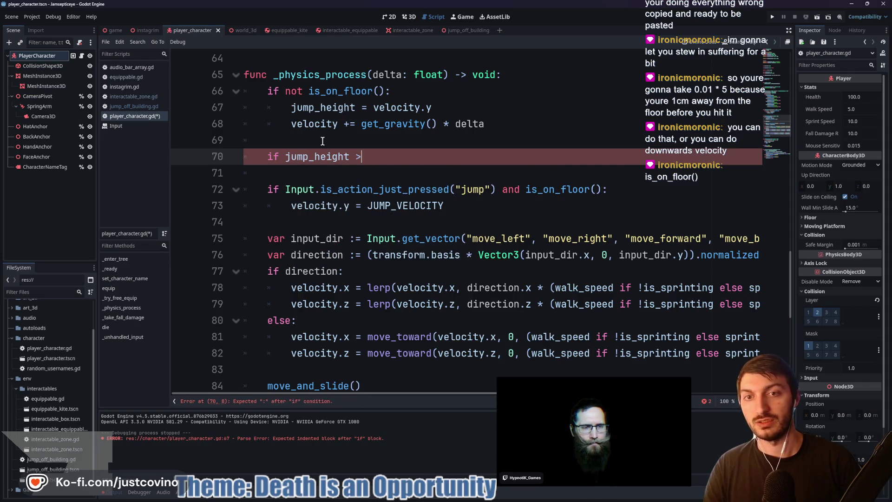
type("ju")
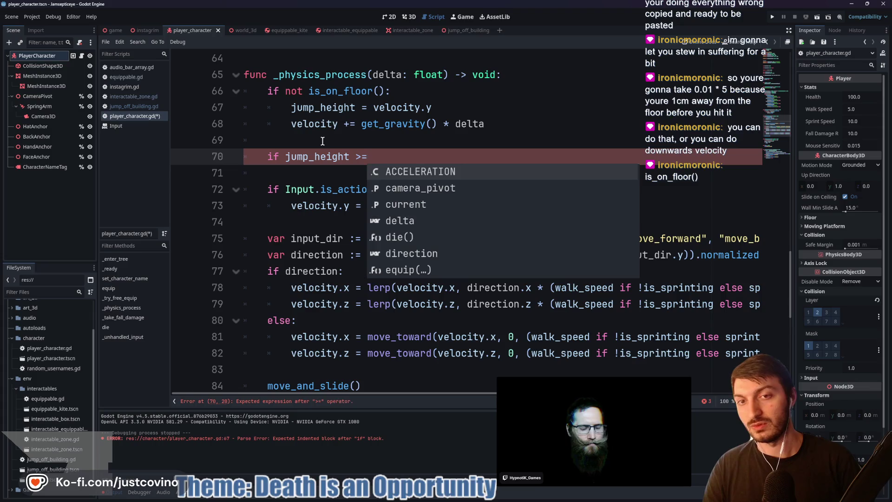
key("BackSpace")
key("BackSpace")
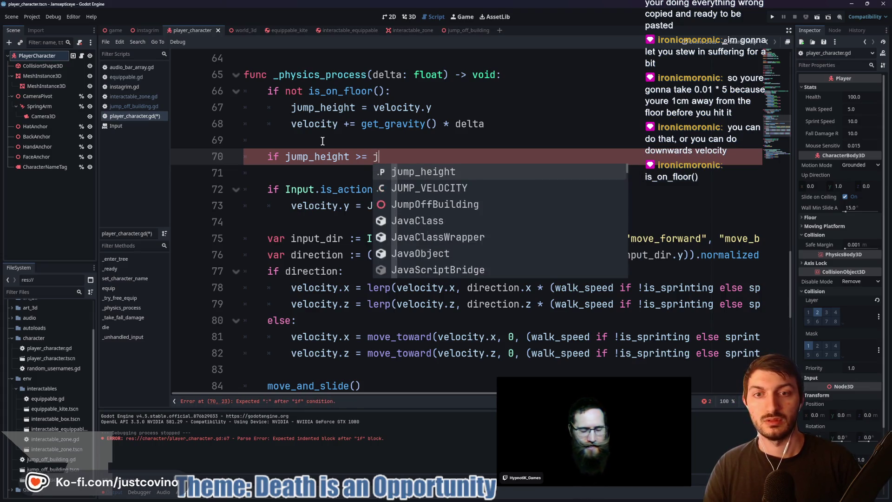
type("dr")
key("BackSpace")
key("BackSpace")
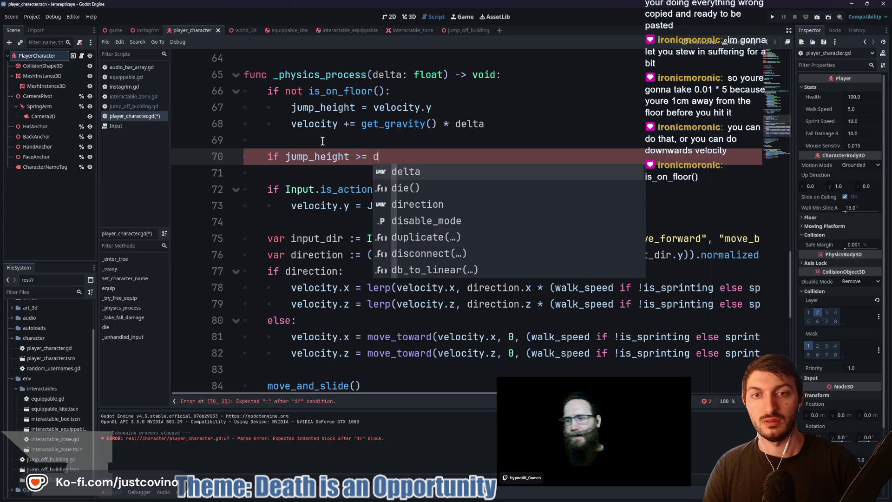
scroll(325, 148, "up", 20)
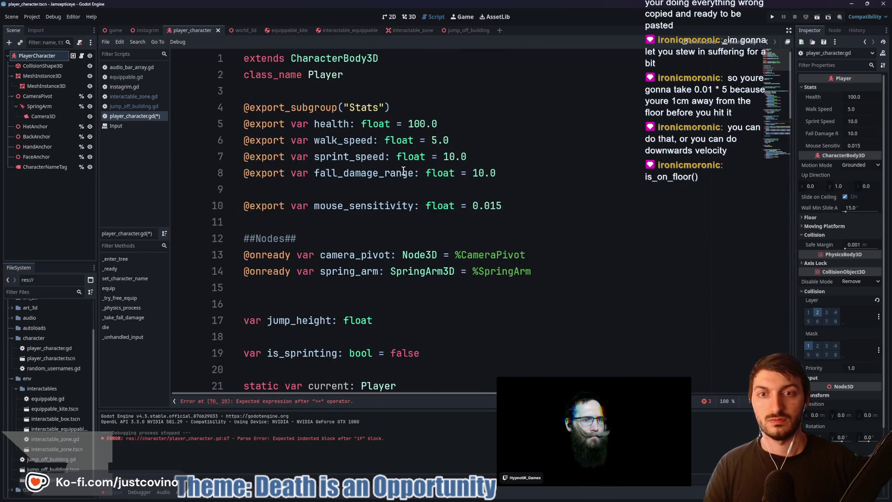
scroll(319, 163, "down", 18)
scroll(403, 170, "down", 1)
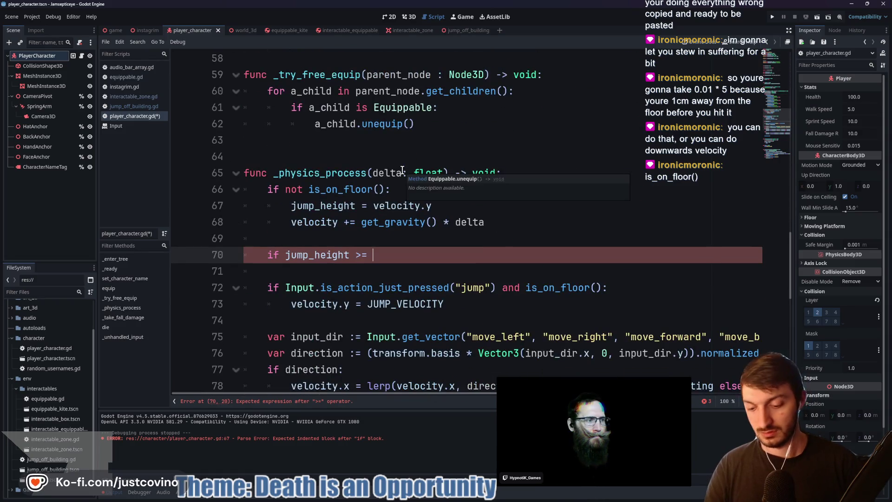
type("fall")
key("Return")
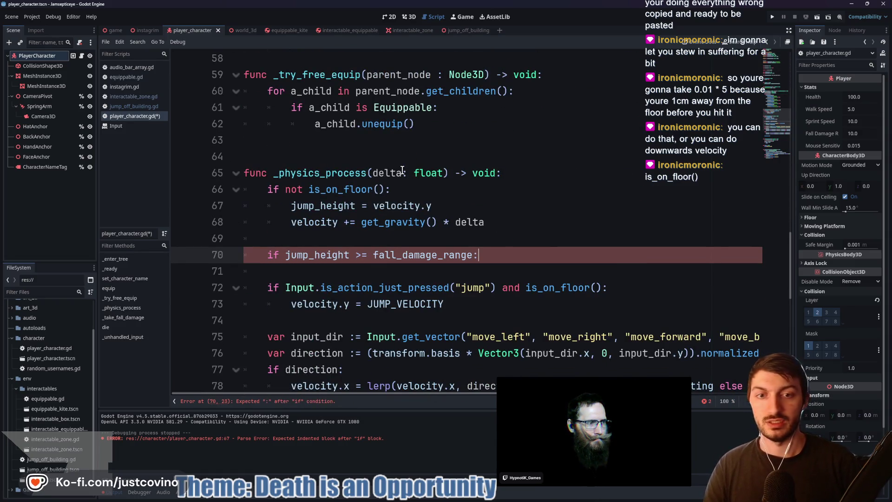
- Call _take_fall_damage(jump_height) inside the new condition
key("Return")
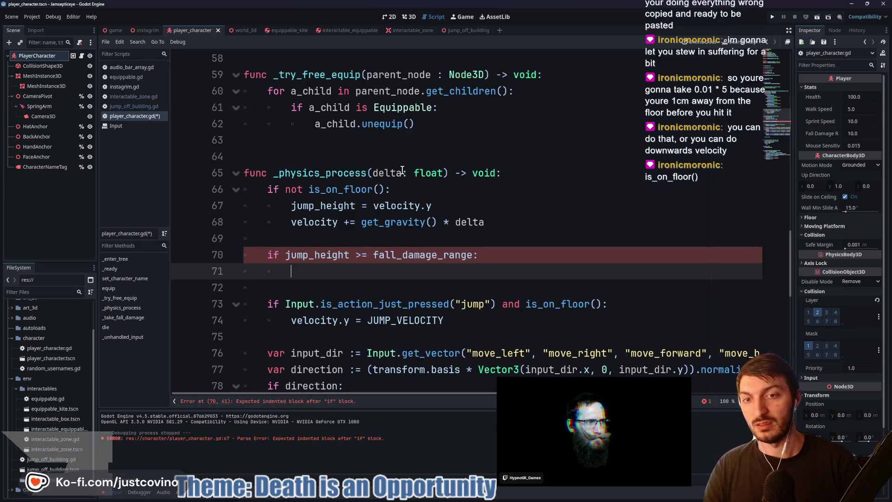
type("_ta")
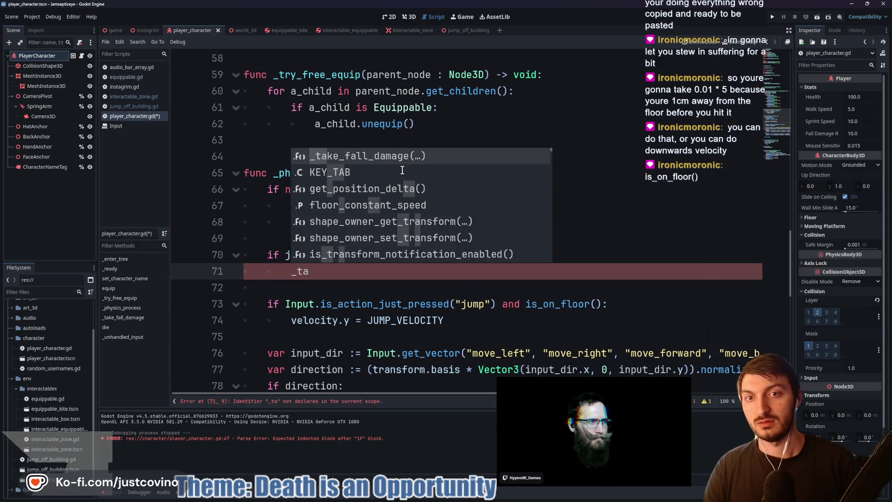
key("Return")
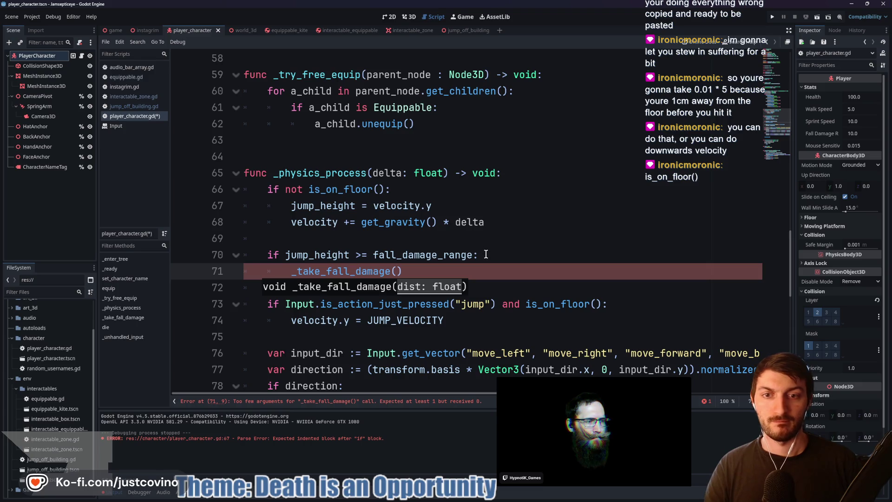
type("jump")
key("Return")
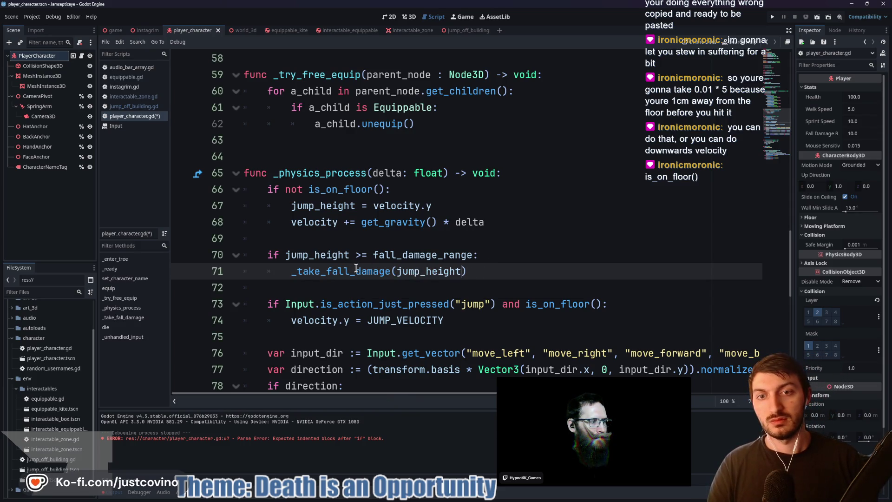
left_click_drag(317, 206, 288, 206)
- Rename jump_height to fall_height on lines 67, 70, 17 and 71
type("fall")
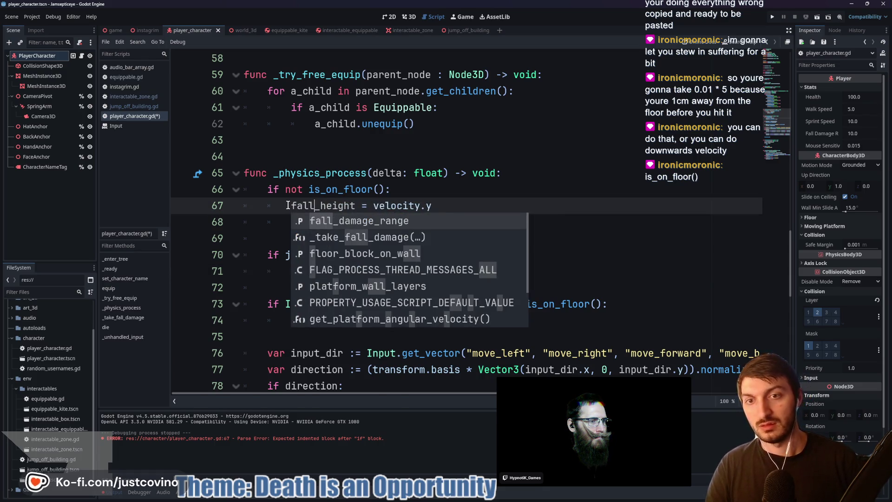
key("Escape")
left_click_drag(309, 254, 285, 254)
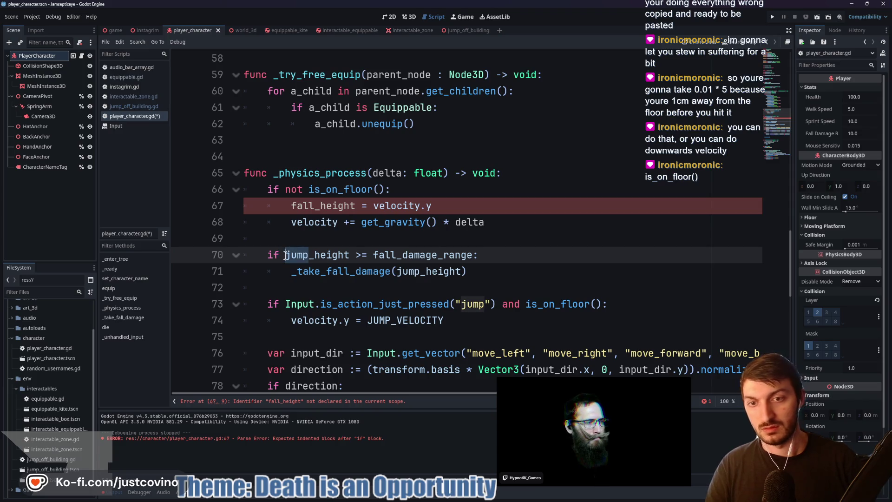
type("fall")
scroll(361, 205, "up", 12)
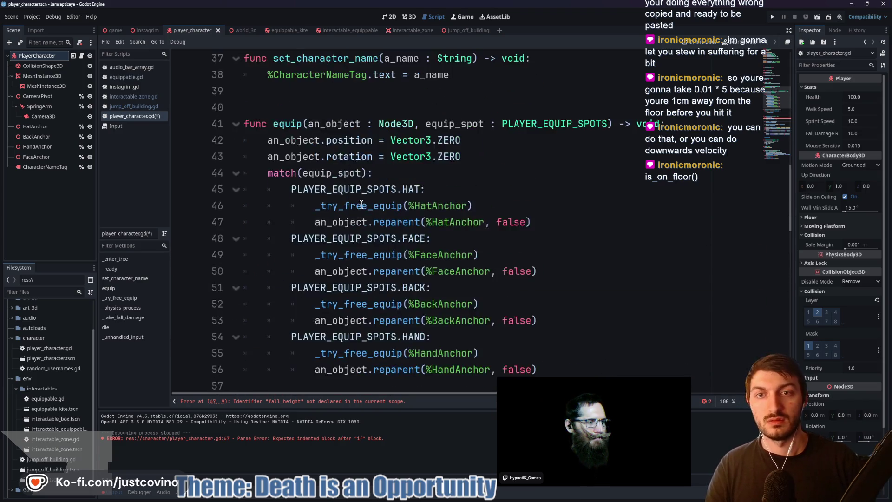
scroll(361, 205, "up", 5)
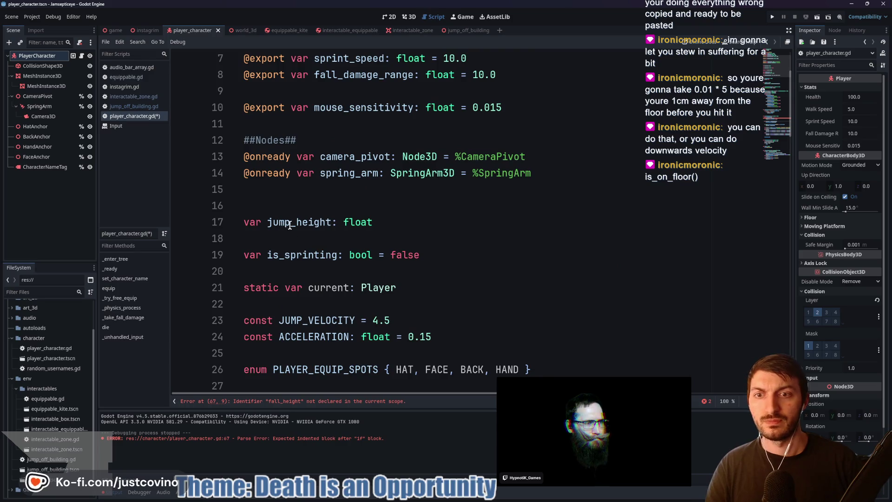
left_click_drag(290, 223, 264, 224)
type("fall")
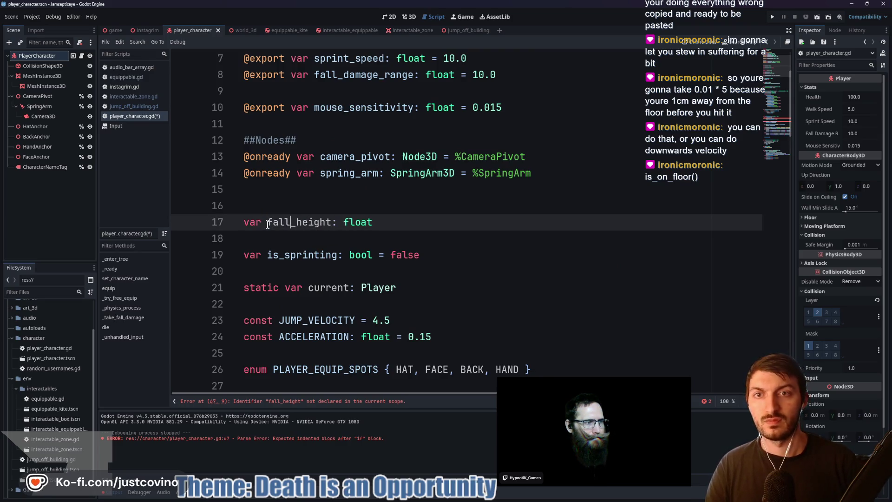
scroll(410, 223, "down", 10)
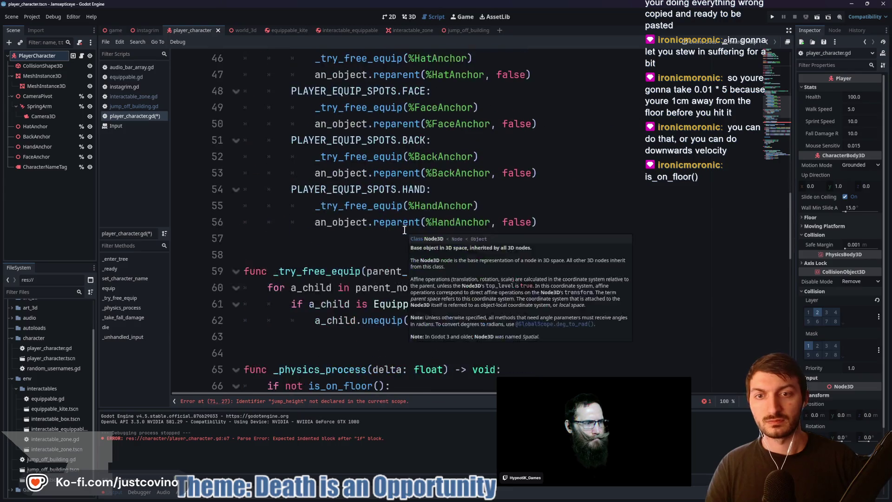
scroll(400, 227, "down", 6)
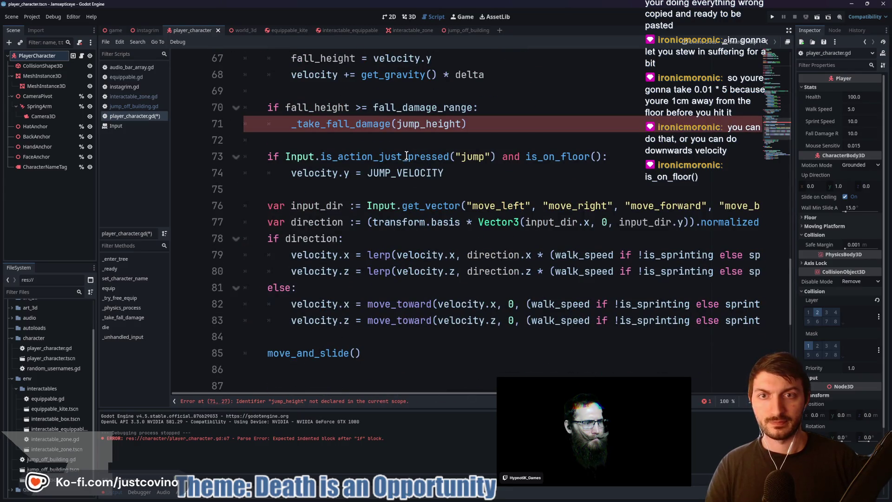
scroll(415, 156, "up", 2)
left_click(397, 172)
type("fall")
- Start a new line after the _take_fall_damage call
left_click(477, 173)
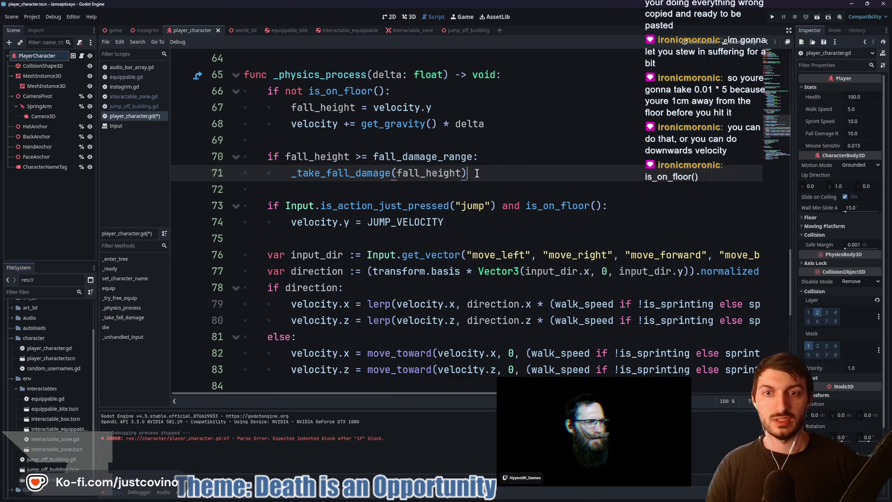
key("shift+Up")
key("shift+Home")
key("shift+Home")
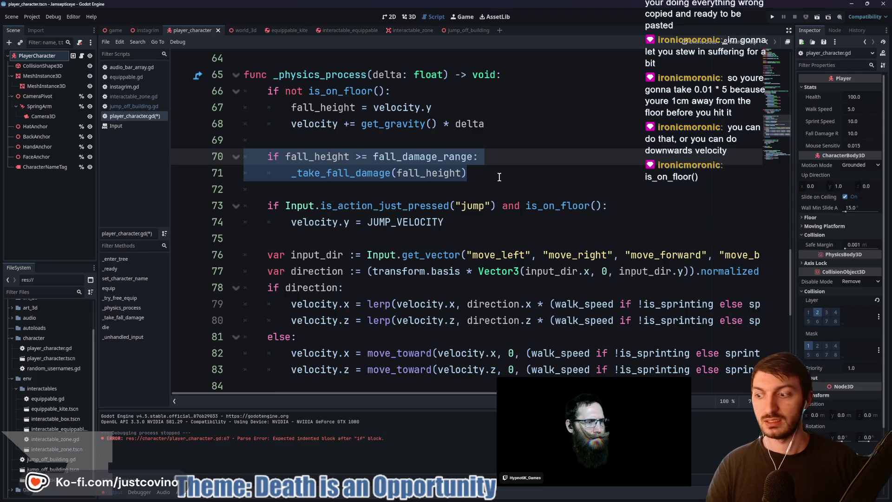
scroll(471, 179, "down", 1)
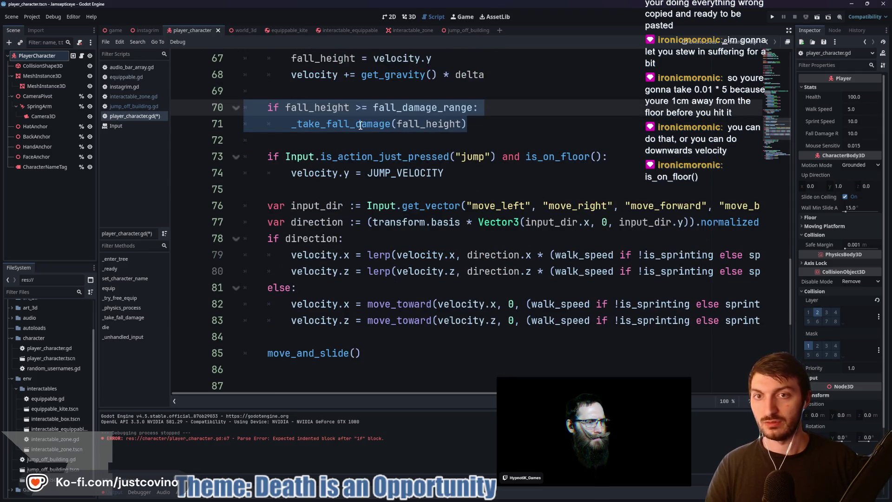
left_click(497, 128)
key("Return")
- Add 'return' after the damage call with 'fall_height = 0.0' above it, and save
type("turn")
key("ctrl+s")
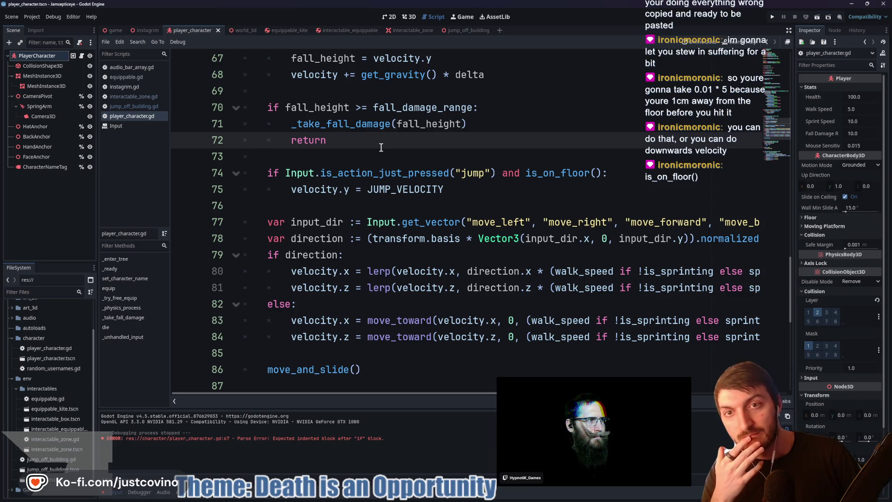
scroll(369, 146, "up", 2)
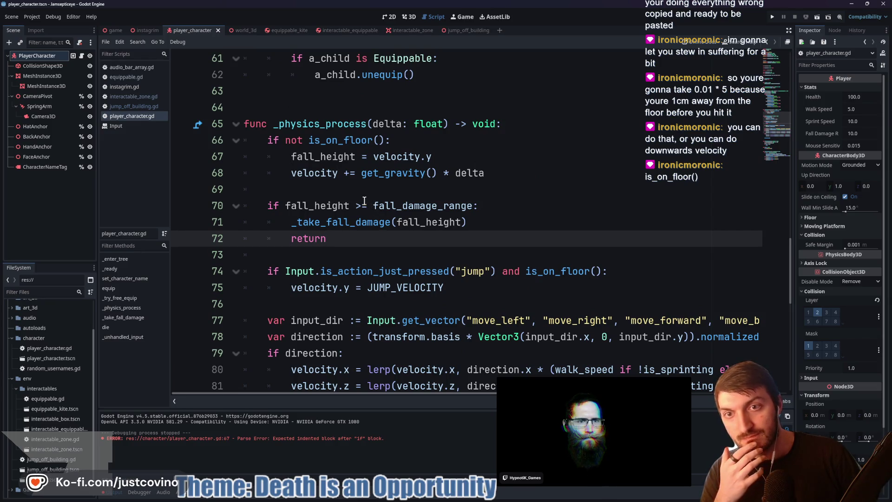
left_click(477, 223)
key("Return")
type("fall")
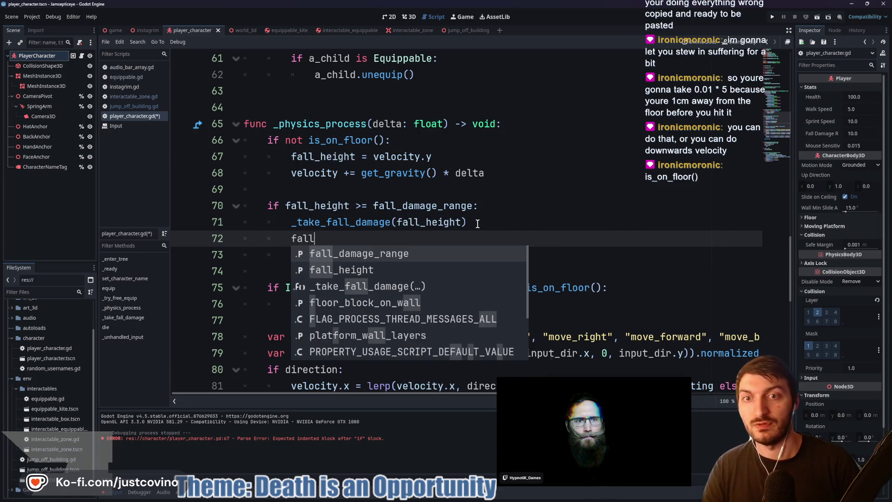
key("Down")
key("Return")
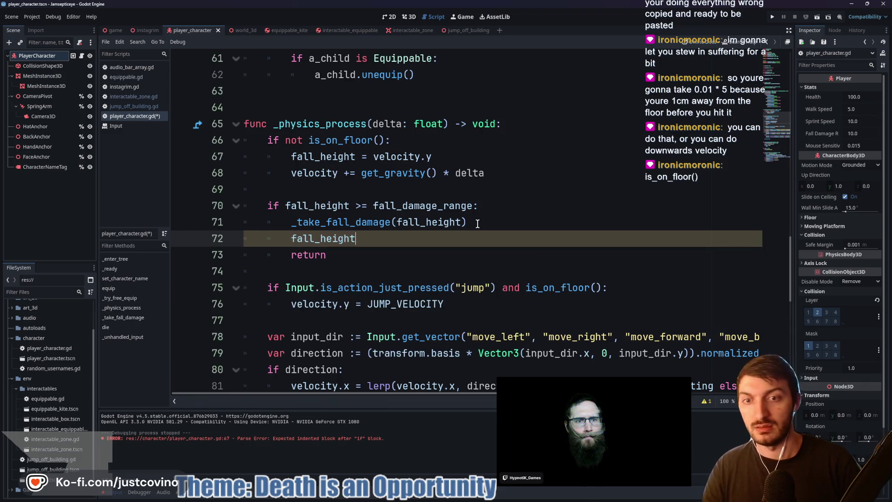
type(" = 0.0")
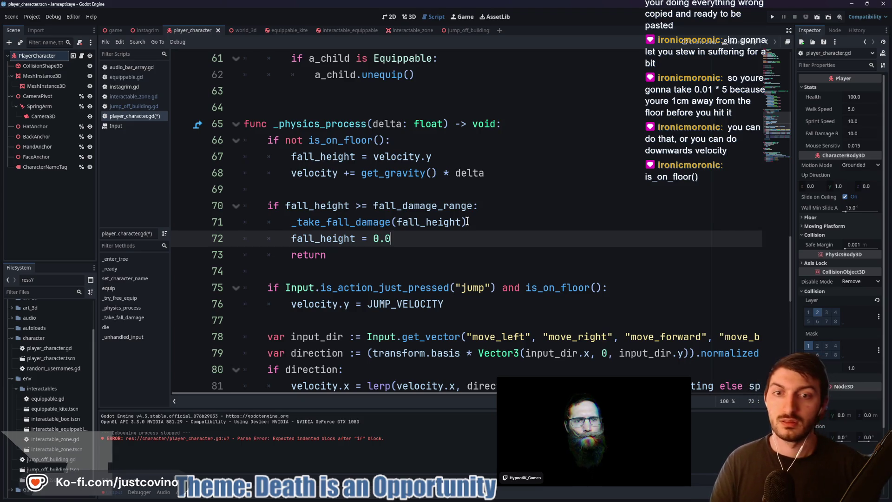
key("ctrl+s")
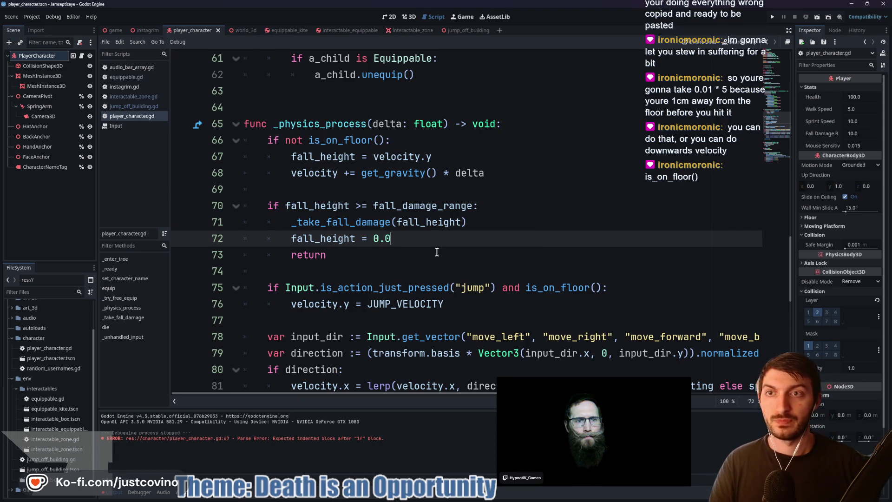
- Test-run the game scene with F5, stop it, and go to the _take_fall_damage definition
left_click(111, 32)
key("F5")
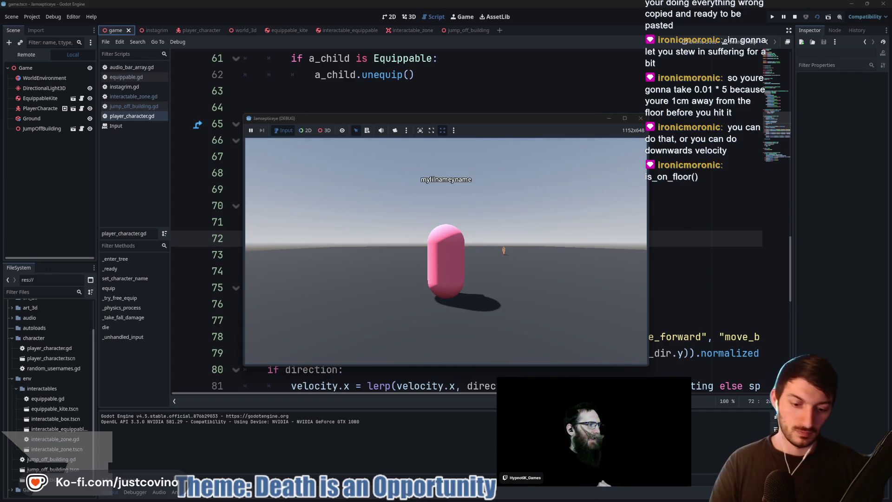
key("F8")
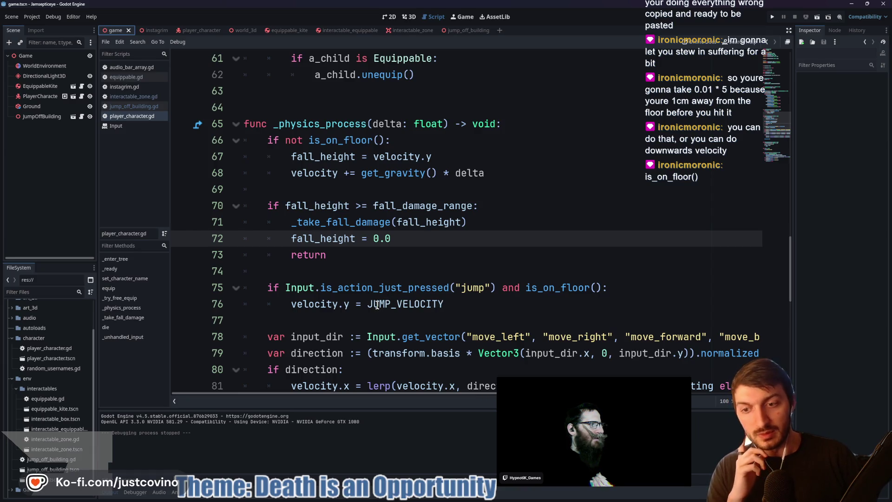
mouse_move(377, 305)
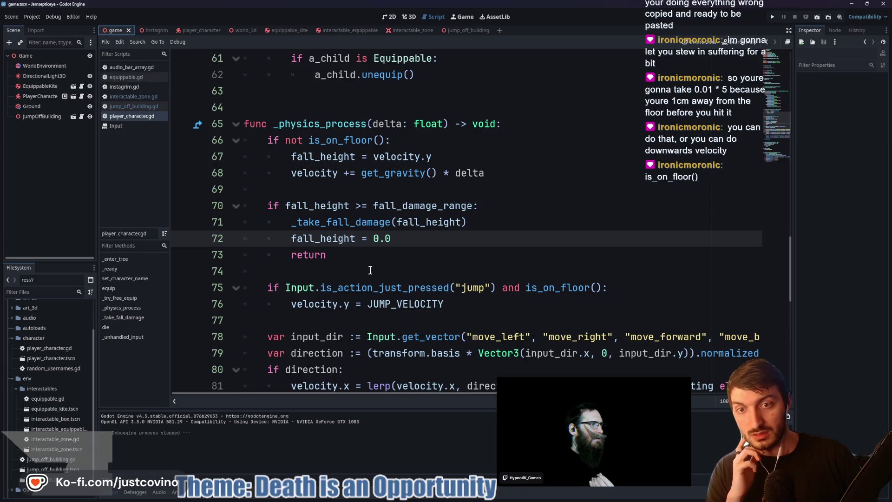
left_click(358, 223, "ctrl")
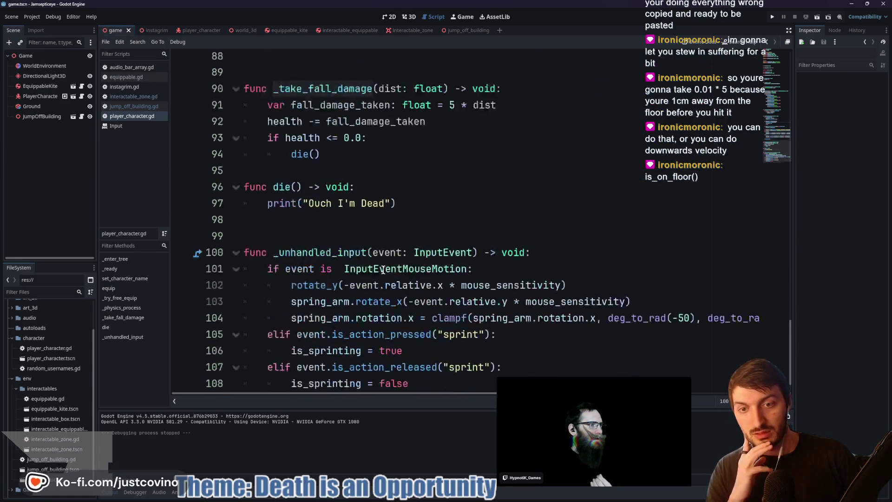
- Review the variable declarations and select the fall_height assignment on line 67
scroll(382, 270, "up", 3)
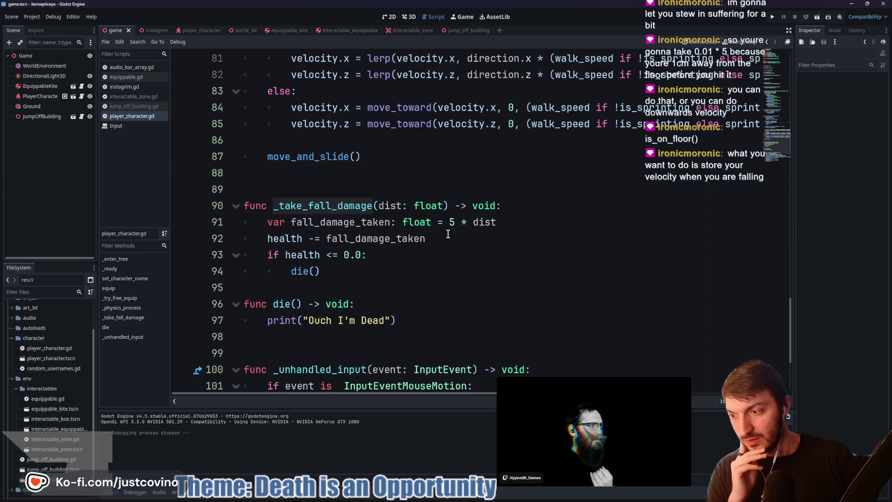
scroll(466, 245, "up", 15)
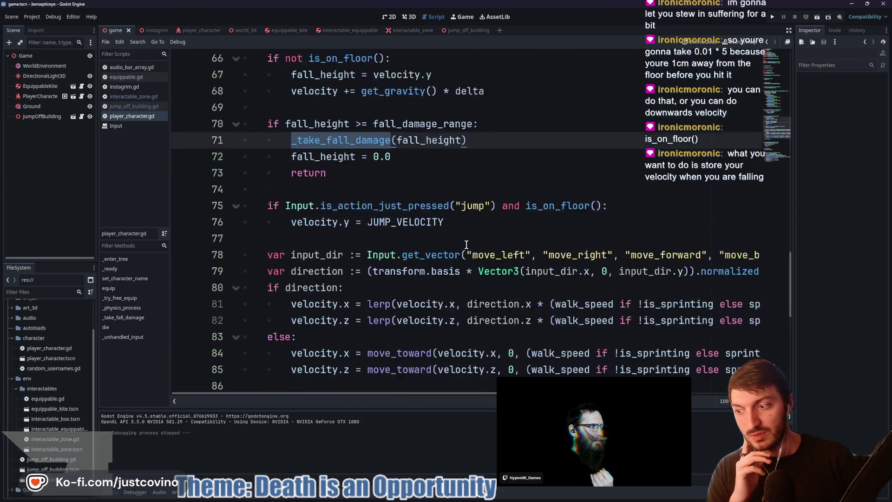
scroll(464, 245, "up", 10)
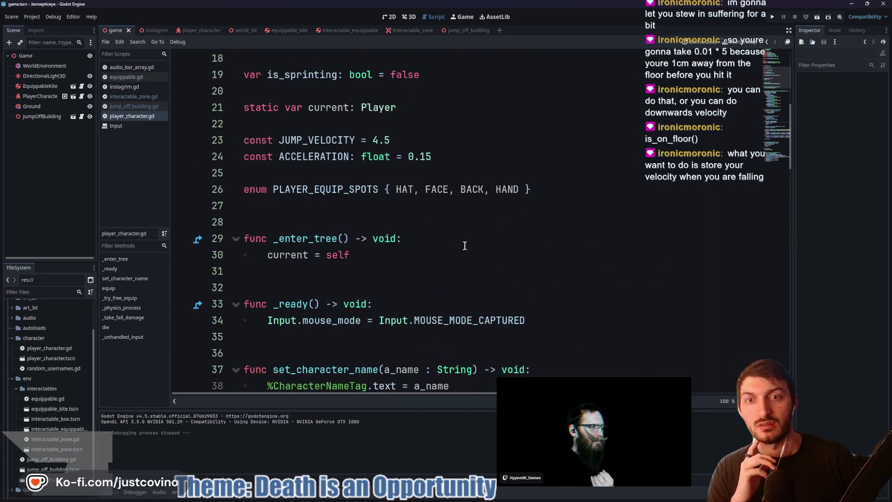
scroll(462, 246, "down", 4)
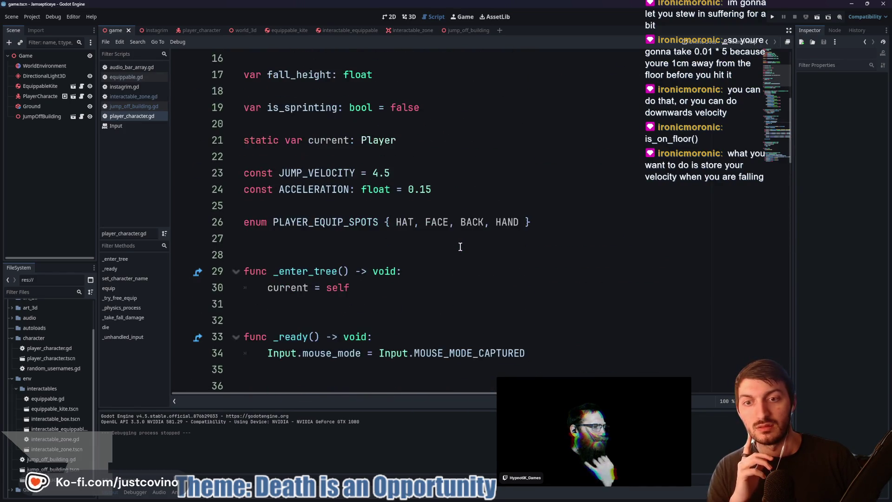
scroll(458, 246, "down", 3)
scroll(456, 247, "down", 2)
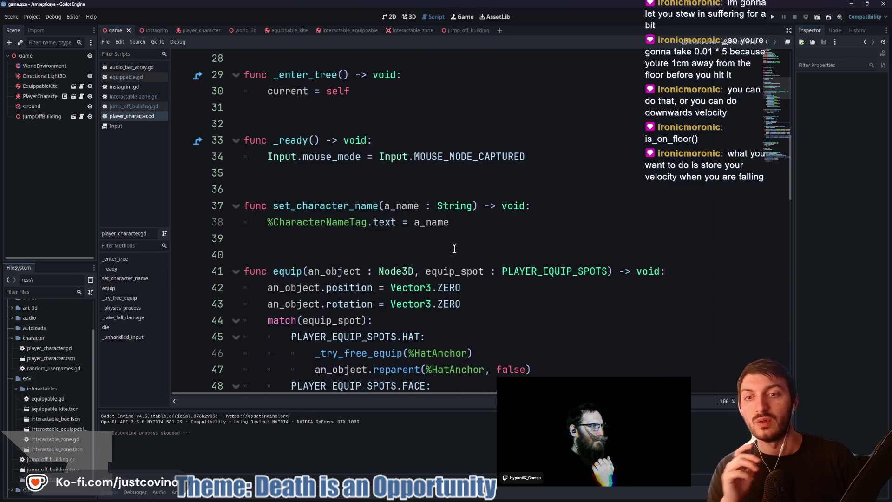
scroll(453, 251, "down", 1)
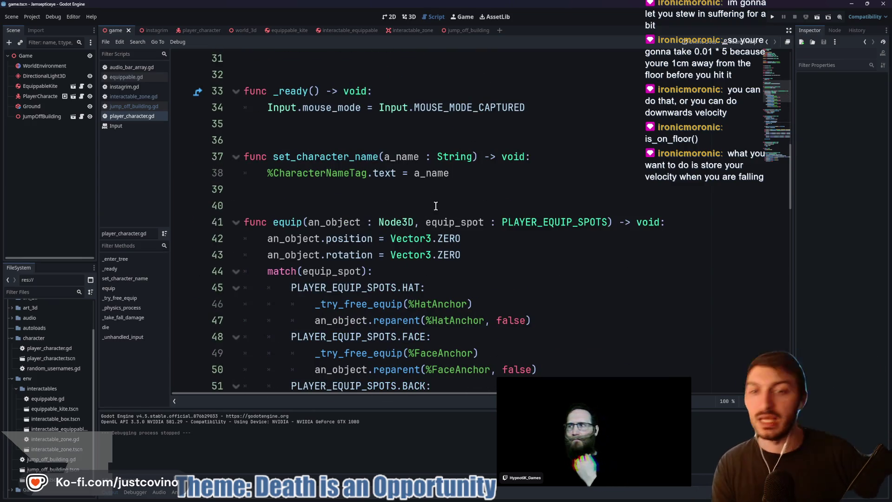
scroll(428, 199, "down", 1)
scroll(423, 197, "down", 6)
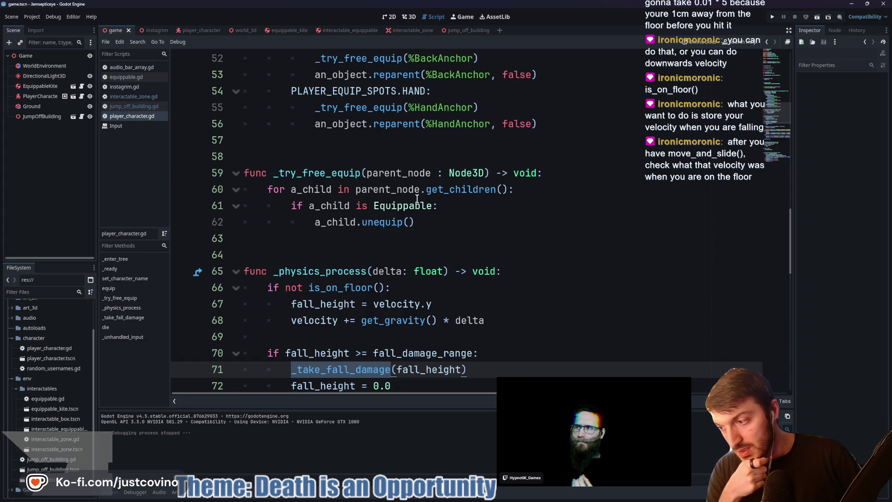
scroll(417, 199, "down", 1)
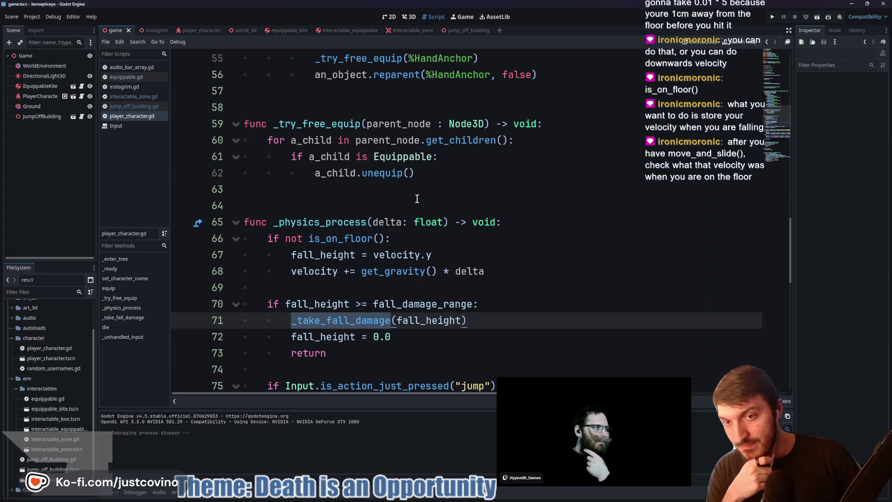
left_click(488, 271)
left_click(452, 254)
left_click_drag(452, 255, 266, 251)
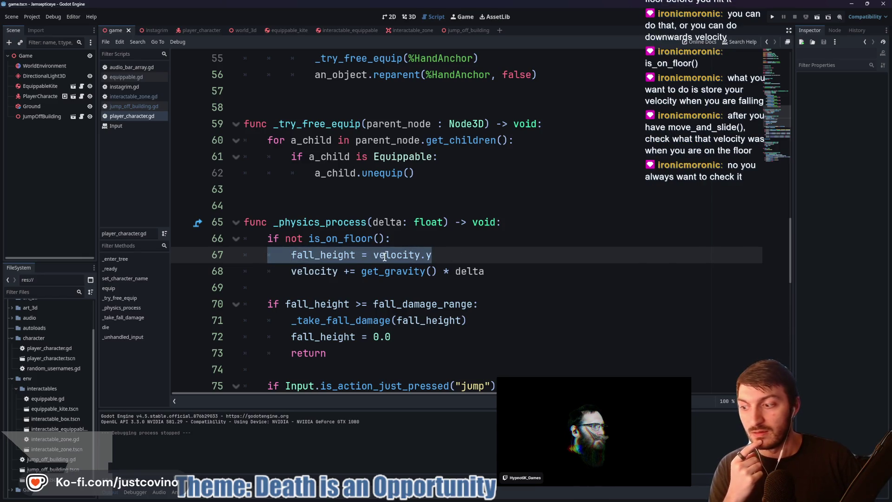
mouse_move(385, 257)
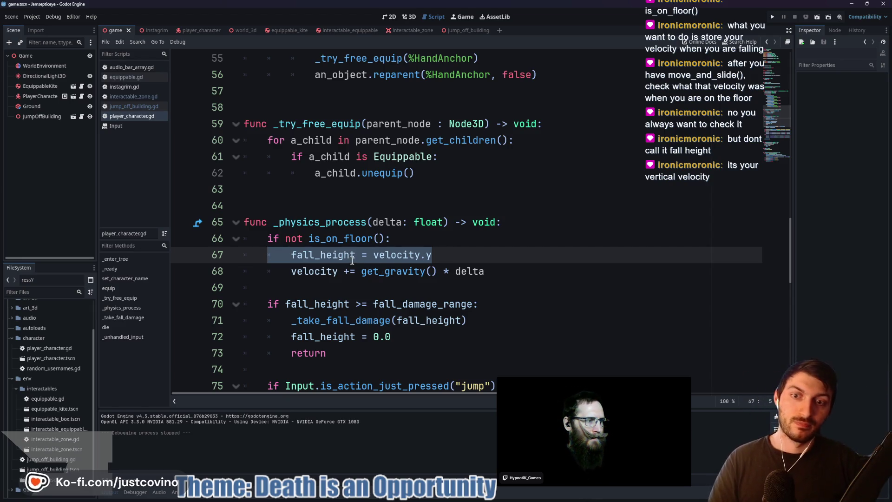
- Select the fall_height name in its declaration on line 17
scroll(358, 259, "up", 12)
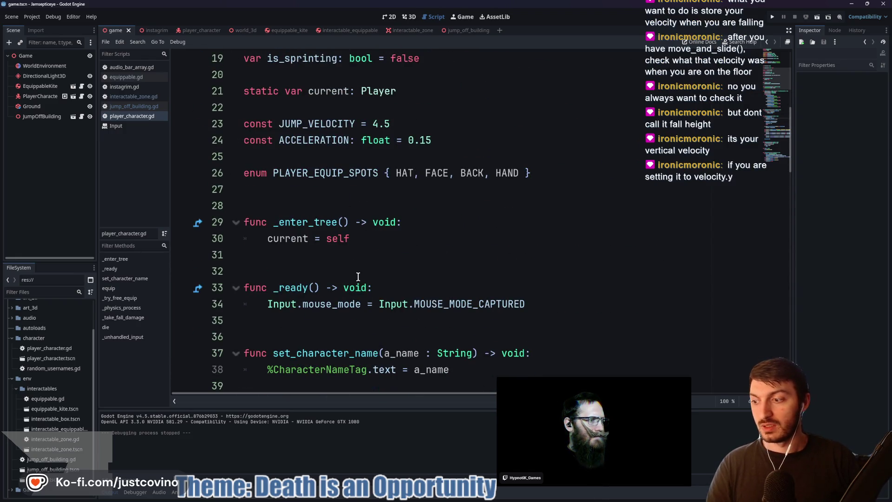
scroll(356, 275, "down", 6)
scroll(354, 274, "down", 6)
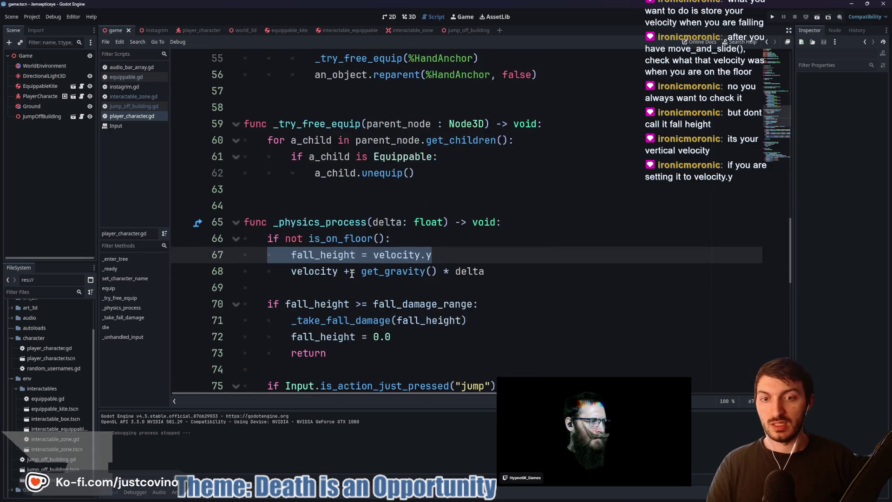
scroll(358, 281, "up", 13)
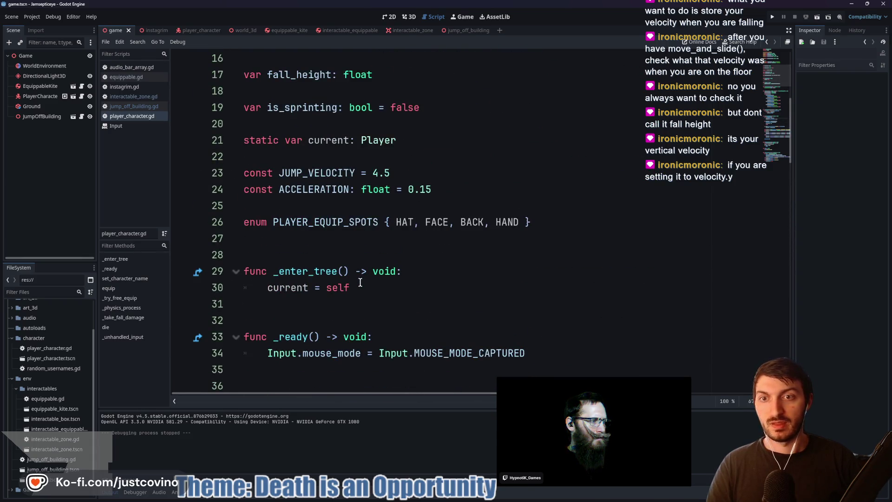
scroll(360, 283, "up", 3)
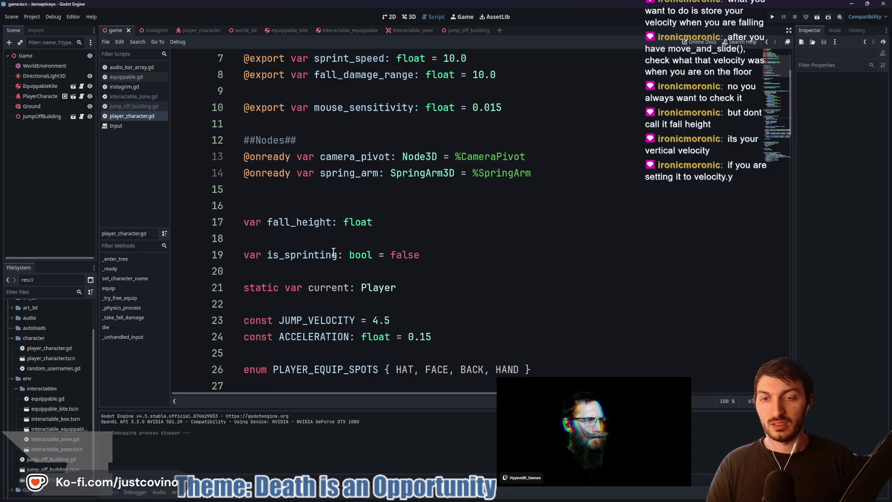
left_click_drag(331, 222, 267, 221)
- Rename the line 17 declaration from fall_height to verticle_velocity
type("vertic")
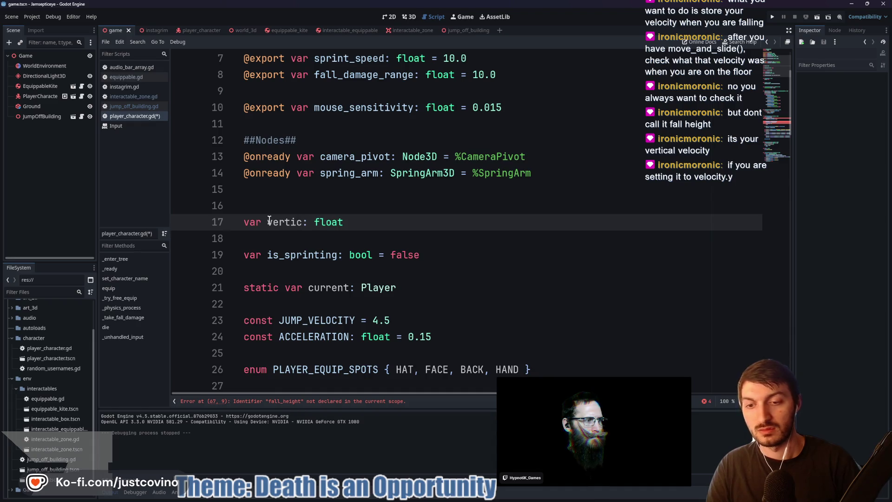
type("locity")
left_click(314, 222)
key("BackSpace")
key("BackSpace")
type("al")
- Replace every fall_height use on lines 67–72 with verticle_velocity and save
scroll(363, 264, "down", 7)
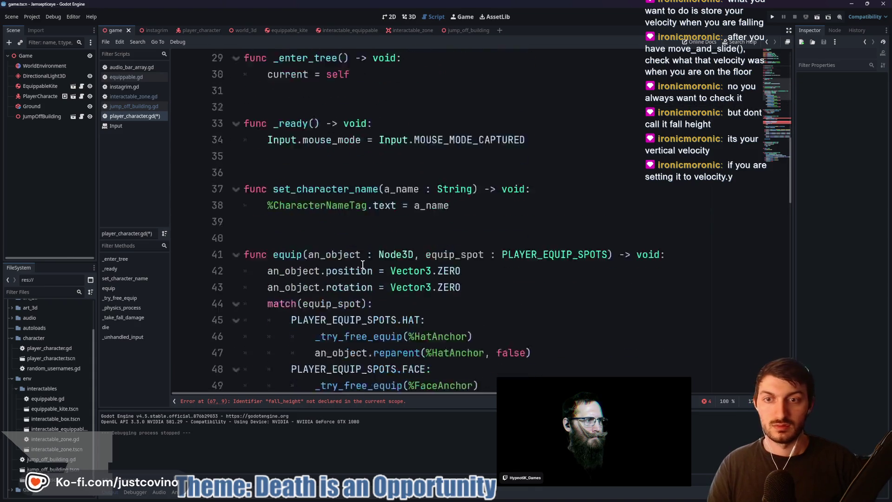
scroll(363, 264, "down", 10)
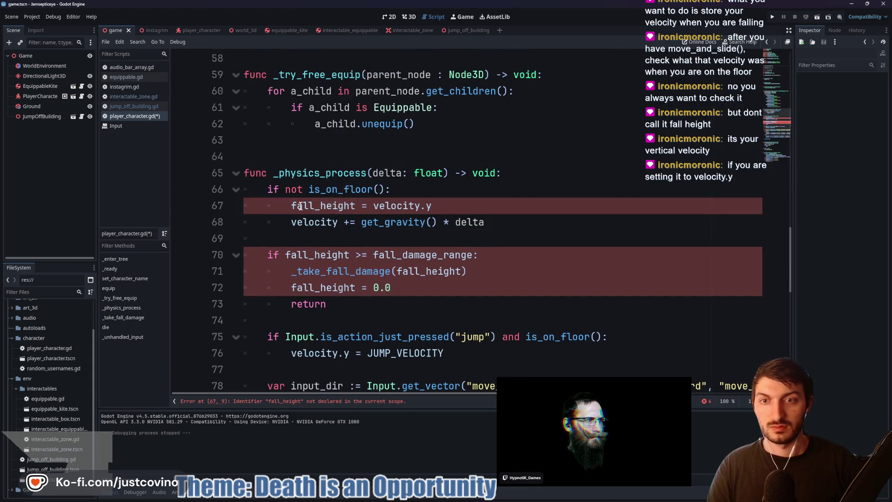
double_click(300, 206)
key("ctrl+d")
key("ctrl+d")
key("ctrl+d")
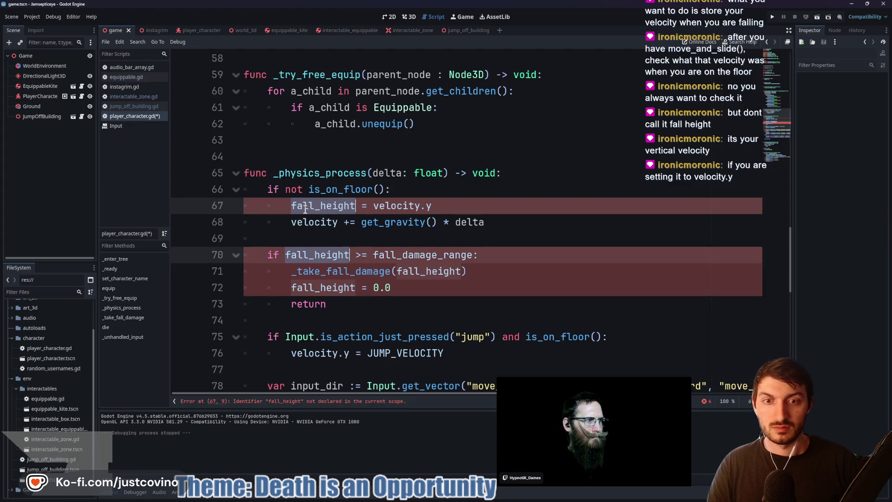
type("verticle_velocity")
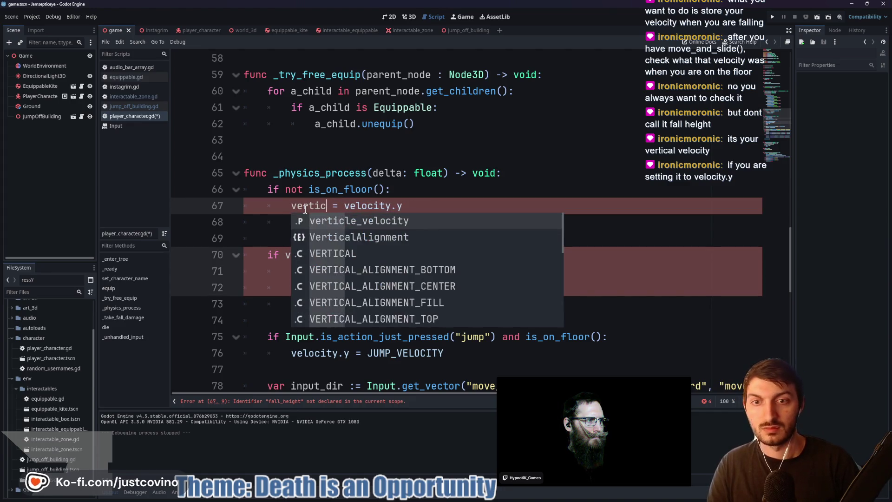
left_click(445, 264)
key("ctrl+s")
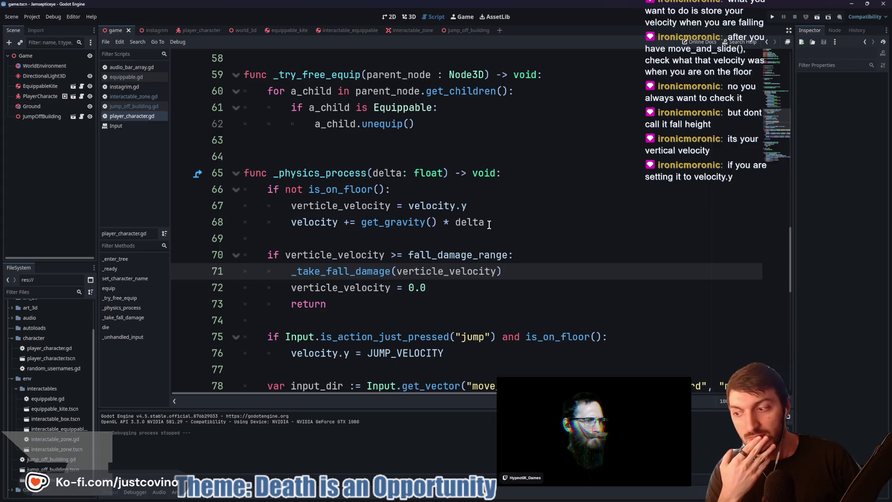
left_click_drag(469, 206, 292, 206)
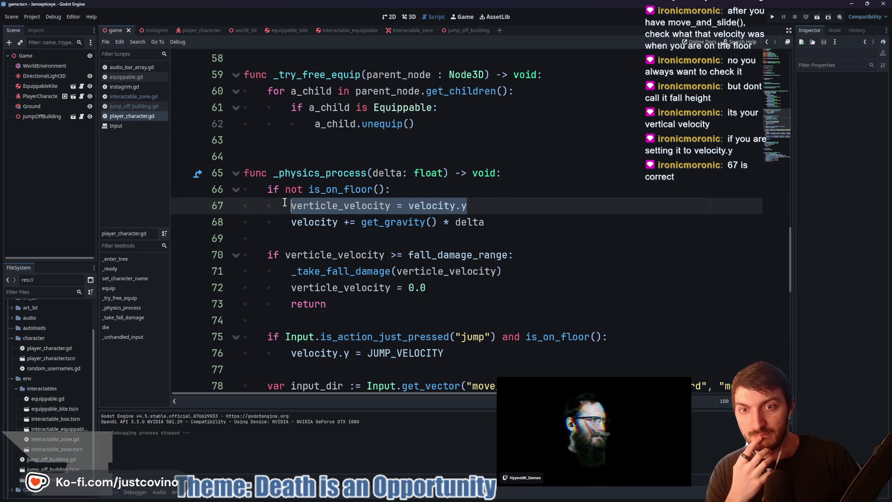
- Add print(verticle_velocity) at the top of _physics_process and save
left_click(523, 177)
key("Return")
type("print")
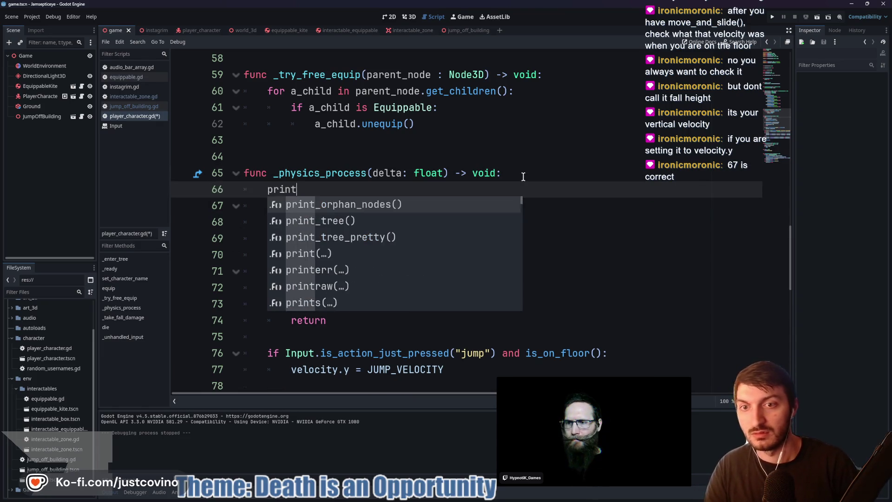
type("(ver")
key("Return")
key("ctrl+s")
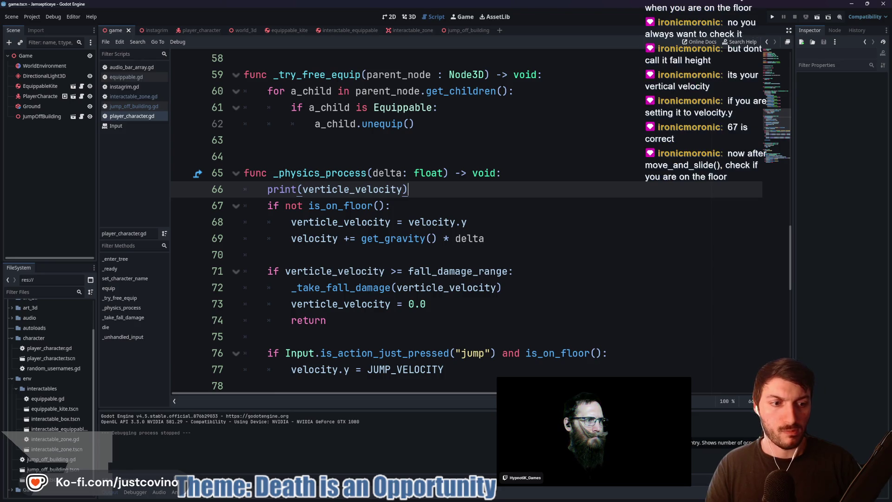
- Delete the 'verticle_velocity = 0.0' reset line and run the game with F5
left_click(496, 278)
scroll(417, 247, "down", 1)
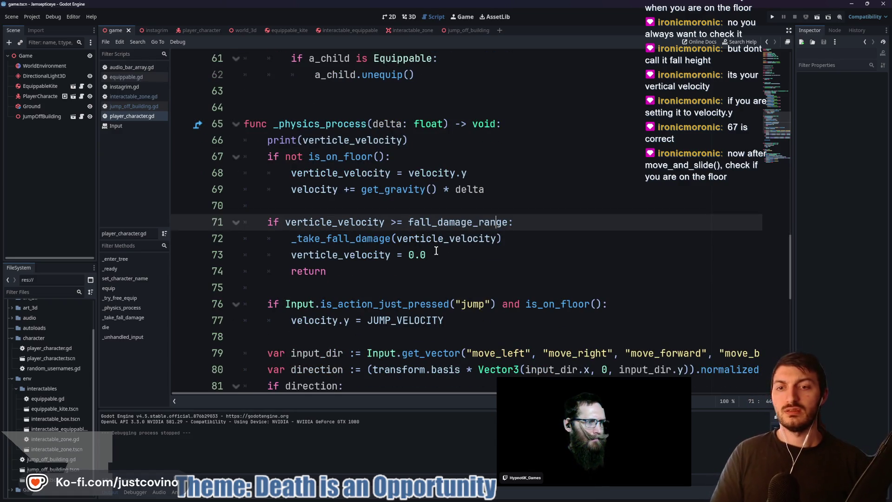
left_click(437, 253)
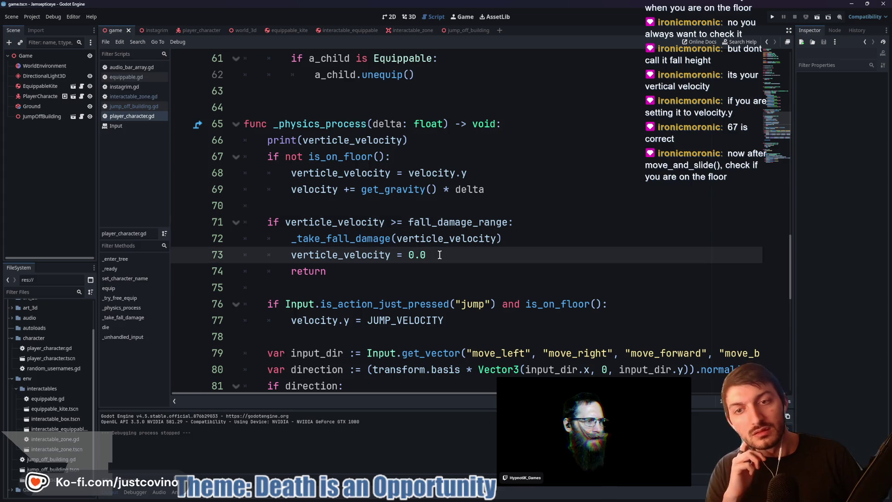
left_click_drag(439, 254, 241, 253)
key("BackSpace")
key("BackSpace")
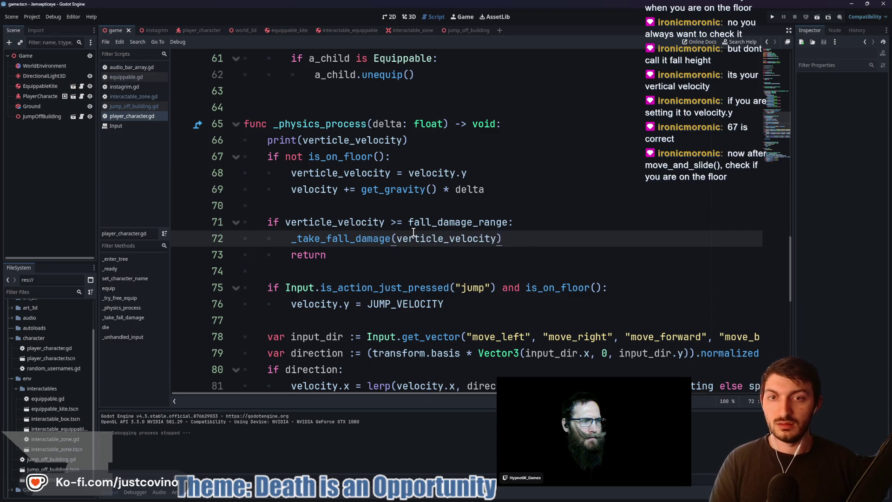
key("F5")
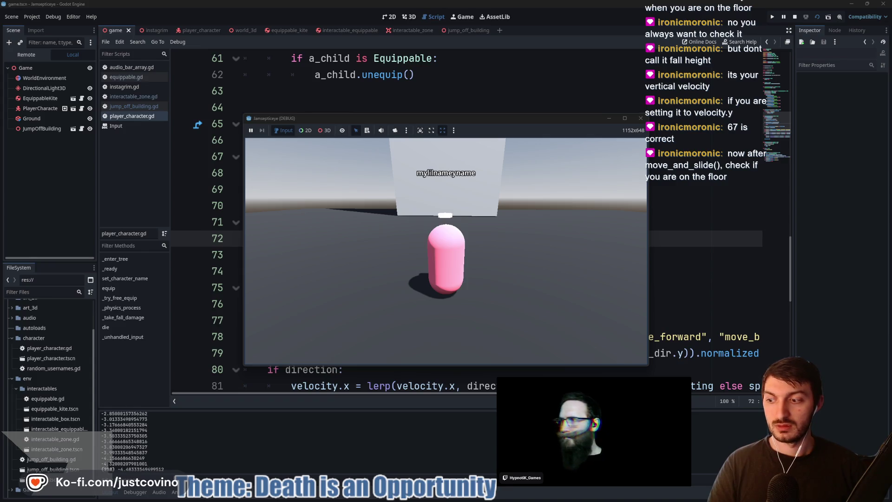
- Stop the game and add an 'if is_on_floor():' check after move_and_slide()
key("F8")
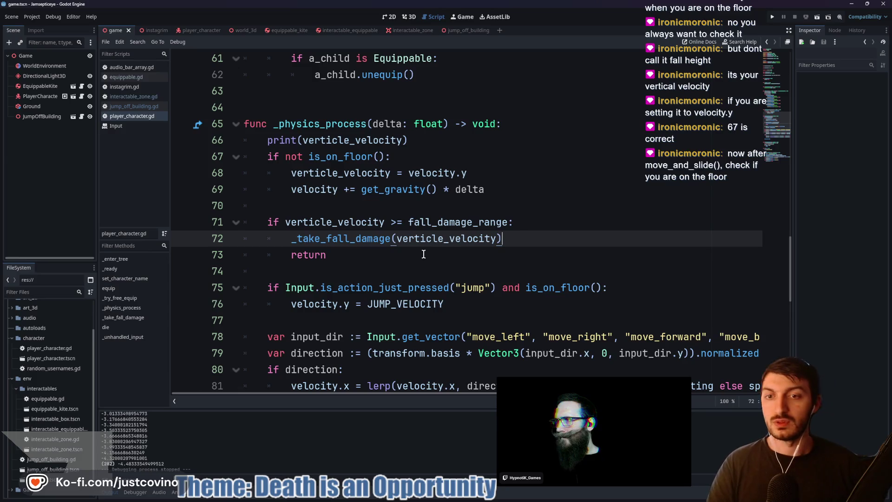
left_click(377, 238, "ctrl")
scroll(365, 234, "down", 1)
scroll(325, 214, "up", 1)
left_click(314, 205)
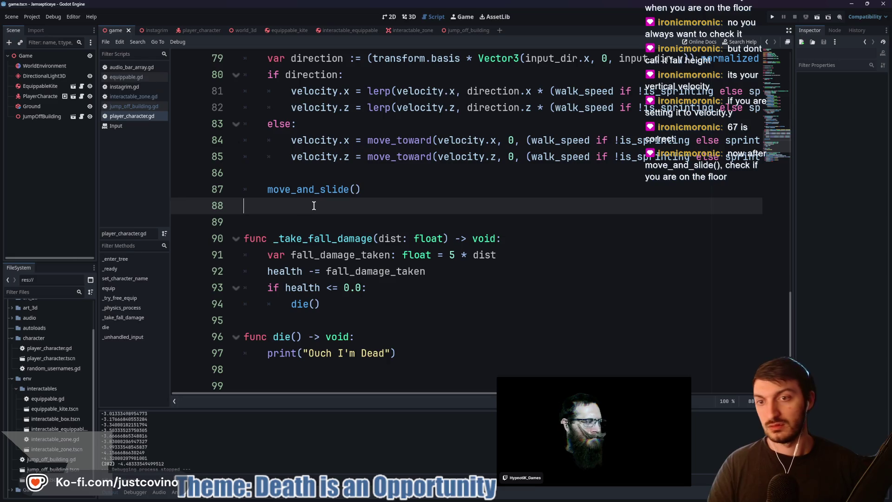
type("if is_on")
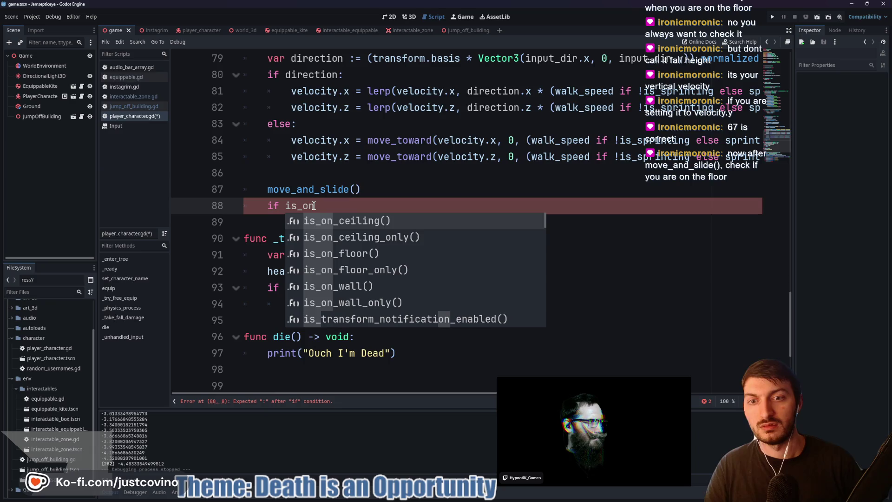
key("Down")
key("Down")
key("Return")
type(":")
- Put verticle_velocity = 0 and a return inside the floor check, and save the script
key("Return")
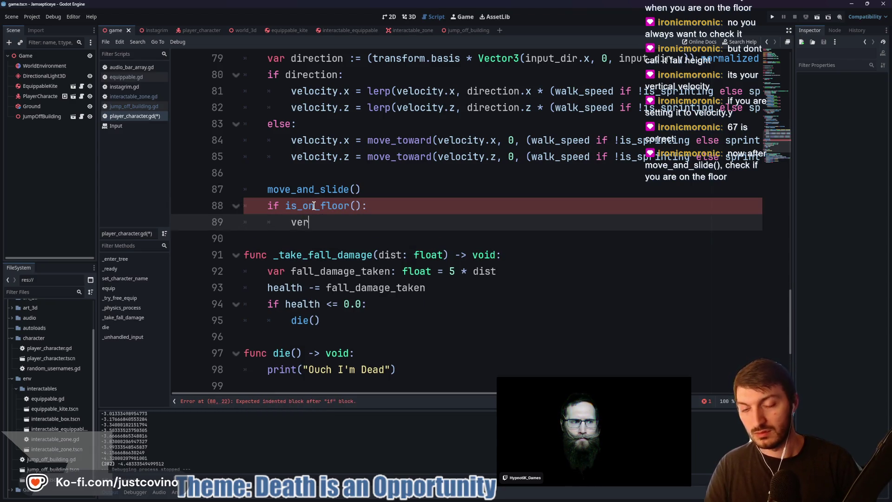
type("rticle_velocity = 0")
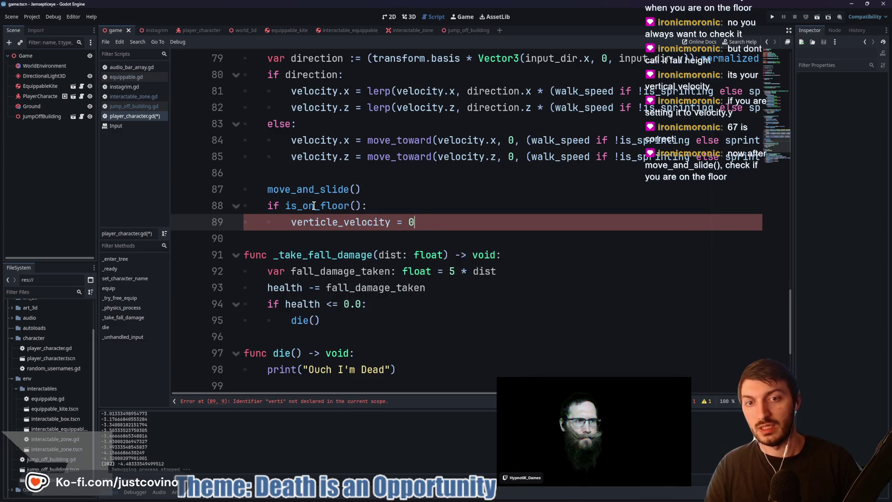
key("Return")
type("return")
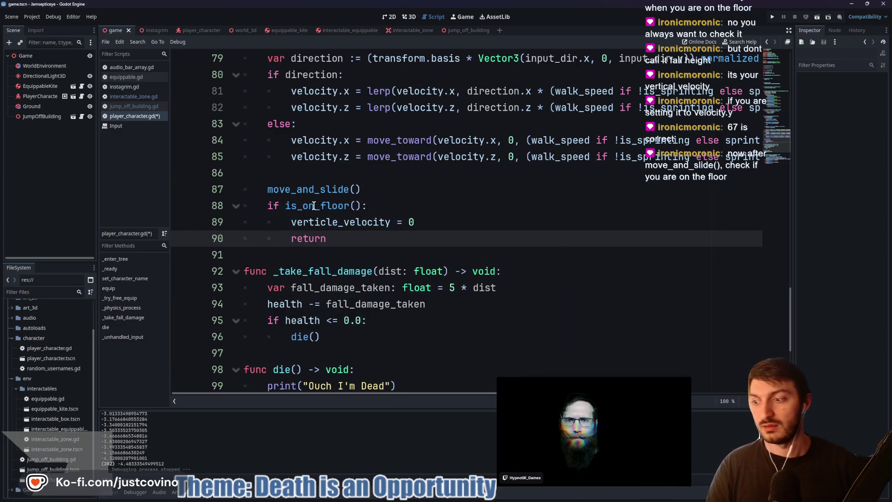
key("ctrl+s")
left_click(392, 191)
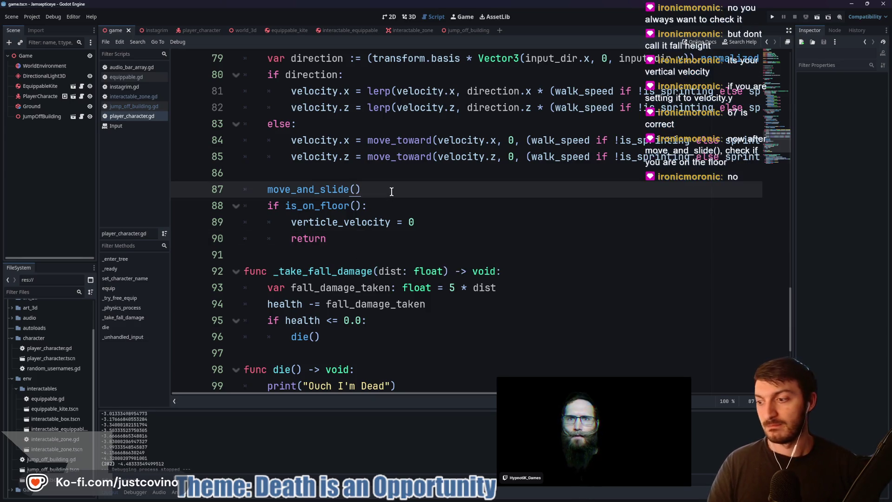
key("Return")
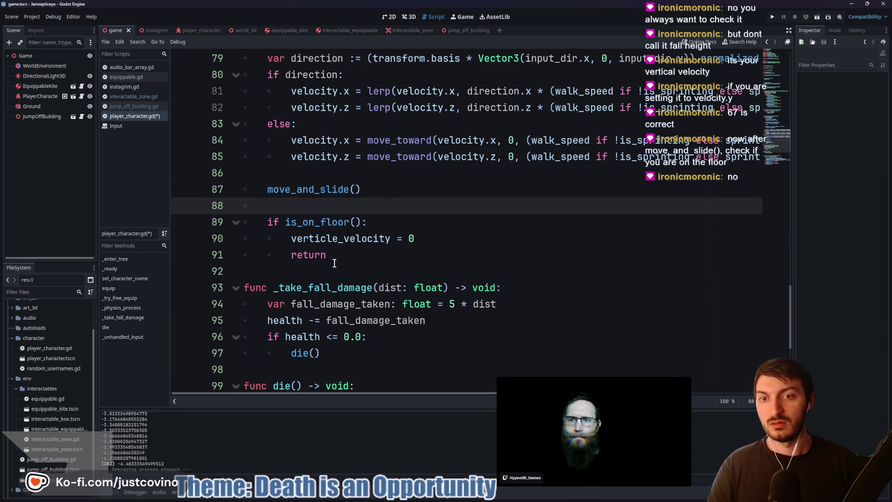
- Delete the stray return line and select the fall-damage block on lines 71–73
left_click(337, 255)
key("BackSpace")
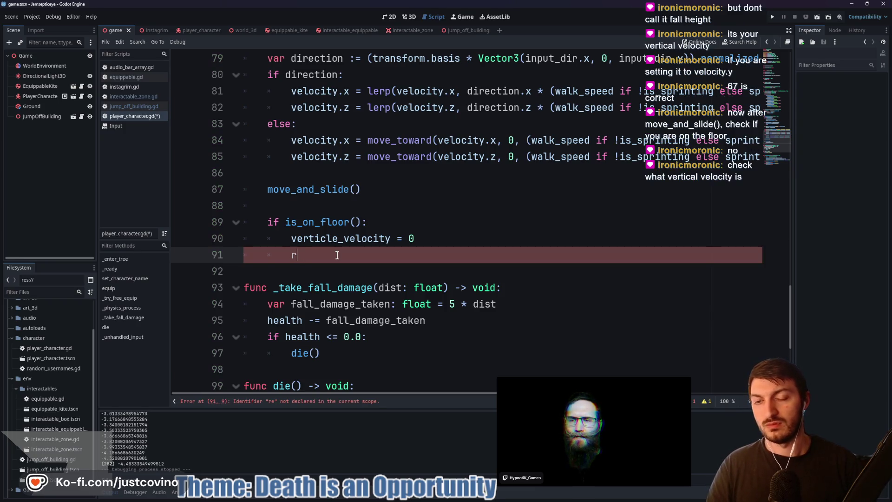
key("BackSpace")
key("BackSpace")
key("BackSpace")
scroll(337, 254, "up", 5)
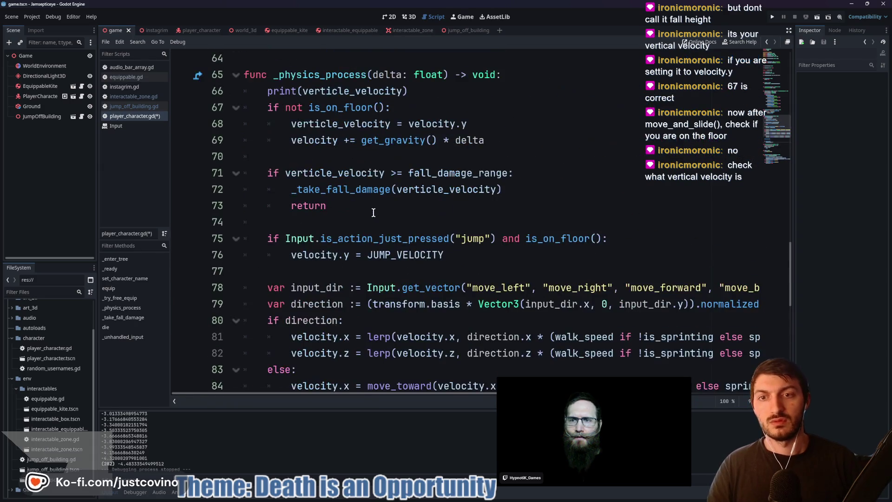
left_click(305, 173)
mouse_move(371, 216)
left_mouse_down()
mouse_move(273, 193)
mouse_move(253, 174)
left_mouse_up()
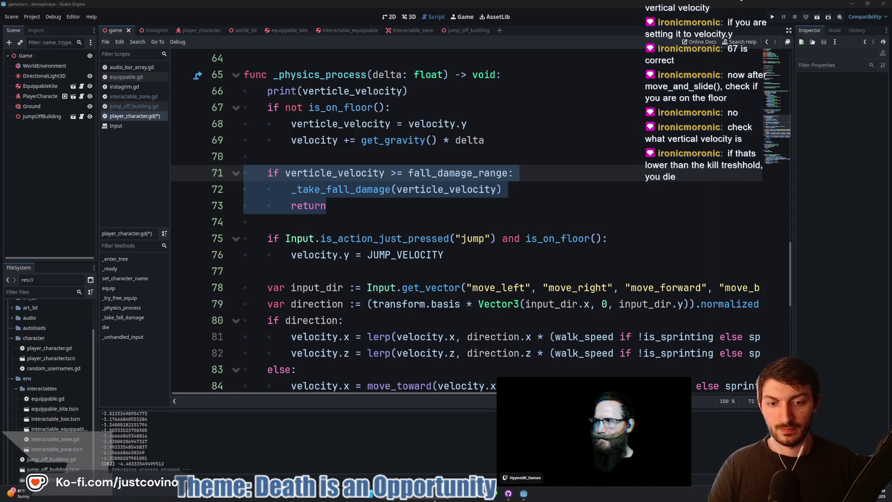
- Accept the pending Trello join request for the Jamsepticeye board, then return to Godot
mouse_move(479, 494)
left_click(466, 465)
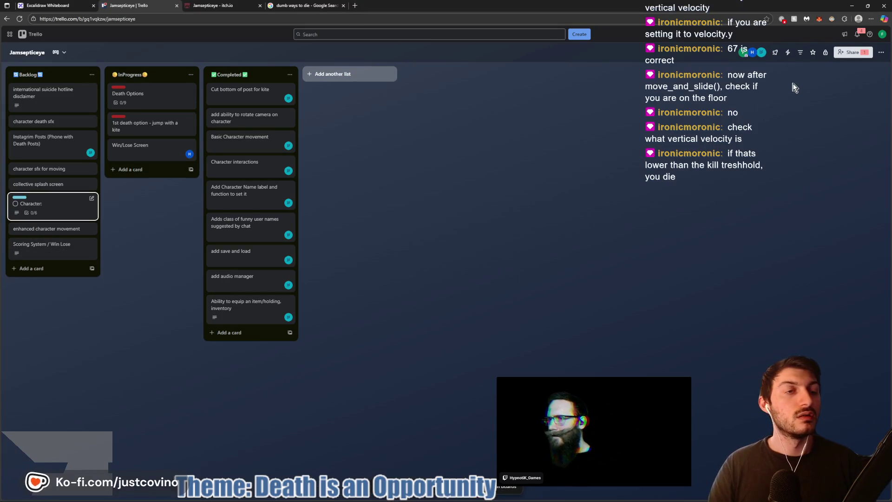
left_click(857, 34)
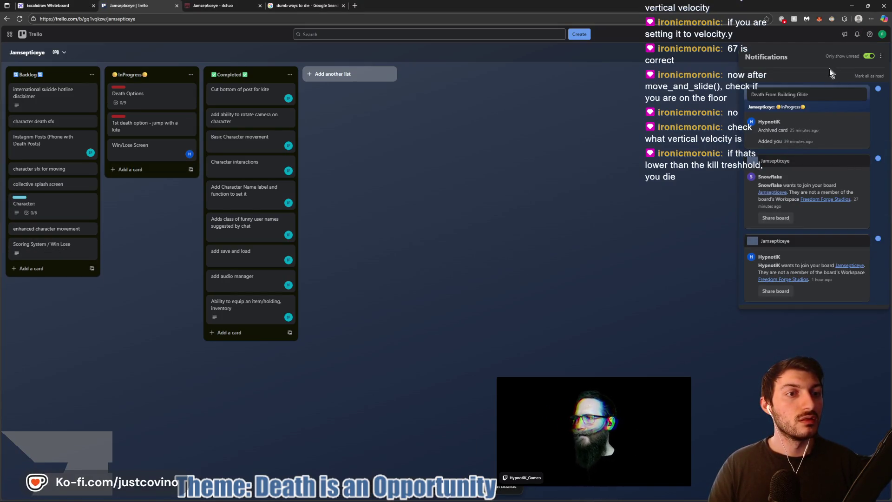
left_click(777, 219)
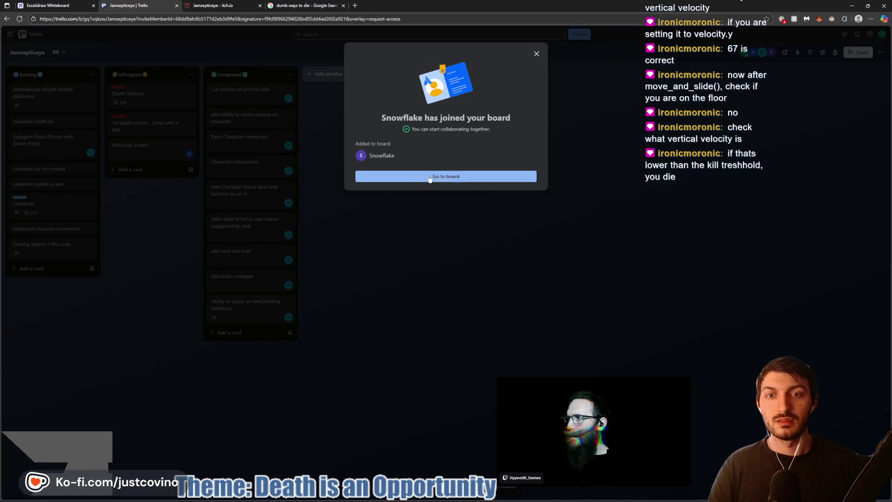
left_click(461, 179)
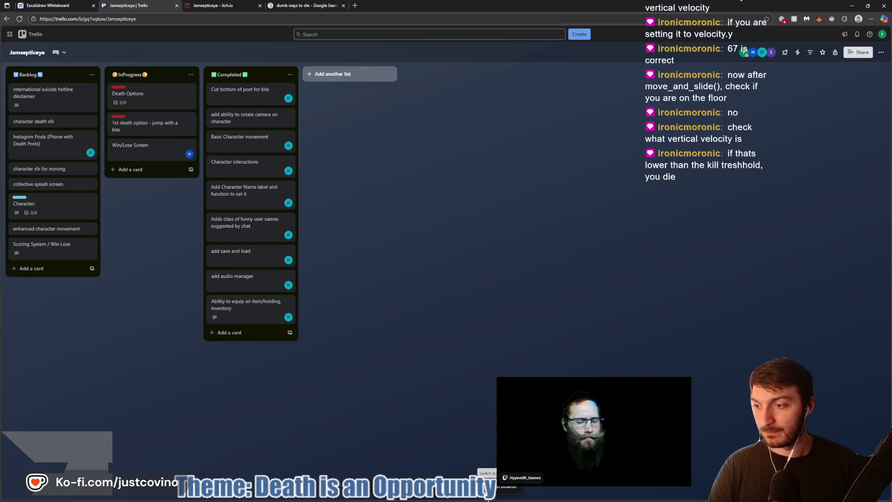
mouse_move(496, 499)
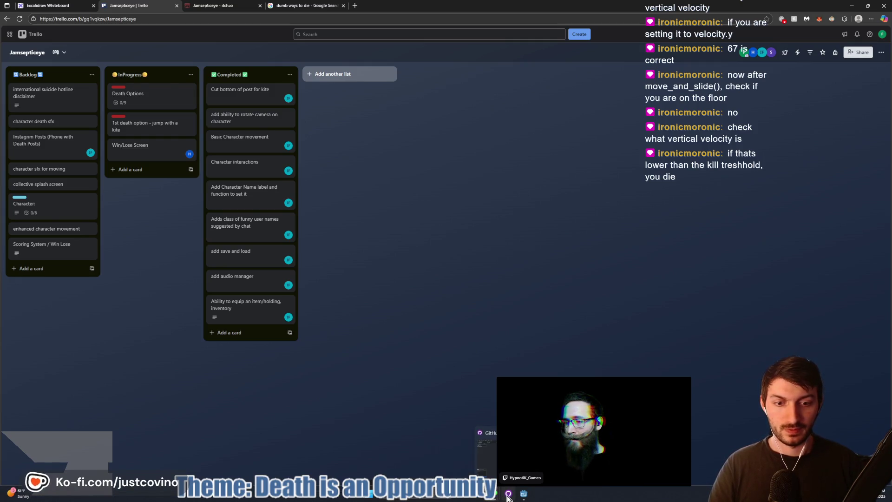
left_click(523, 494)
left_click(335, 212)
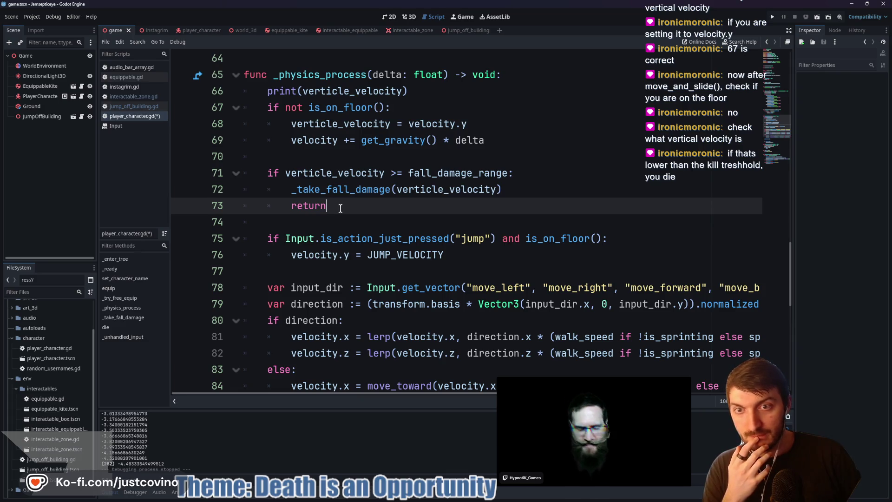
- Remove the fall-damage check block from lines 71–73
left_click_drag(346, 208, 259, 179)
key("ctrl+c")
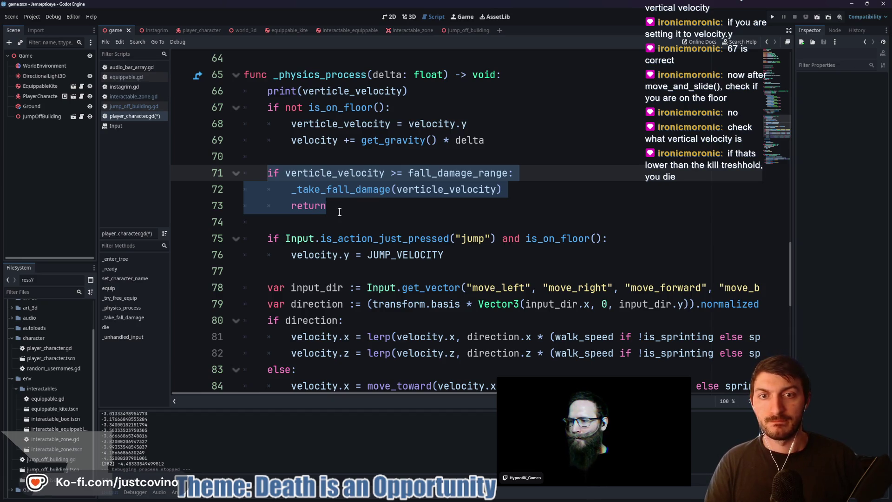
key("BackSpace")
key("BackSpace")
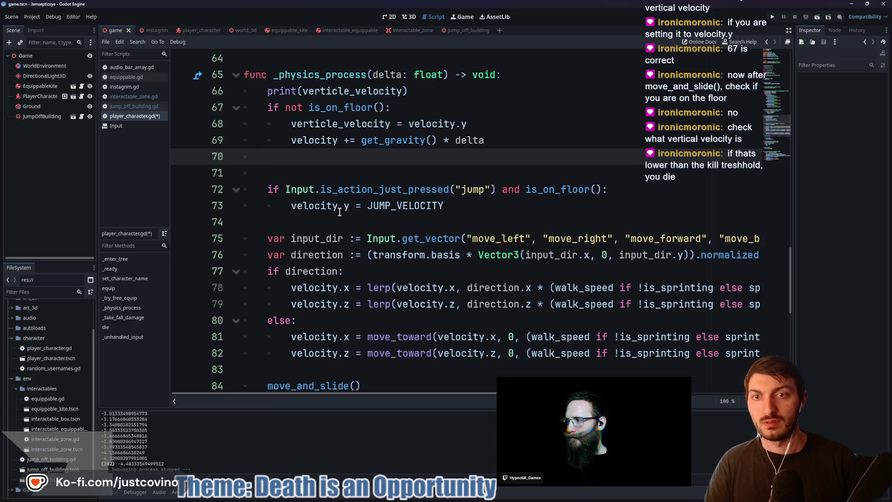
key("BackSpace")
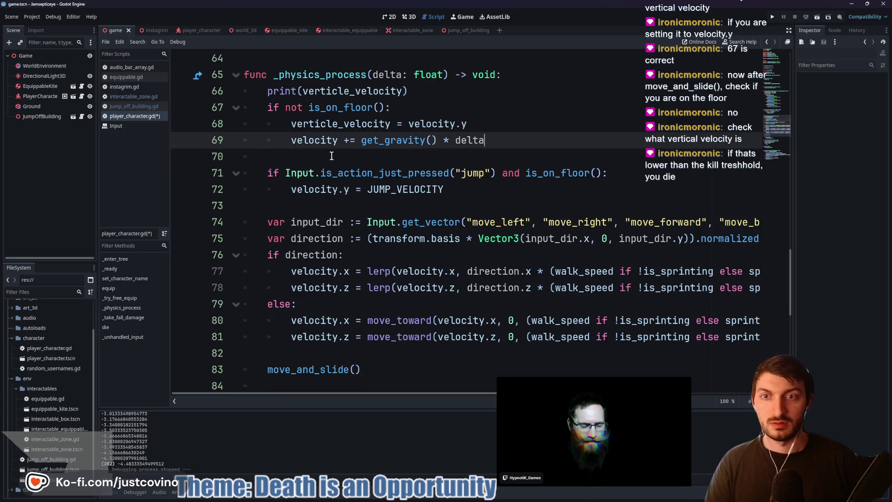
scroll(332, 200, "down", 8)
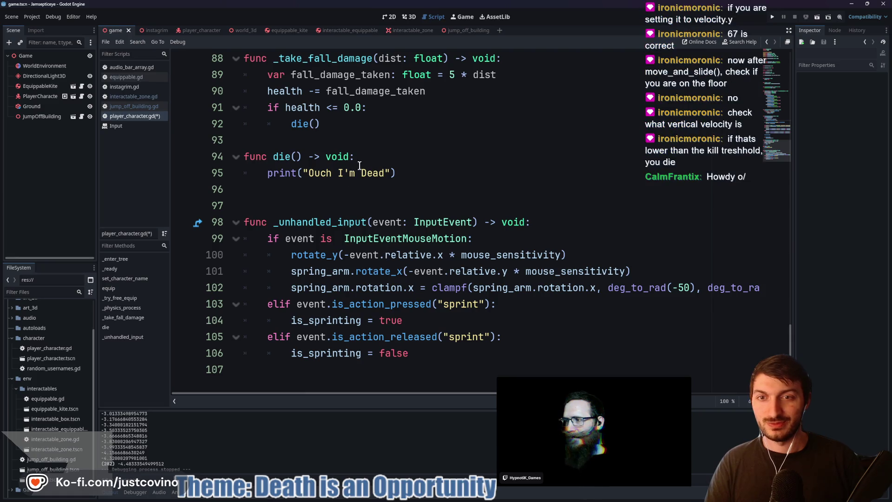
scroll(365, 169, "up", 3)
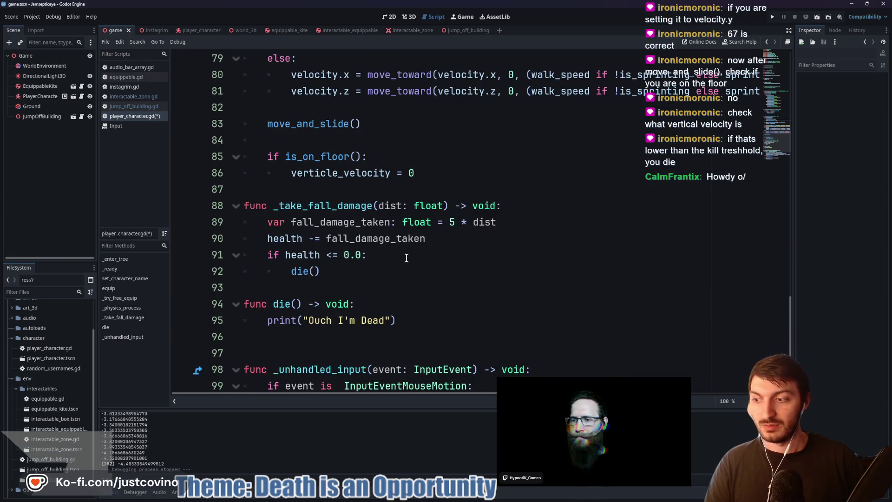
scroll(407, 200, "down", 1)
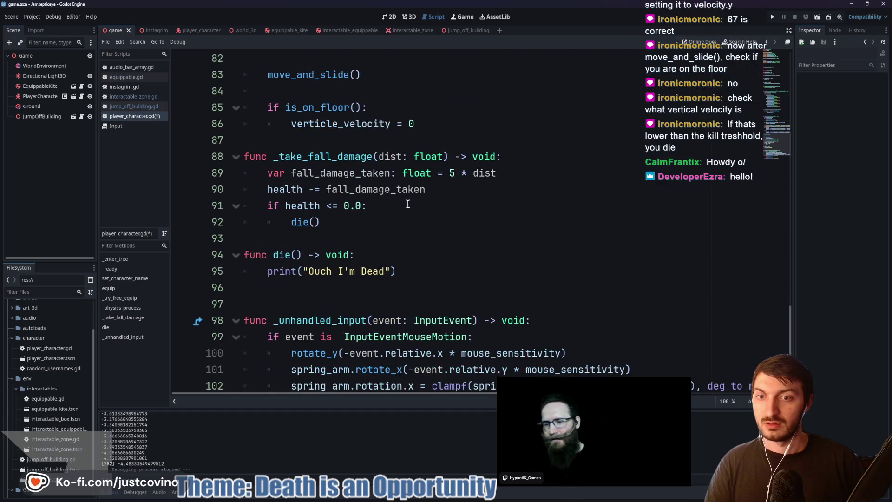
scroll(403, 252, "up", 2)
- Paste the fall-damage check under verticle_velocity = 0, indent the damage call, save, and run
left_click(379, 173)
left_click(429, 227)
key("Return")
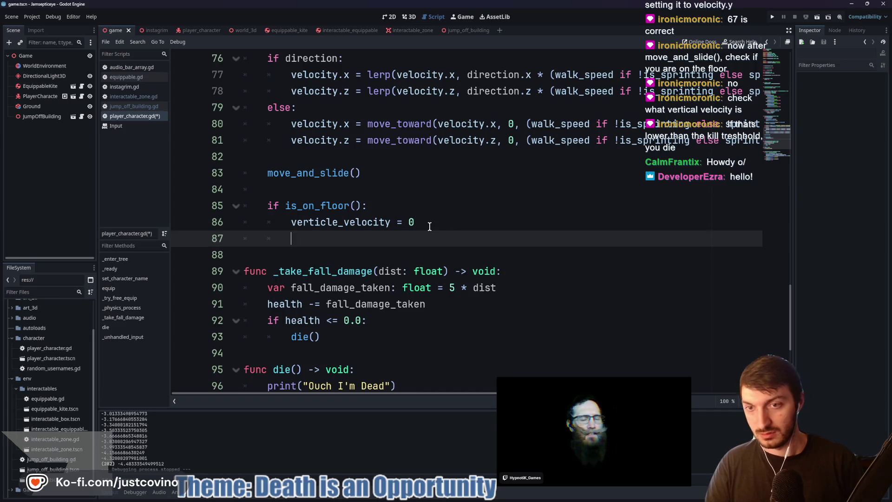
key("ctrl+v")
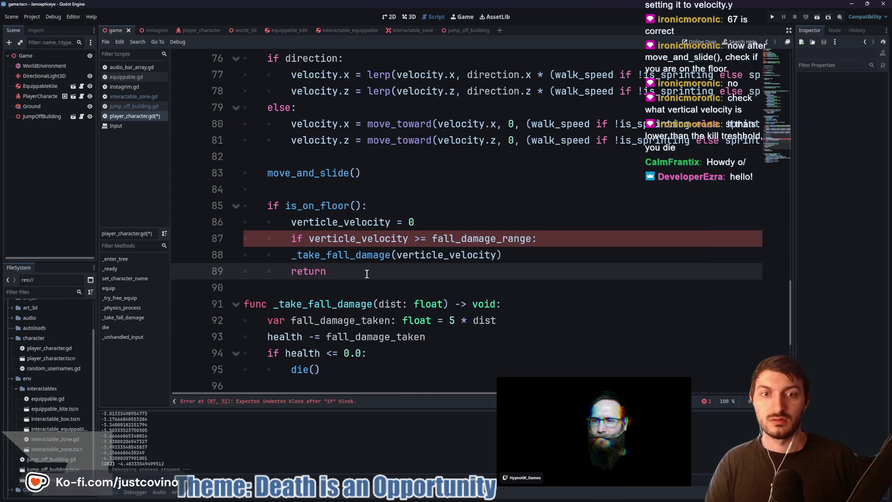
left_click(294, 254)
key("Tab")
left_click(291, 272)
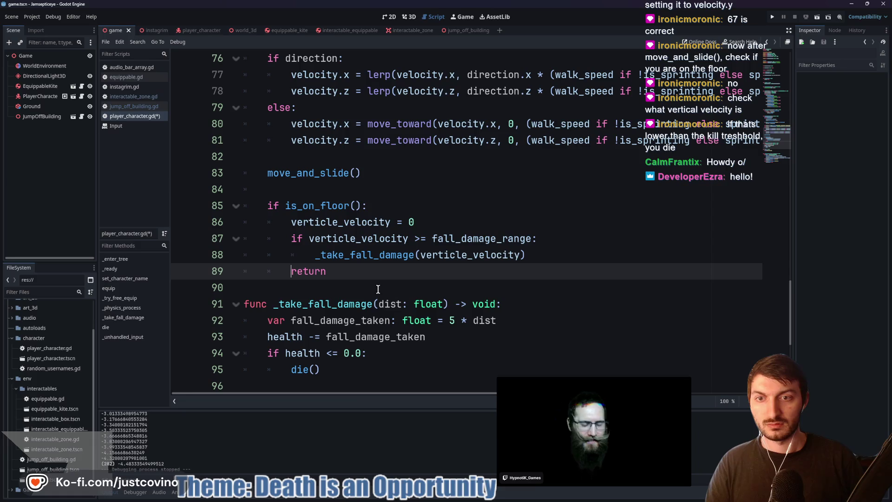
key("ctrl+s")
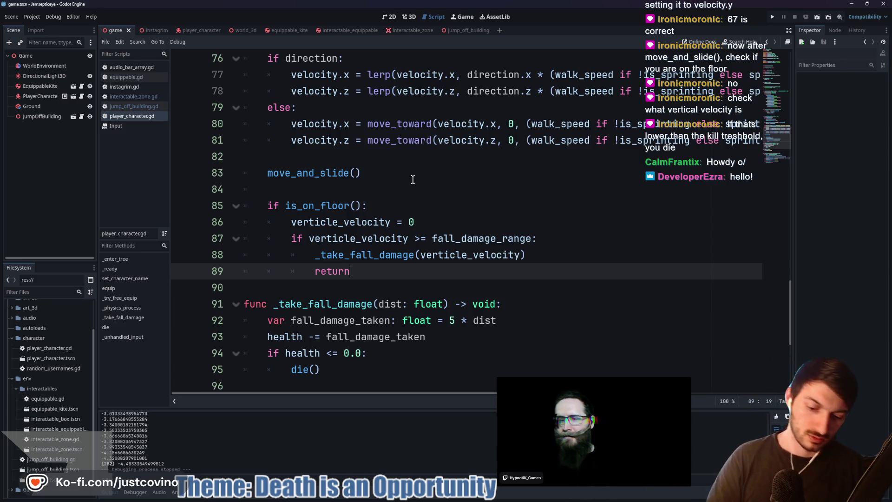
key("F5")
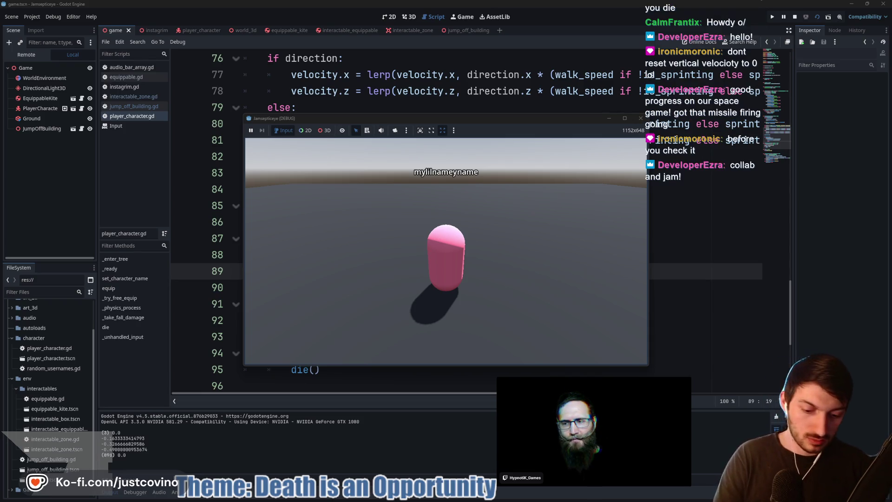
- Stop the game, delete the old verticle_velocity = 0 line, and save
key("F8")
left_click(255, 225)
key("shift+End")
key("BackSpace")
key("BackSpace")
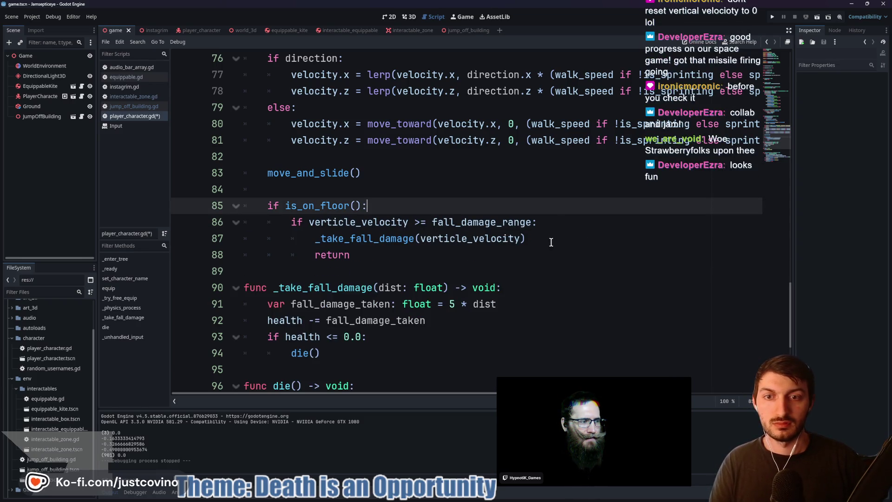
left_click(474, 257)
key("ctrl+s")
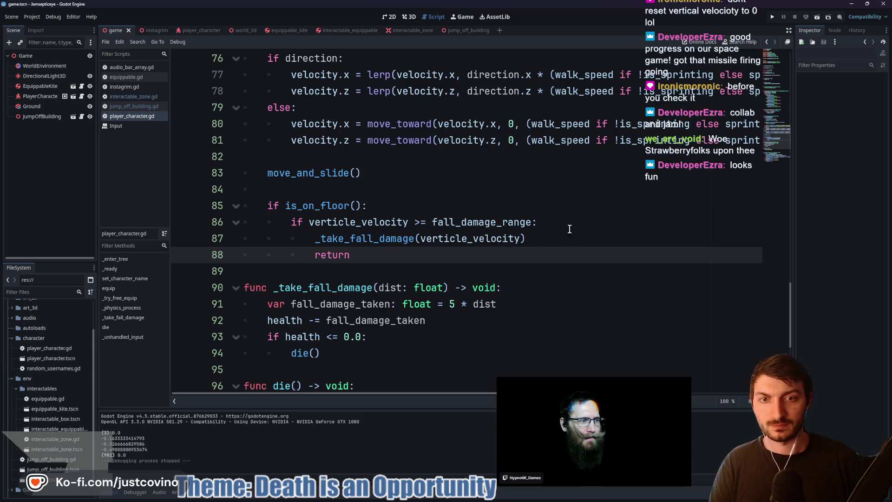
- Add verticle_velocity = 0.0 before the return, save, and run the game again
left_click(545, 238)
key("Return")
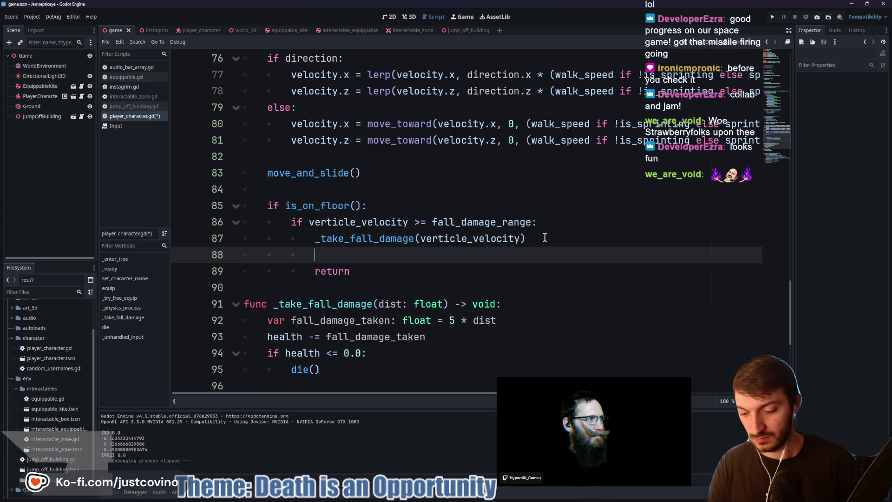
type("vet")
key("BackSpace")
type("rticle_velocity = 0.0")
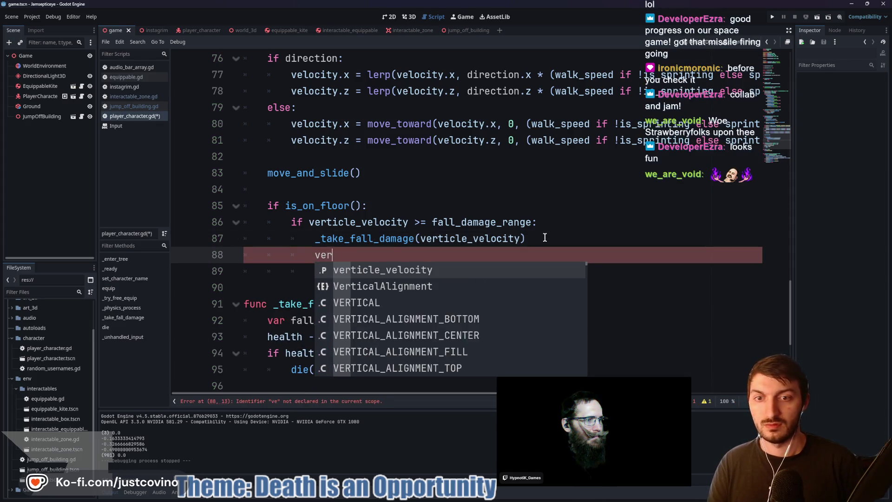
key("Return")
key("ctrl+s")
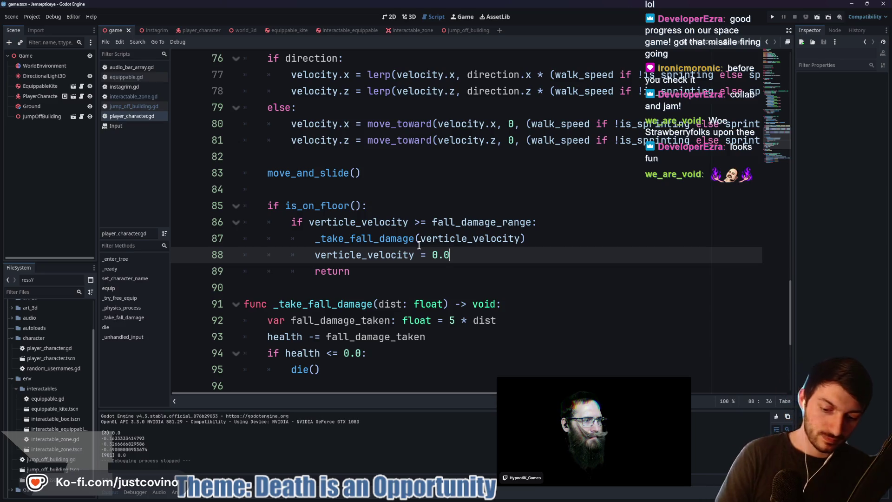
key("F5")
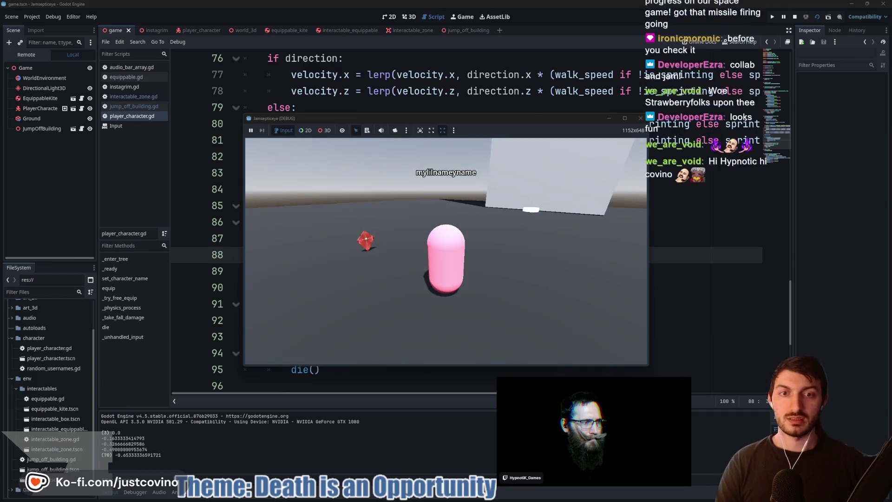
- Walk and jump the capsule onto the white building's roof and look around
key("w")
key("space")
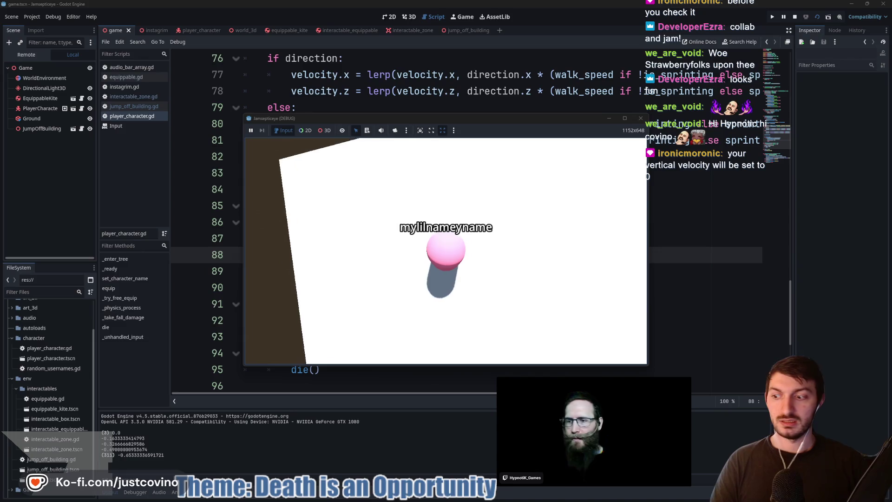
key("w")
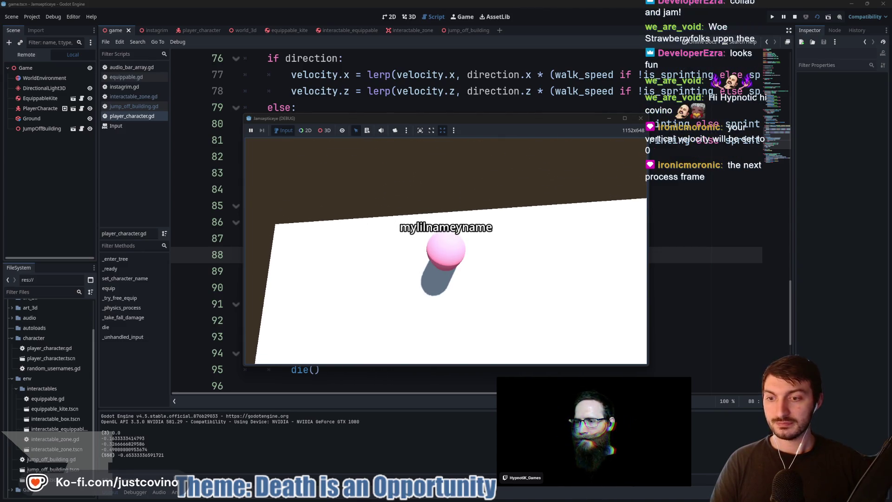
key("w")
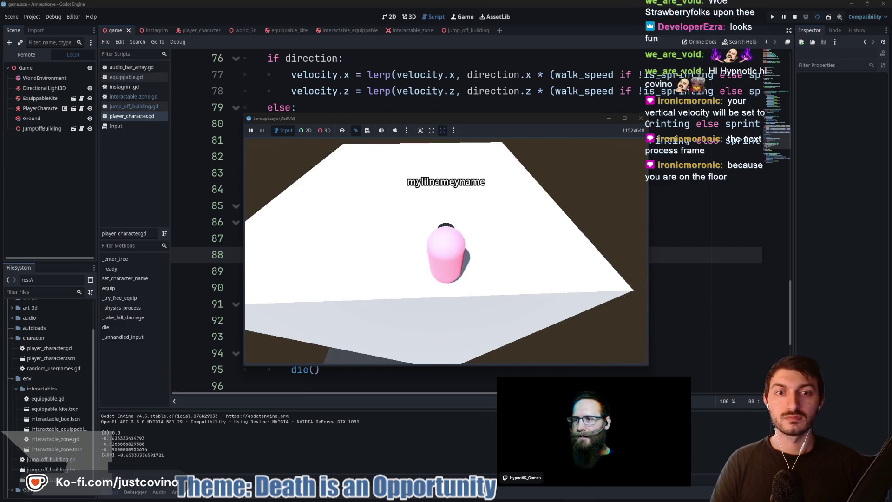
key("w")
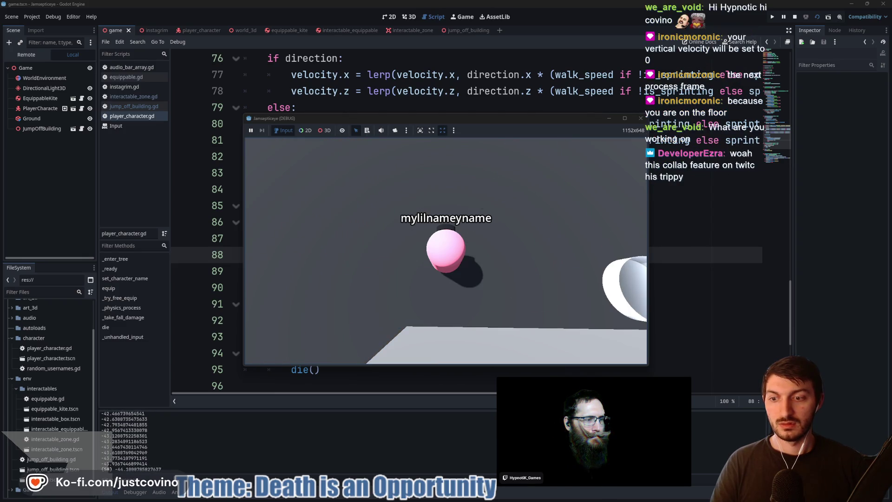
scroll(489, 225, "up", 15)
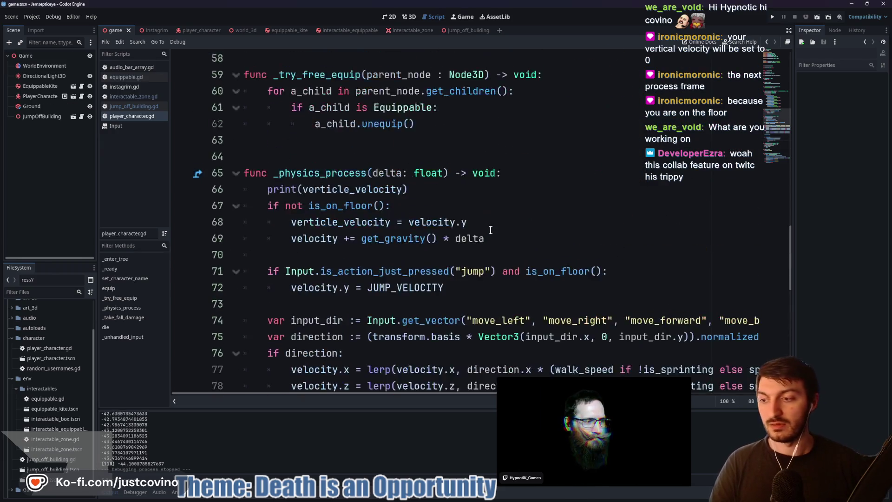
- Change the exported fall_damage_range value at the script's top from 10.0 to -10.0
scroll(489, 225, "up", 4)
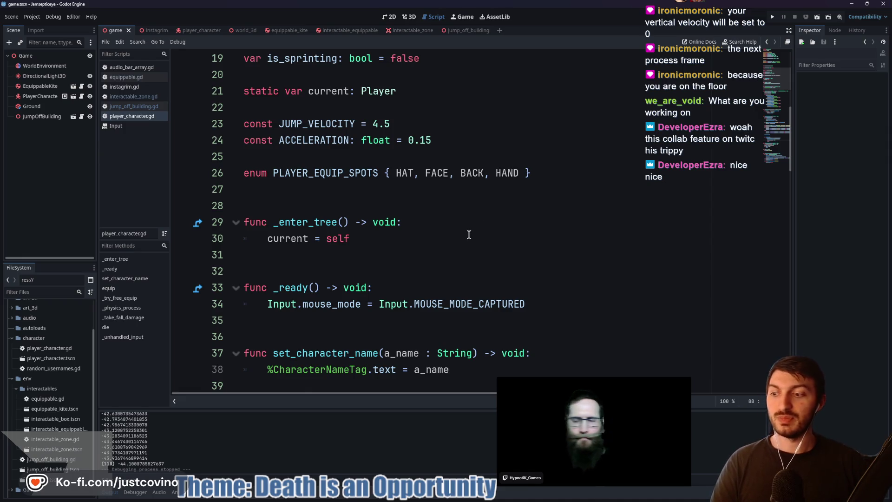
scroll(469, 234, "up", 6)
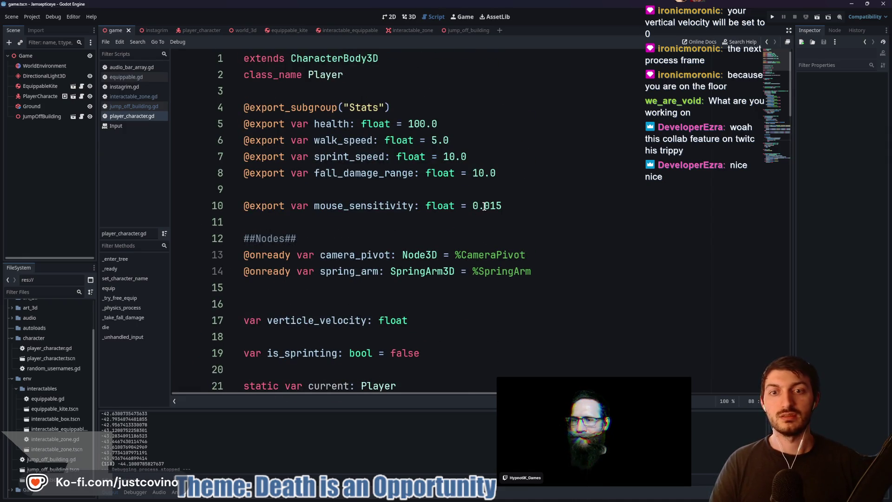
left_click(474, 173)
type("-")
left_click(515, 188)
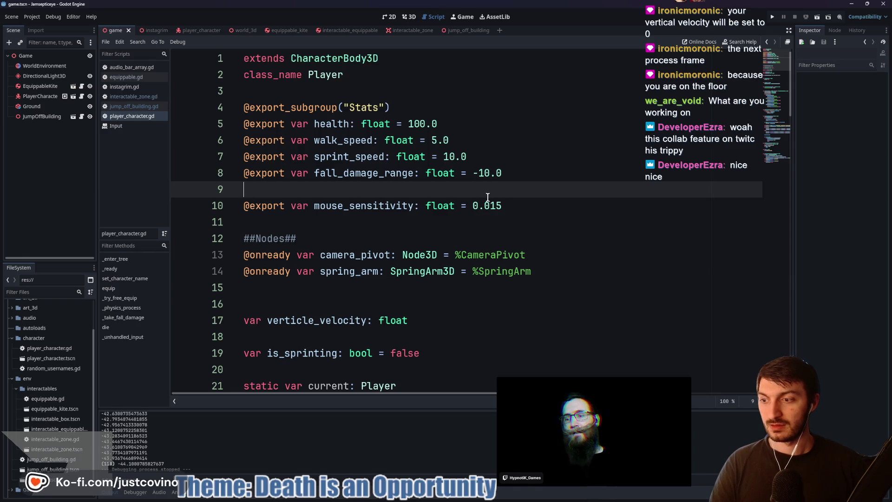
scroll(485, 197, "down", 9)
scroll(480, 198, "down", 4)
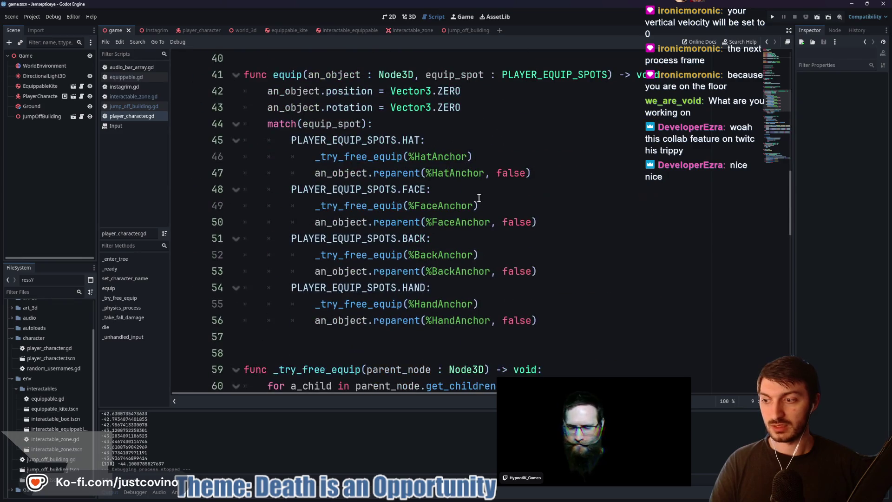
scroll(474, 199, "down", 10)
scroll(463, 204, "up", 4)
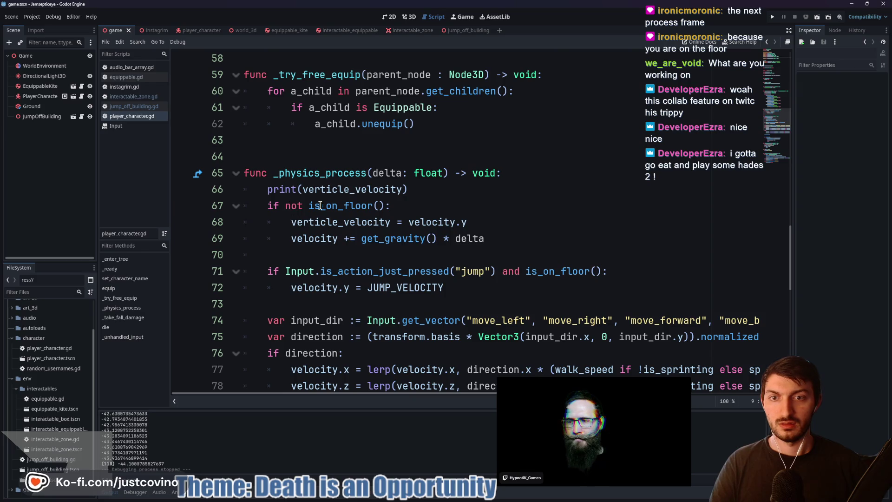
scroll(359, 227, "down", 1)
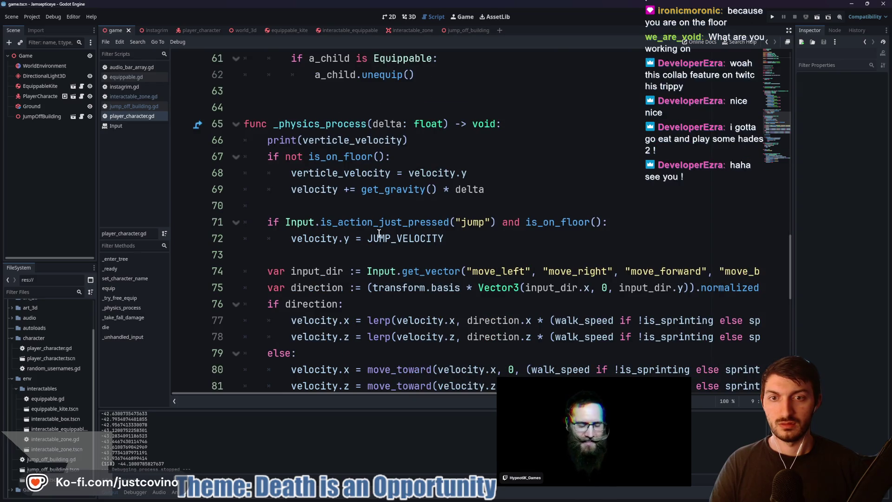
scroll(377, 232, "down", 6)
scroll(375, 230, "up", 2)
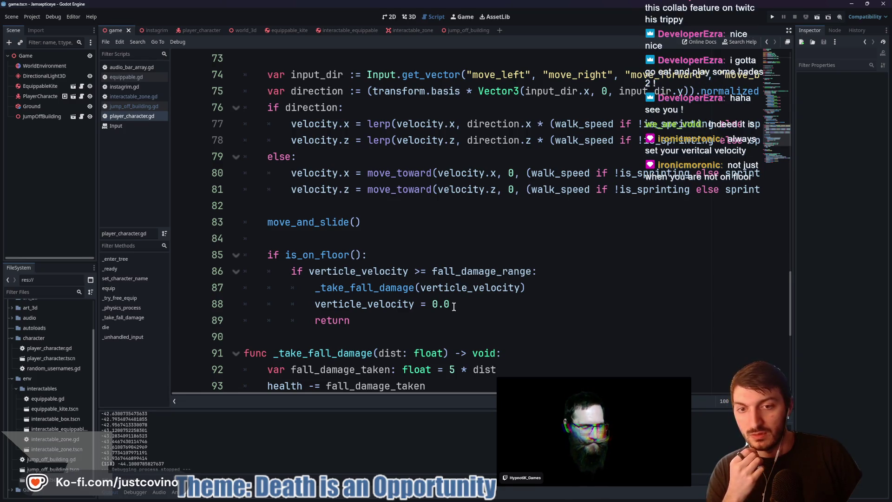
scroll(454, 307, "up", 15)
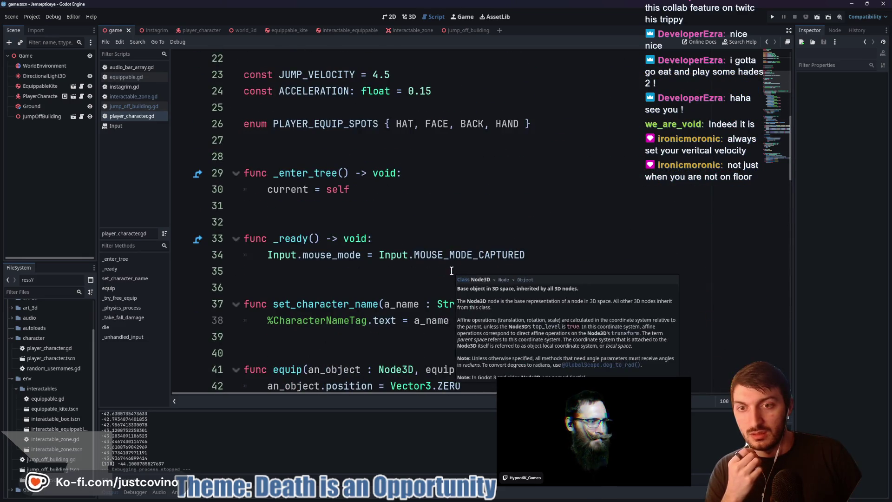
scroll(403, 271, "down", 2)
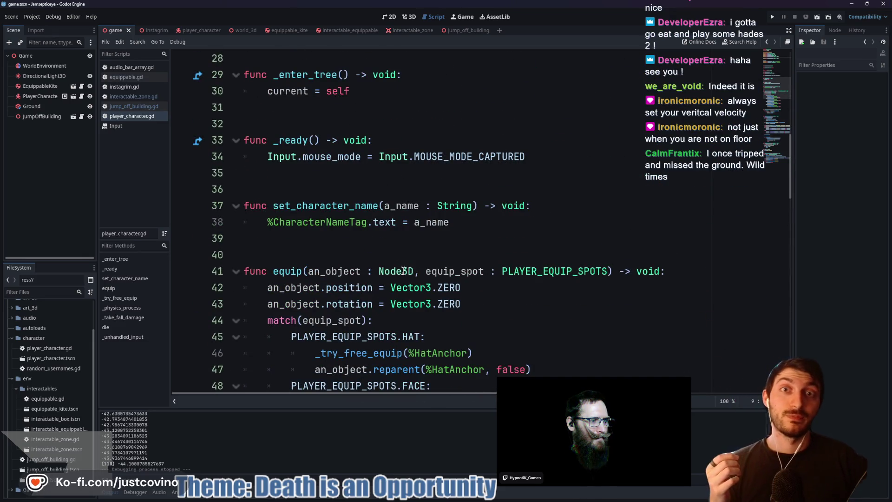
mouse_move(403, 271)
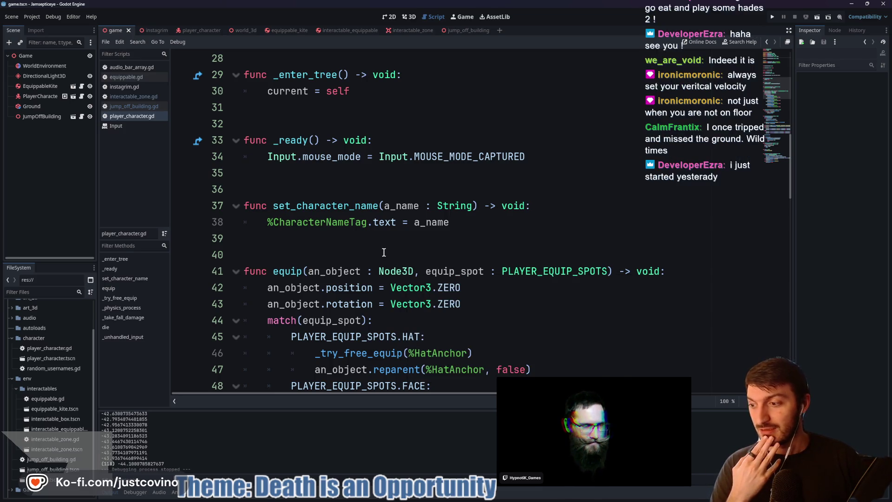
left_click(297, 254)
left_click(288, 175)
left_click(312, 236)
left_click(301, 179)
left_click(292, 239)
scroll(364, 239, "down", 3)
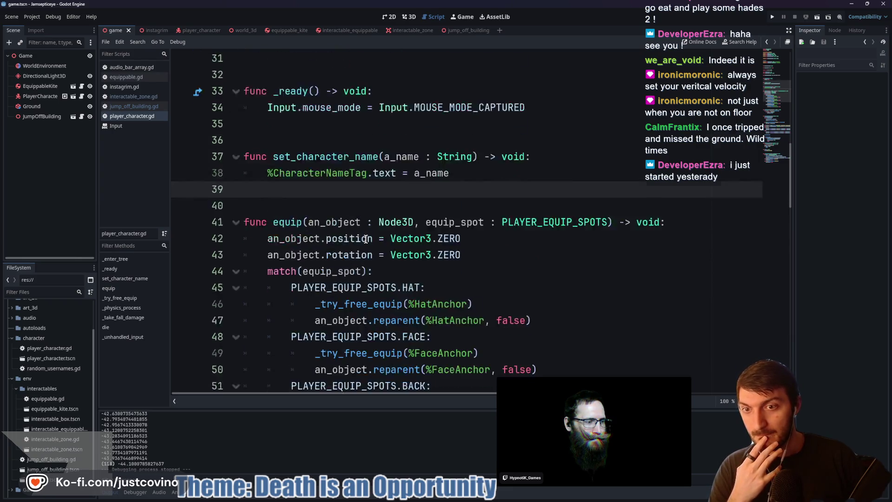
scroll(382, 250, "down", 3)
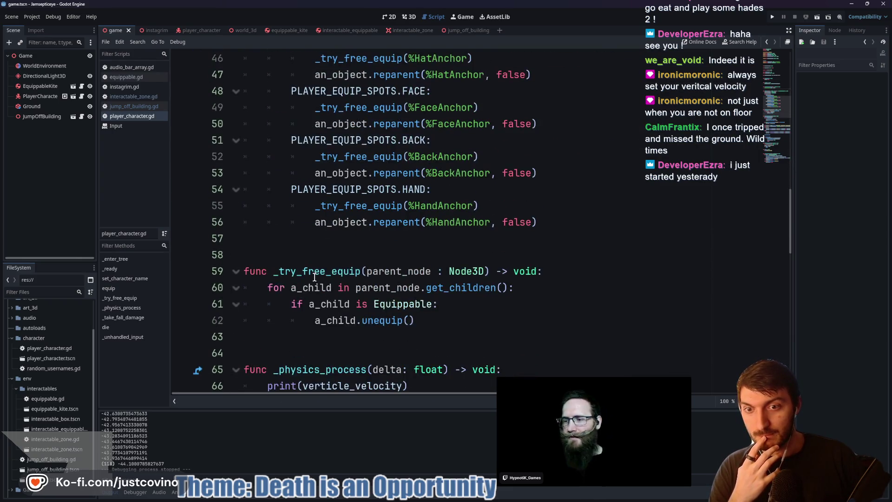
left_click(324, 253)
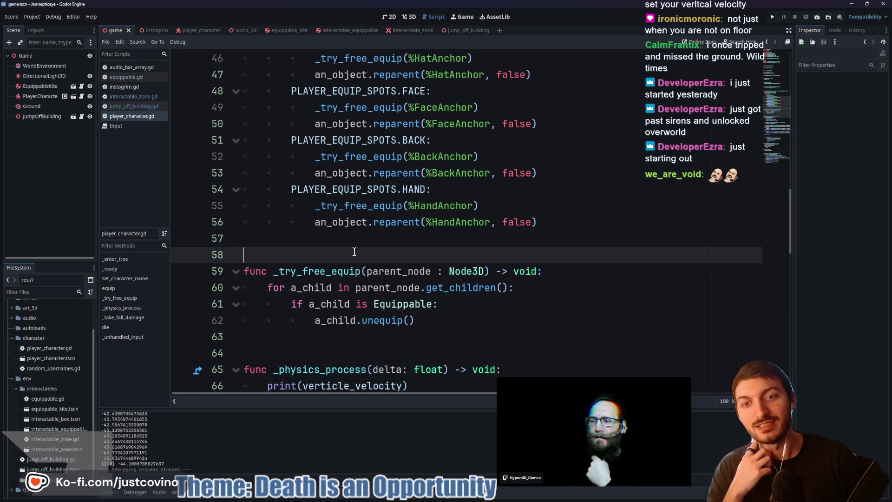
scroll(353, 252, "down", 3)
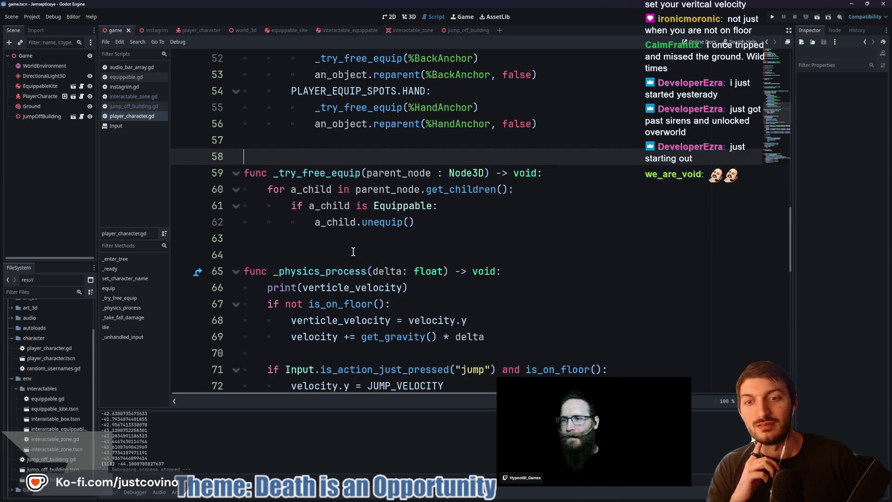
scroll(354, 252, "up", 6)
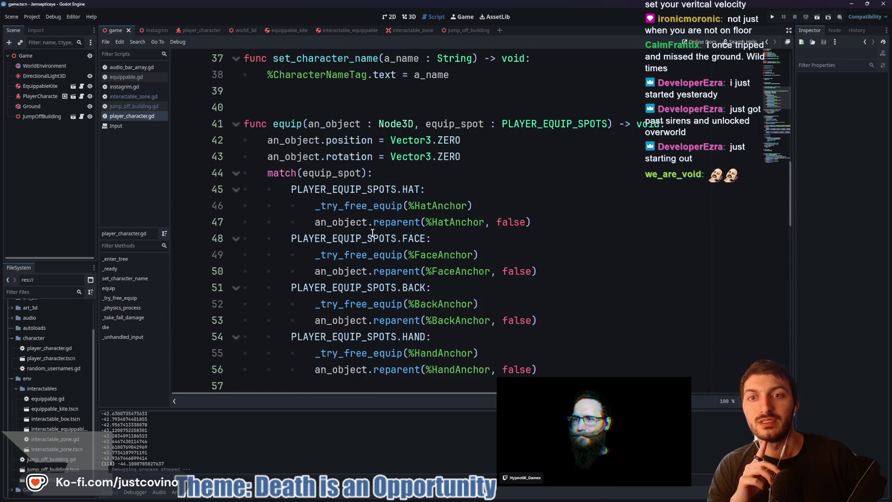
left_click(443, 173)
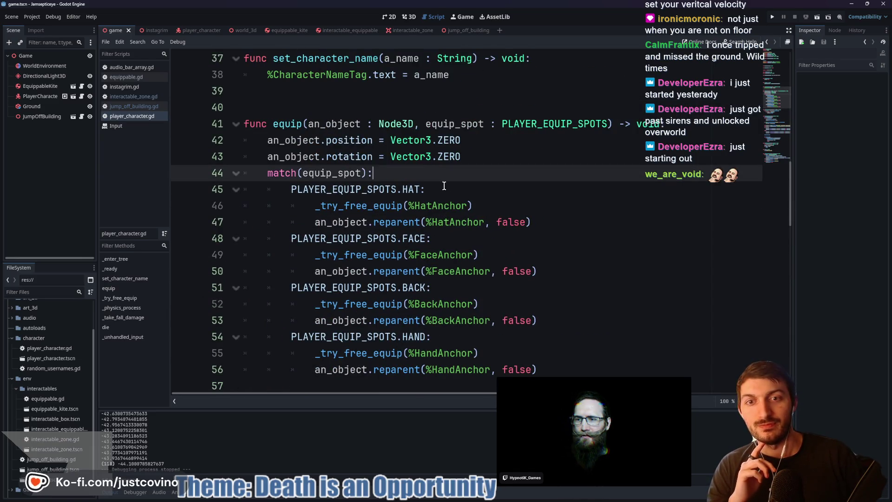
left_click(439, 188)
scroll(465, 190, "up", 7)
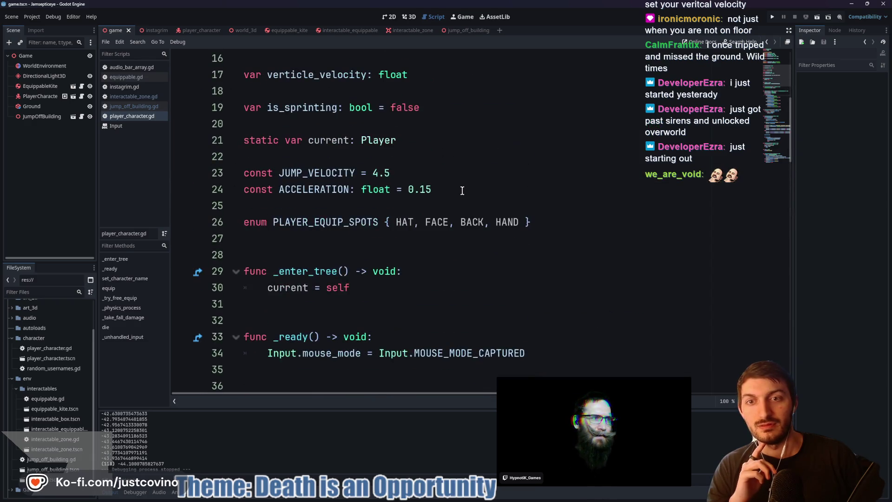
scroll(461, 190, "down", 5)
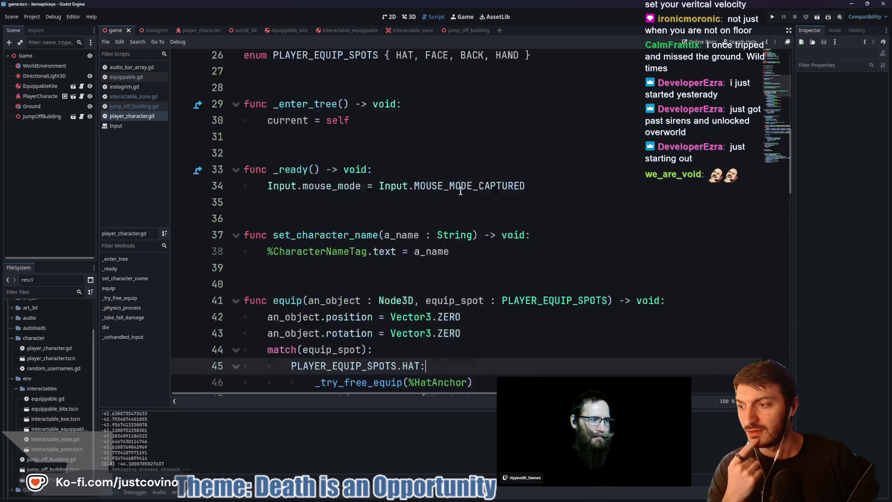
scroll(456, 190, "down", 3)
scroll(455, 191, "down", 7)
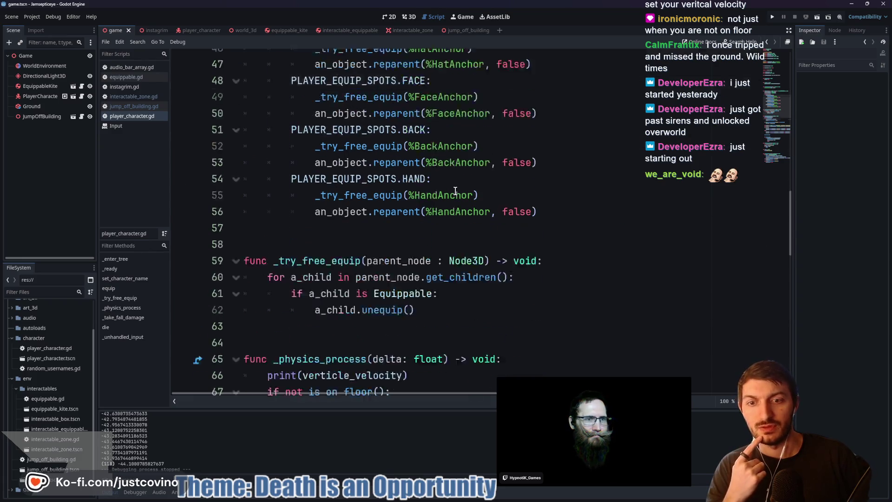
left_click(487, 186)
- Move verticle_velocity = velocity.y above the floor check and dedent it to function level
left_click_drag(468, 173, 258, 177)
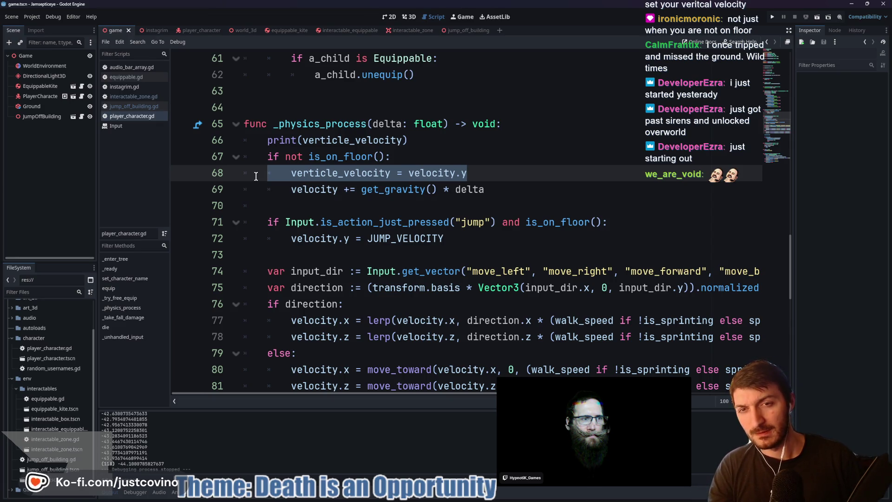
key("alt+Up")
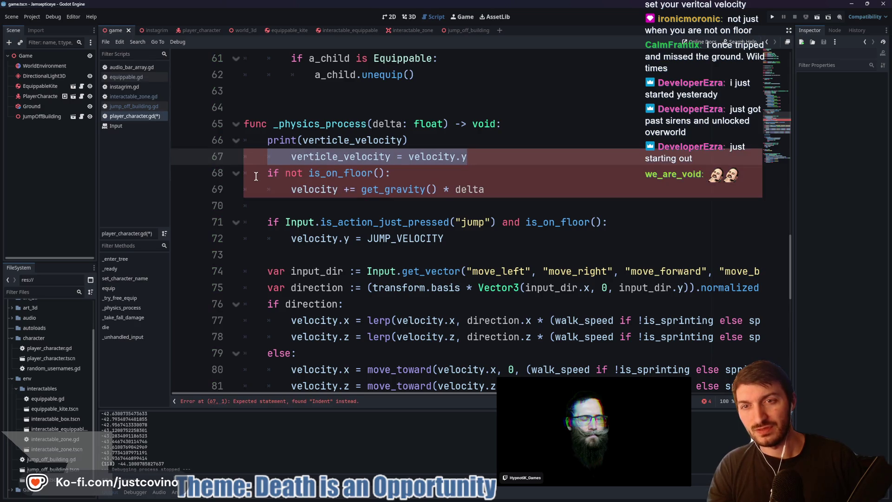
key("shift+Tab")
left_click(460, 156)
left_click(434, 144)
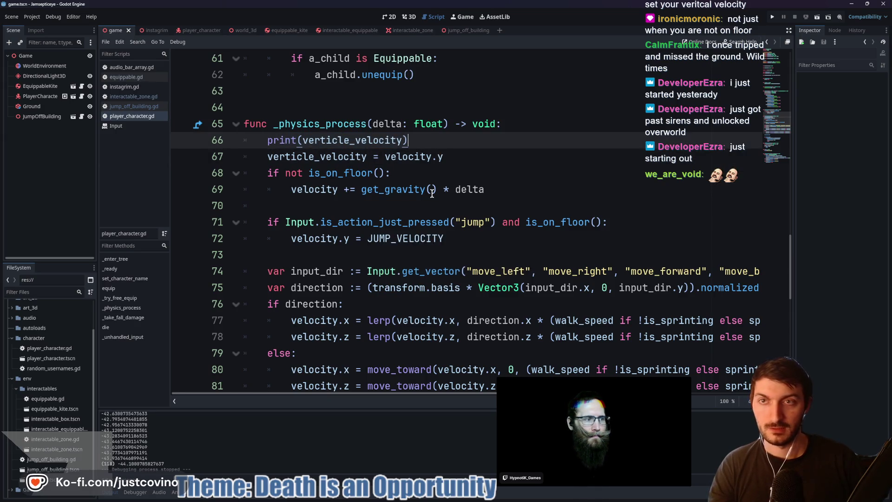
- Test-run the game, walking the capsule off the edge, then stop it
key("F5")
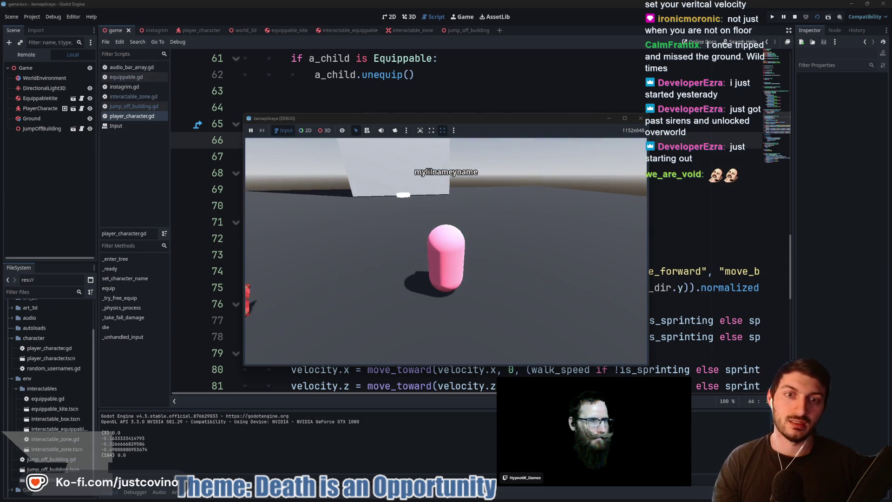
key("space")
key("w")
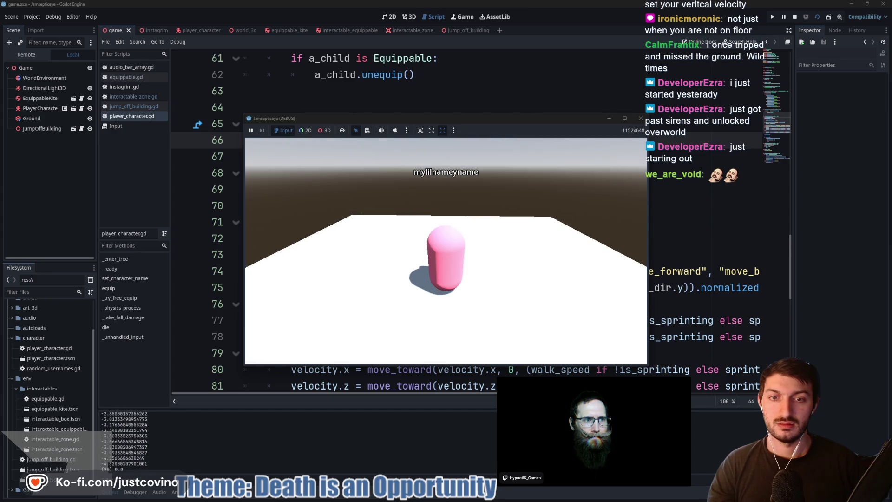
key("w")
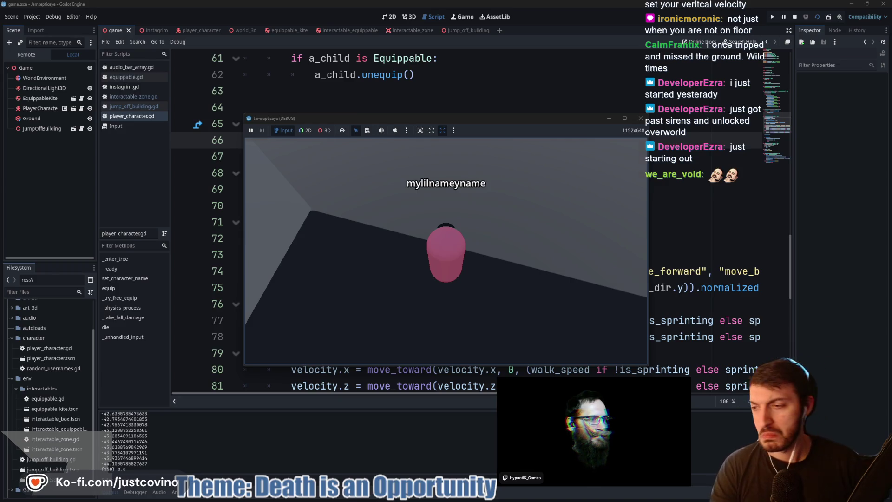
key("F8")
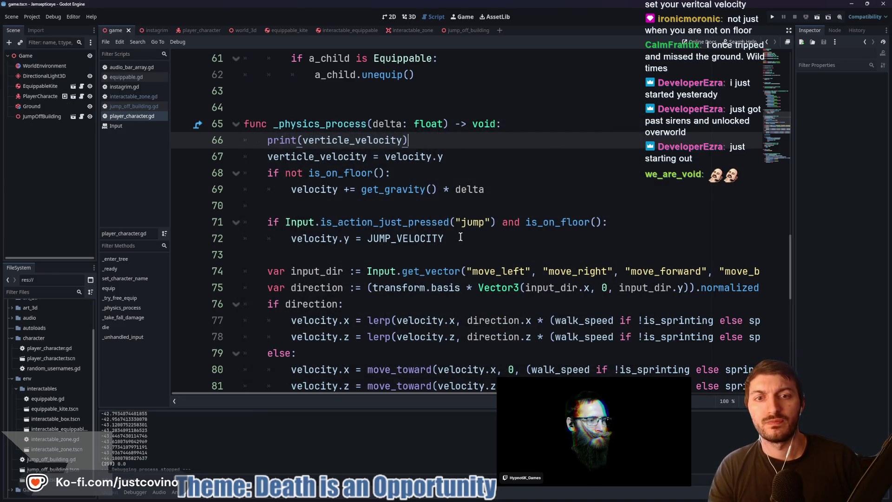
- Change the line 86 comparison from >= to <=, save, and test-run the game
scroll(460, 237, "down", 8)
scroll(460, 234, "up", 2)
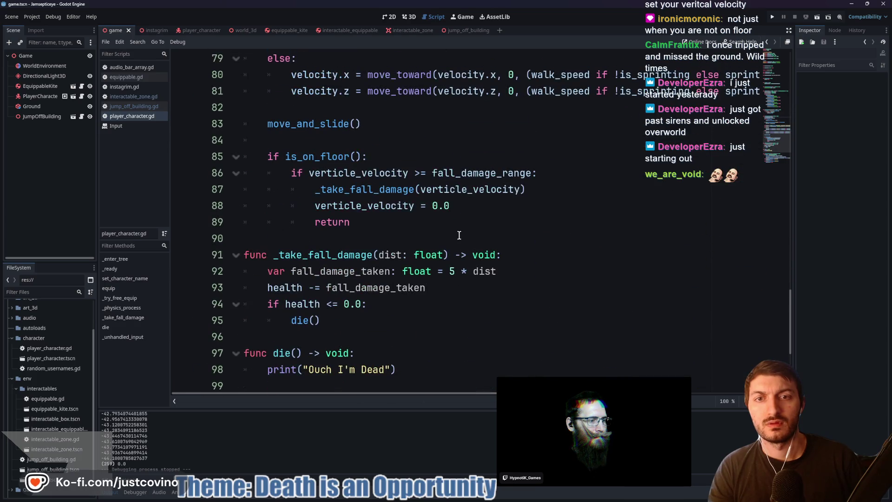
left_click(421, 174)
key("BackSpace")
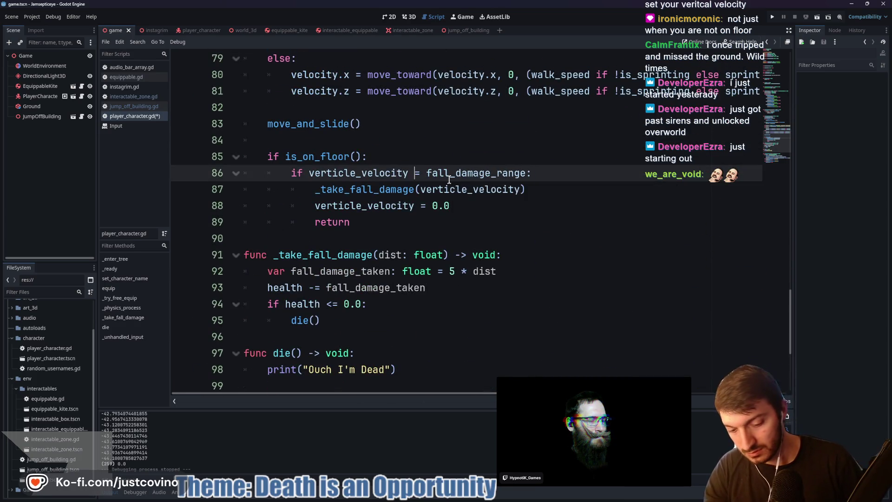
type("<")
key("ctrl+s")
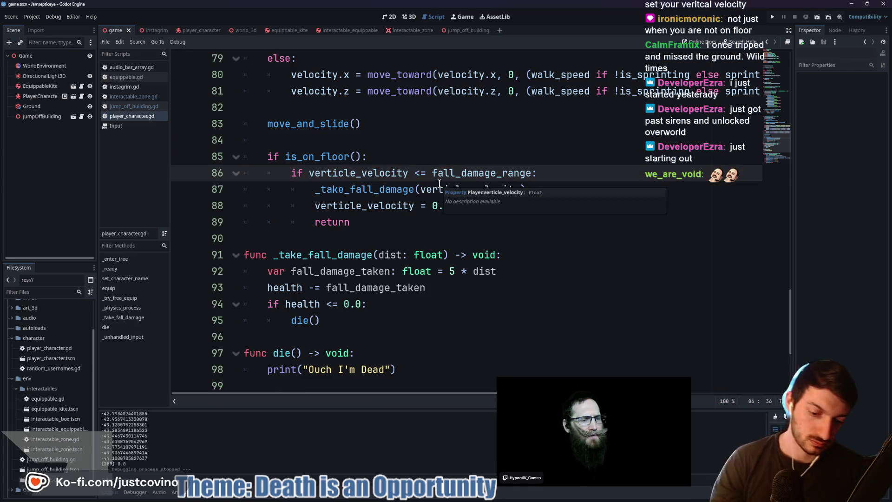
key("F5")
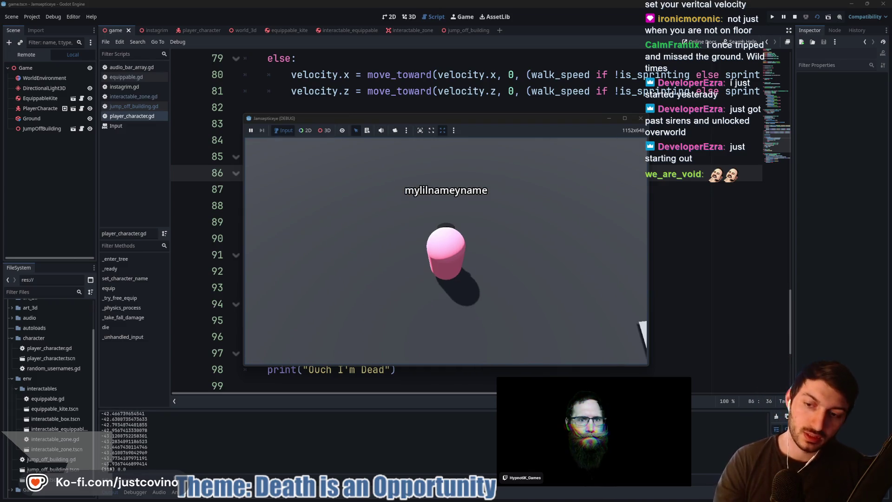
key("F8")
- Inspect the _take_fall_damage call and put the caret on dist in line 92
double_click(368, 189)
scroll(395, 210, "down", 4)
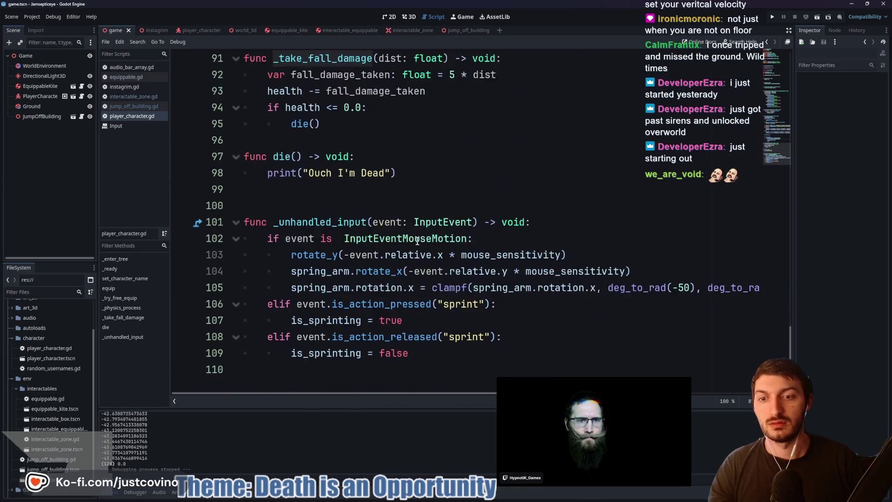
scroll(404, 211, "up", 2)
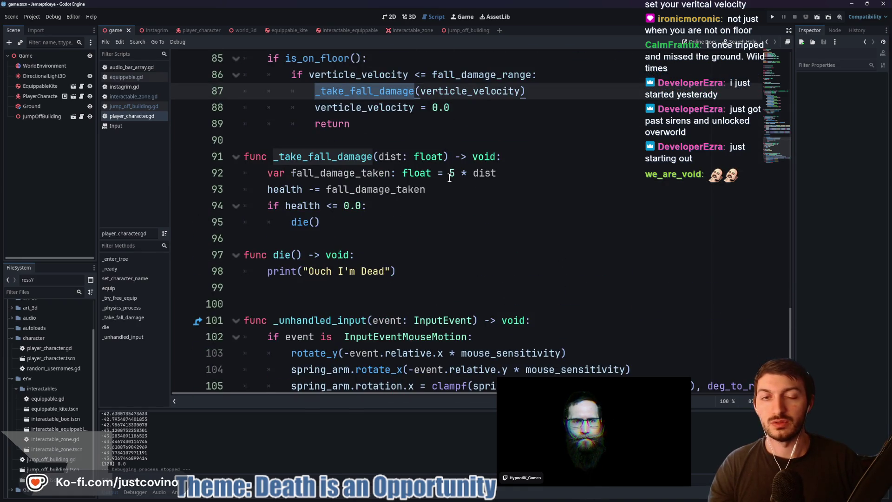
left_click(491, 174)
left_click(454, 188)
left_click(456, 174)
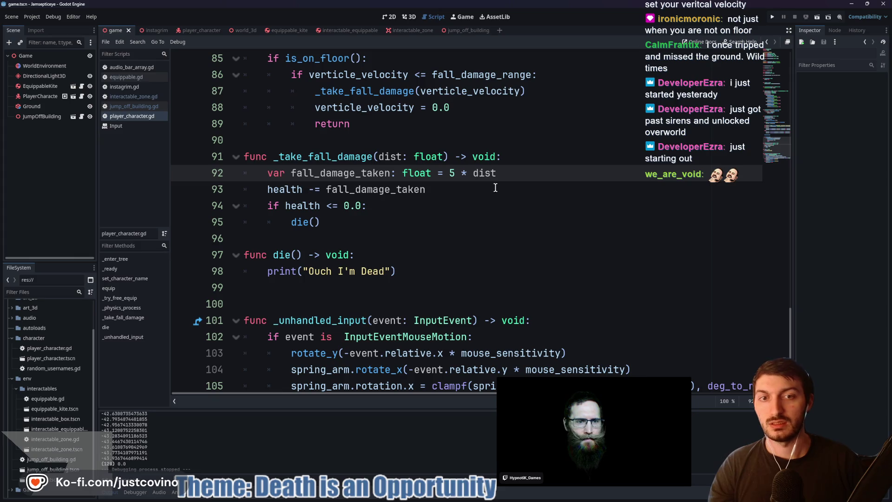
- Make damage 5 * abs(dist), save, test a fall, then start a GitHub Desktop commit summary
type("abs(dist")
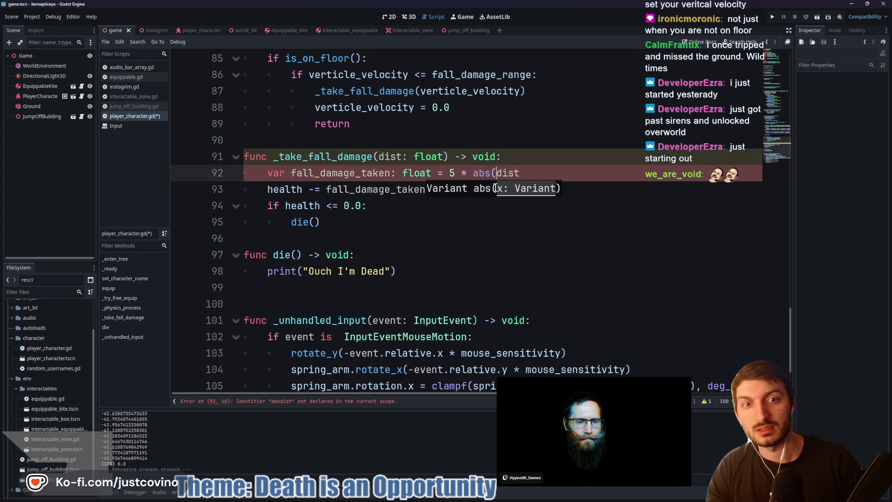
type(")")
key("ctrl+s")
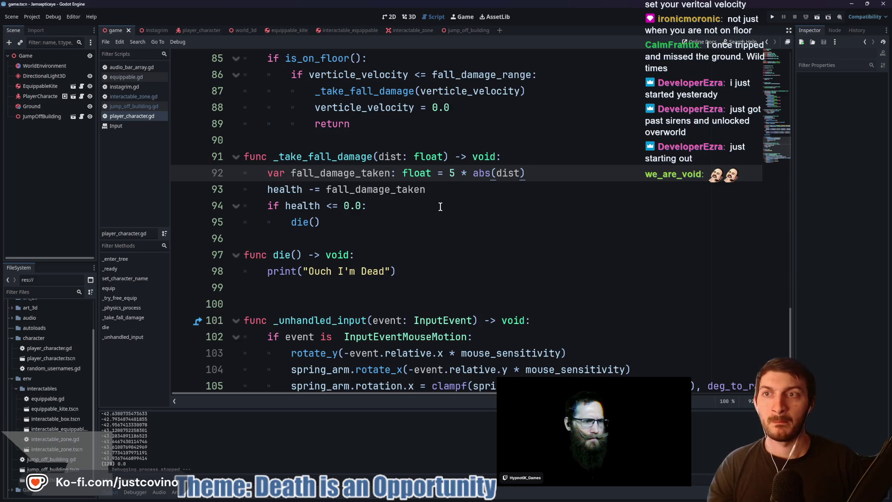
key("F5")
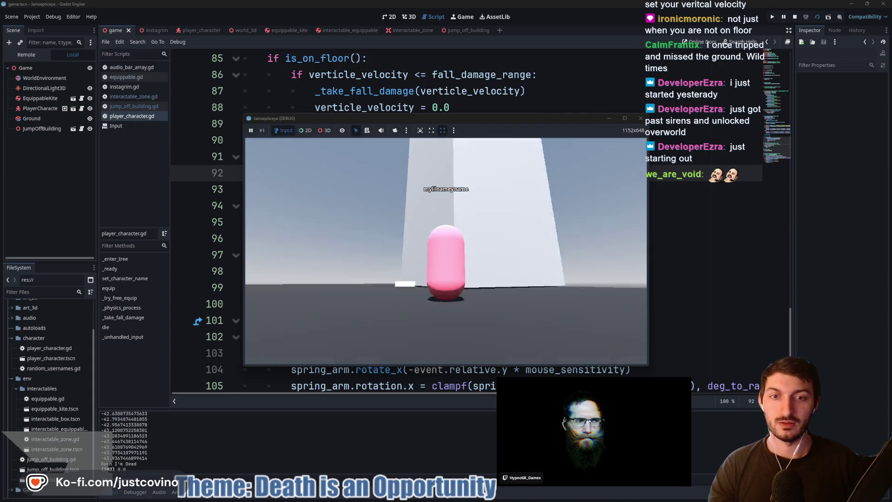
key("F8")
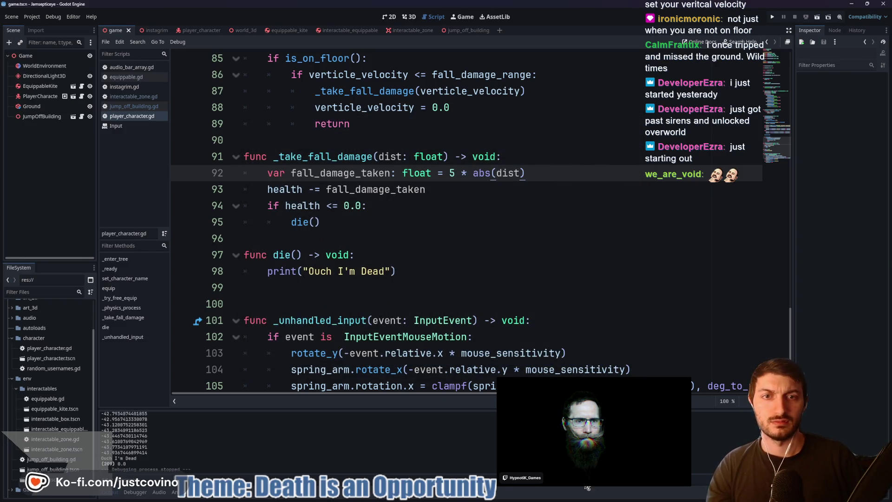
left_click(508, 494)
left_click(300, 328)
type("Player d")
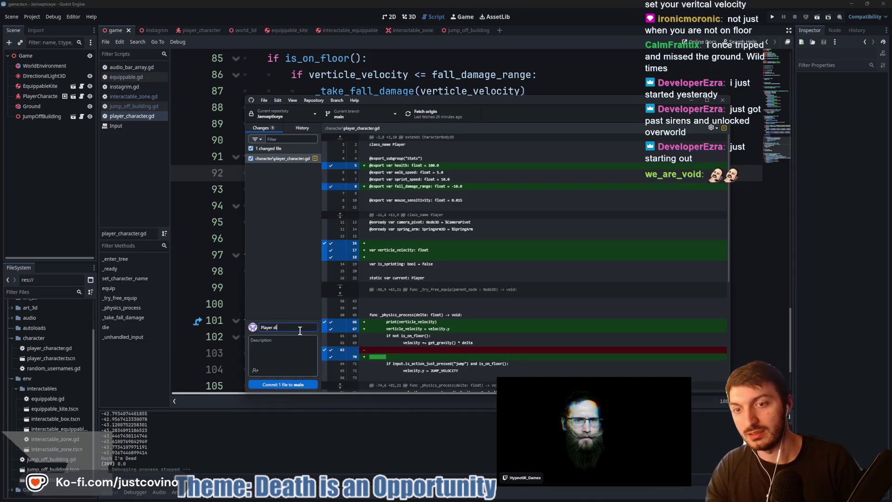
- Commit 'Player dies when jumping from large heights' to main, push to origin, and return to Godot
type("es when ju")
type("mping from large heights")
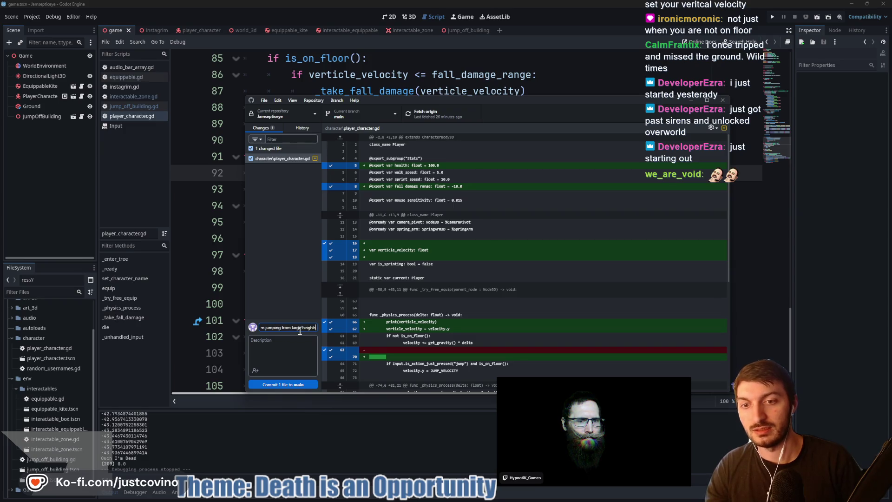
left_click(302, 384)
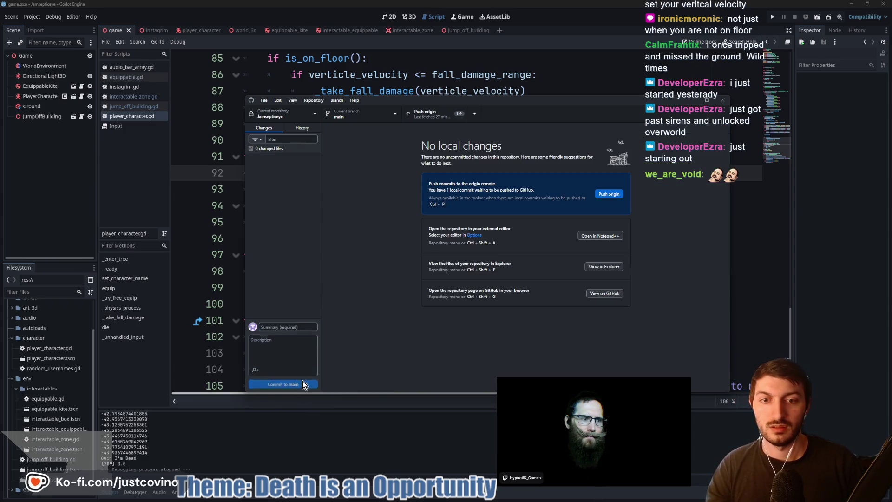
left_click(606, 196)
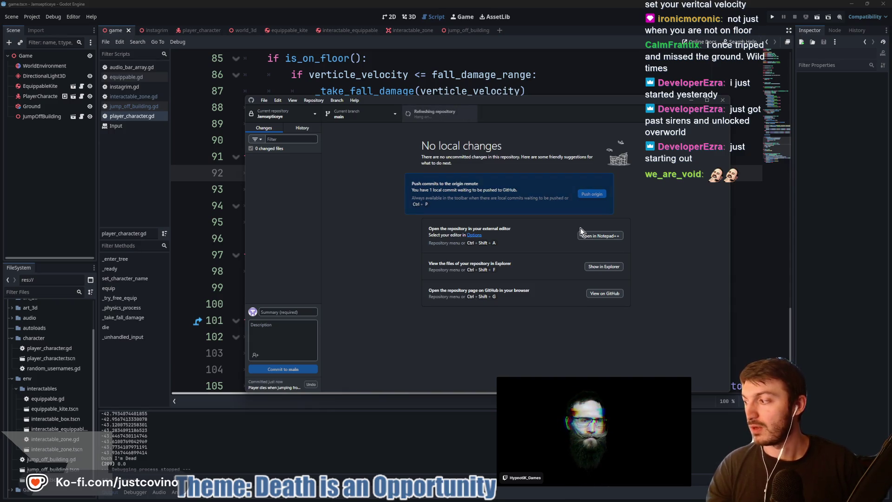
left_click(775, 225)
left_click(443, 205)
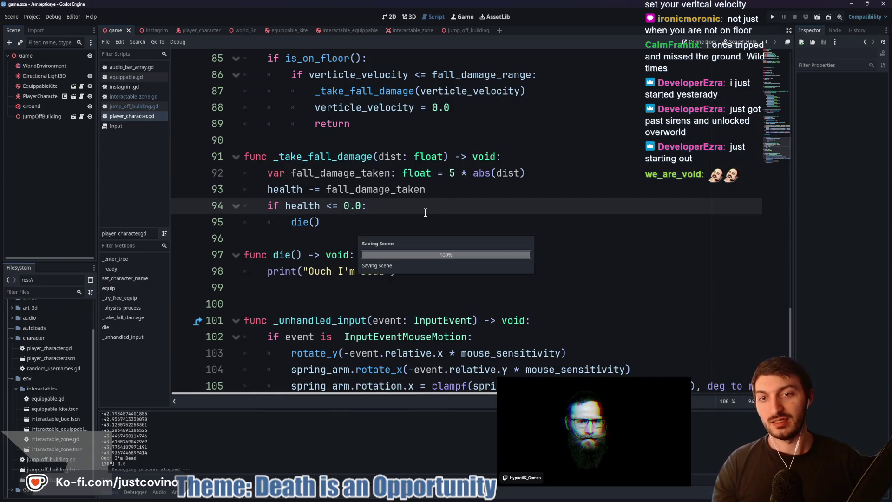
- Add blank lines after die() and above func _take_fall_damage in player_character.gd, then save
left_click(395, 228)
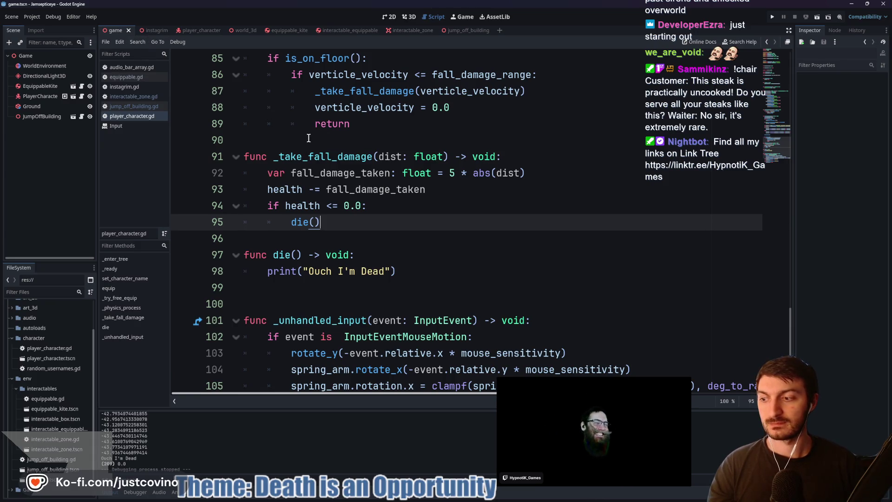
left_click(310, 239)
key("Return")
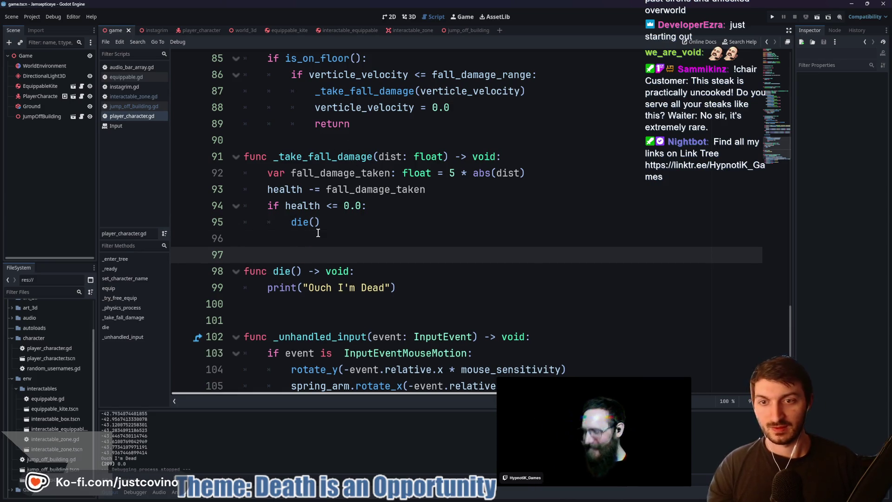
key("ctrl+s")
left_click(316, 140)
key("Return")
key("ctrl+s")
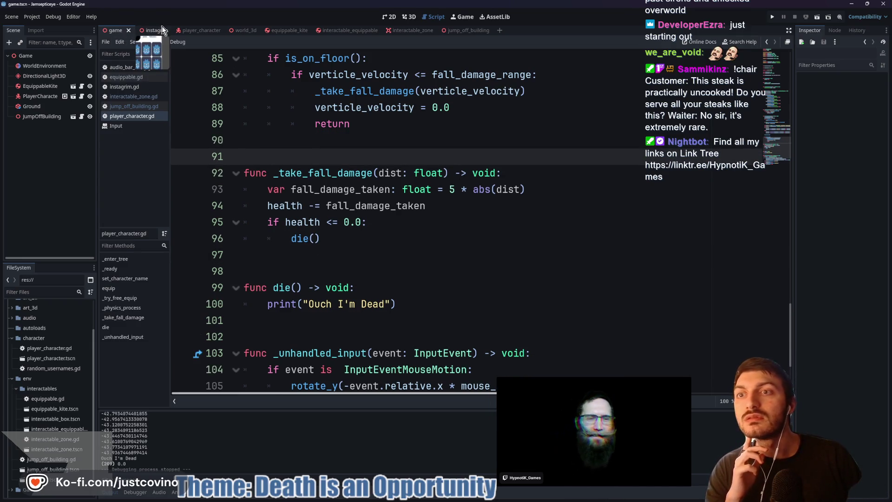
- Open the player_character scene in 3D and orbit around the pink player
left_click(213, 32)
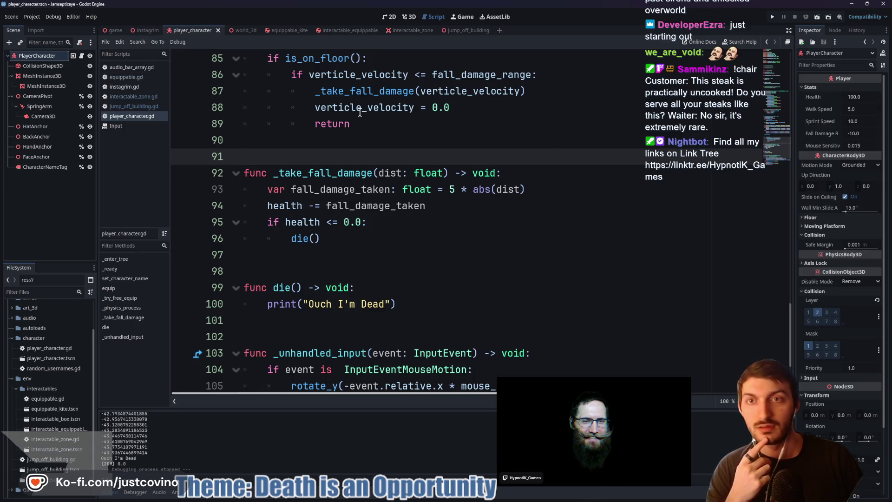
left_click(412, 15)
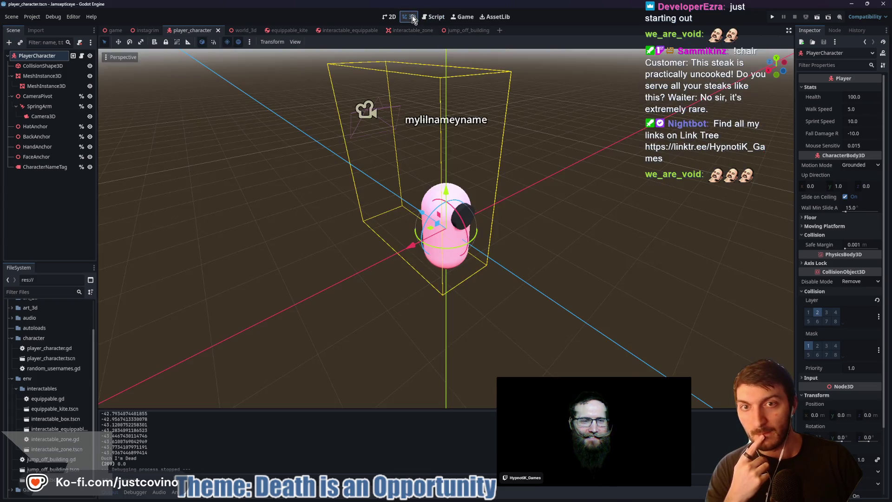
mouse_move(410, 132)
left_mouse_down()
mouse_move(400, 129)
mouse_move(456, 137)
left_mouse_up()
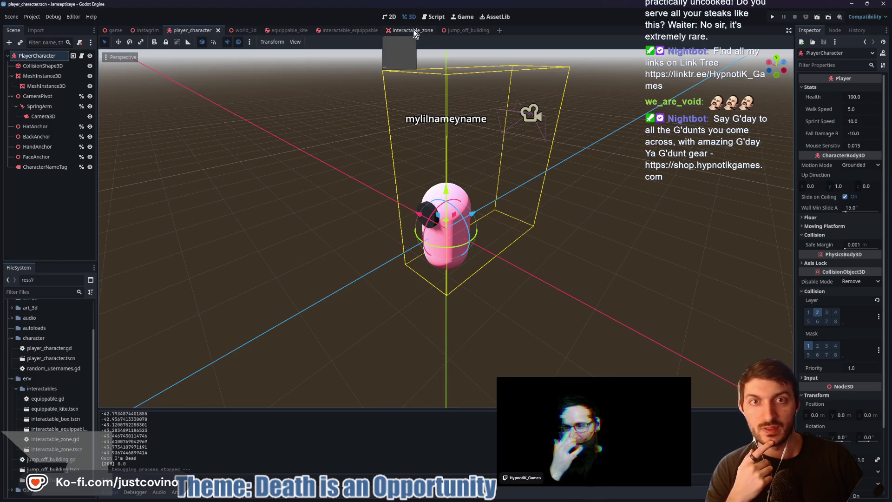
- Return to the game scene, orbit to show the pillar and floor, and select PlayerCharacter
left_click(115, 31)
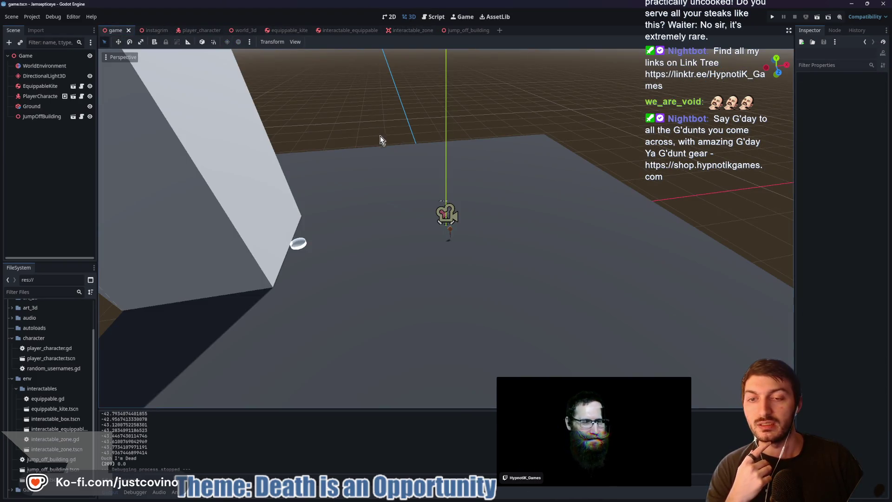
scroll(382, 144, "down", 5)
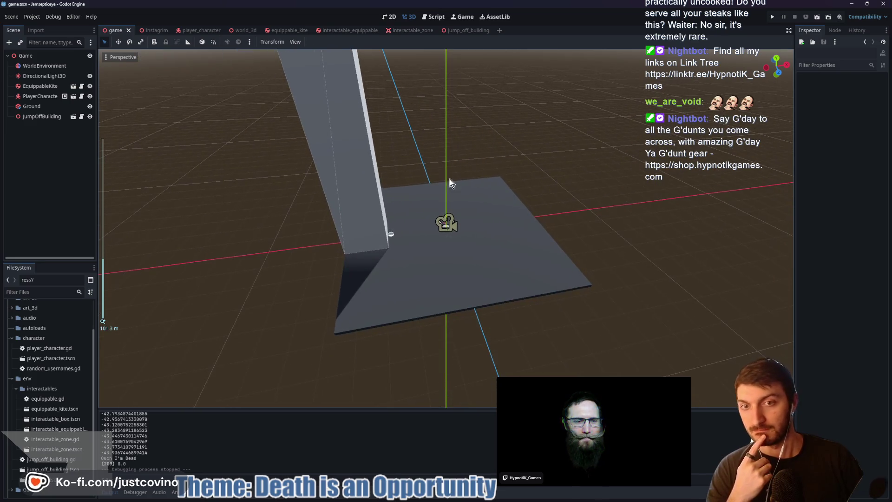
mouse_move(445, 174)
left_mouse_down()
mouse_move(420, 173)
mouse_move(518, 165)
mouse_move(418, 177)
left_mouse_up()
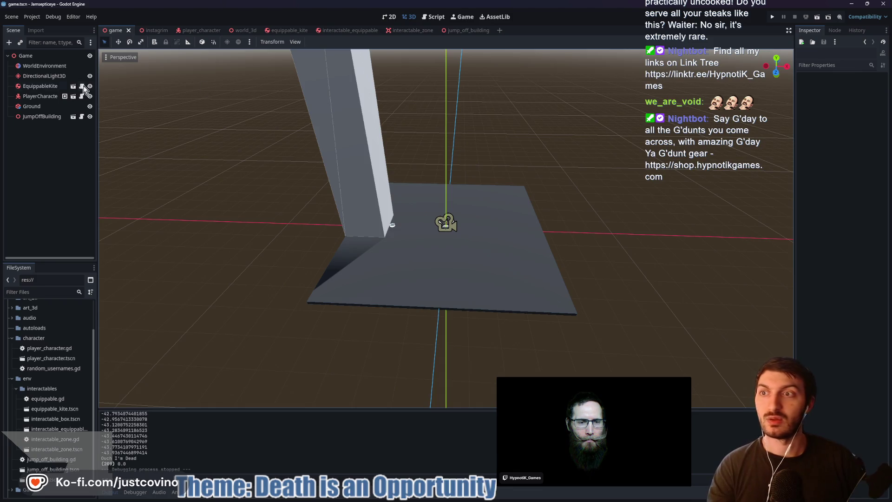
left_click(38, 96)
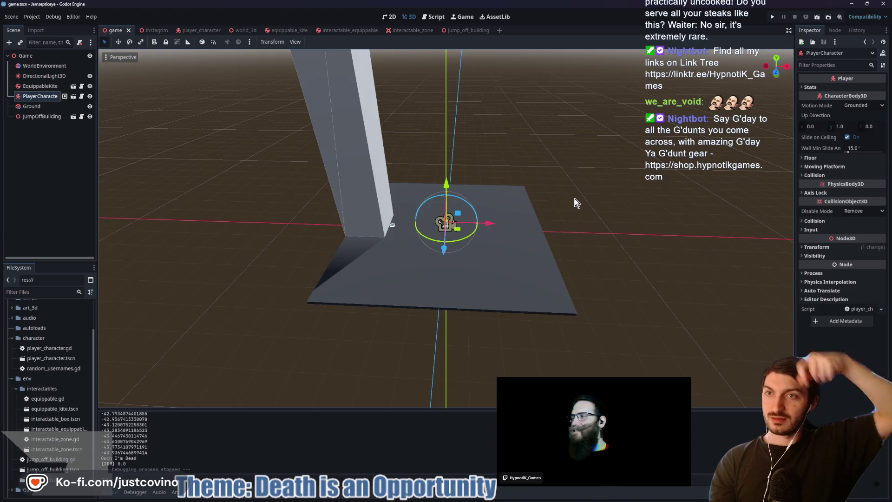
left_click(32, 16)
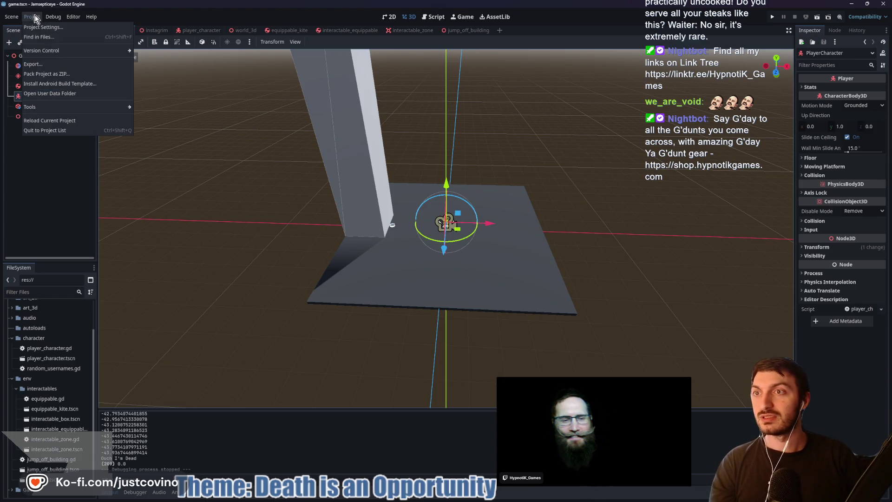
- Browse the Project Settings categories and enable Run on Separate Thread under Physics > 3D
left_click(47, 27)
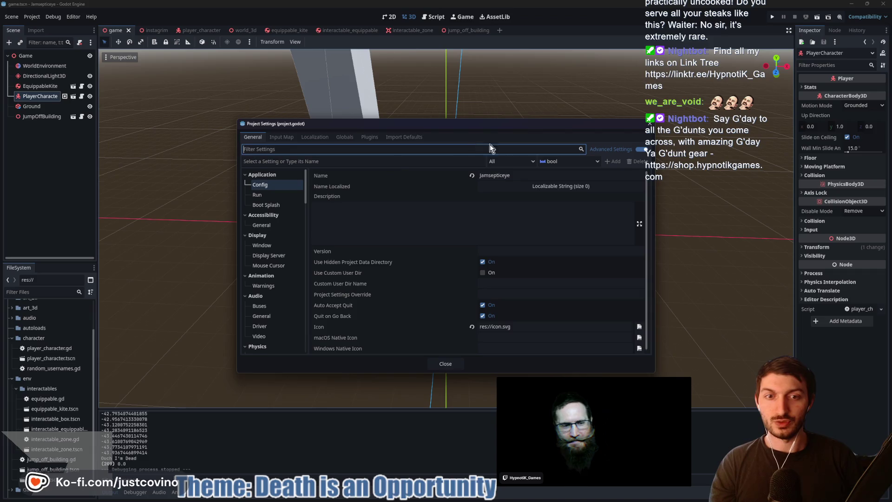
left_click(255, 195)
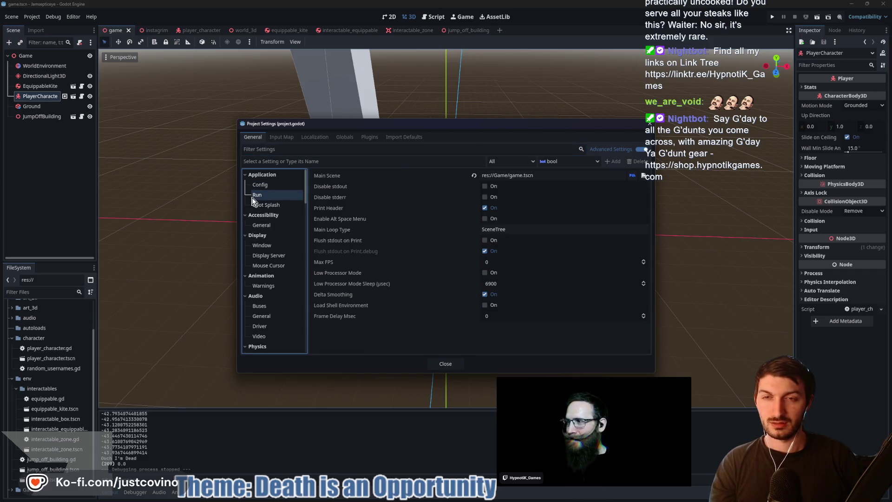
left_click(272, 225)
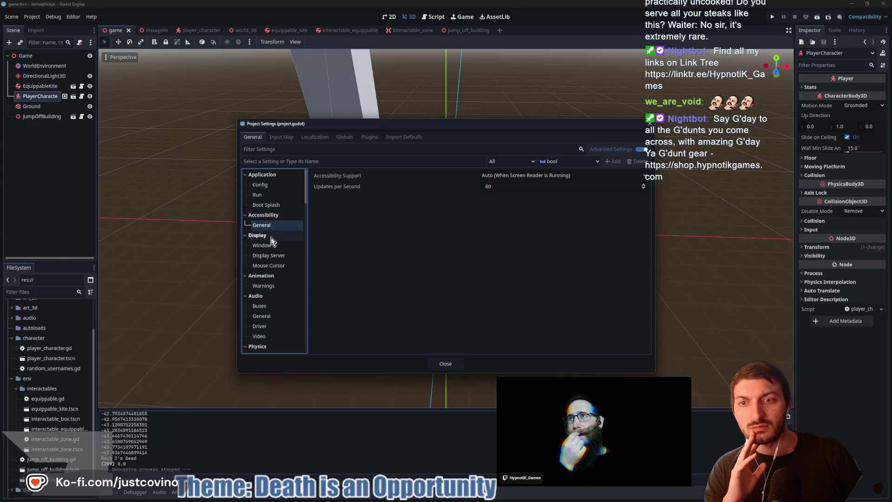
left_click(263, 245)
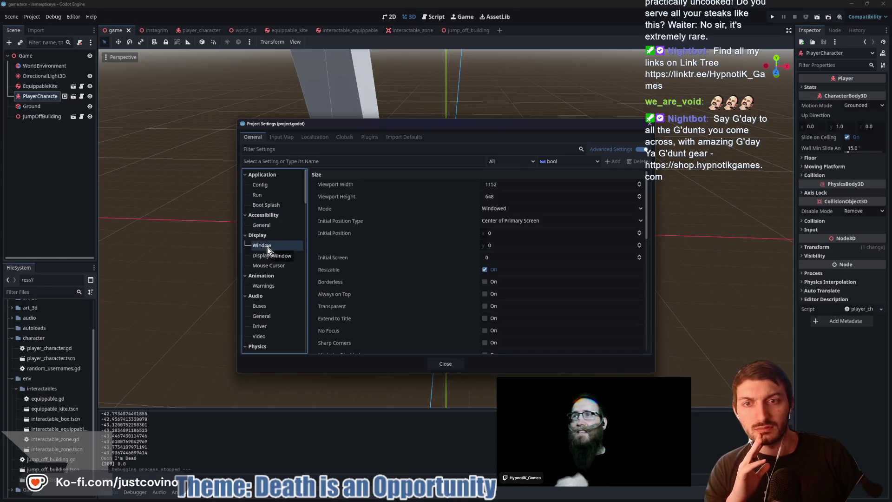
left_click(271, 266)
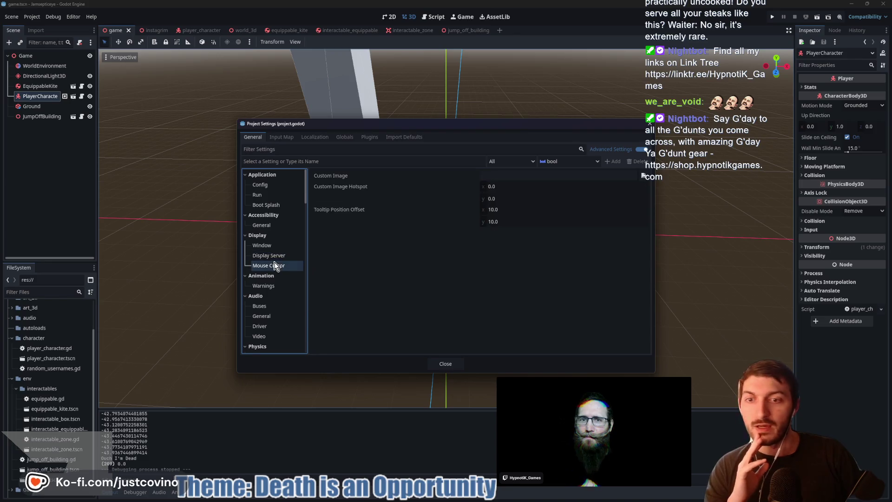
scroll(266, 292, "down", 3)
left_click(265, 289)
left_click(266, 298)
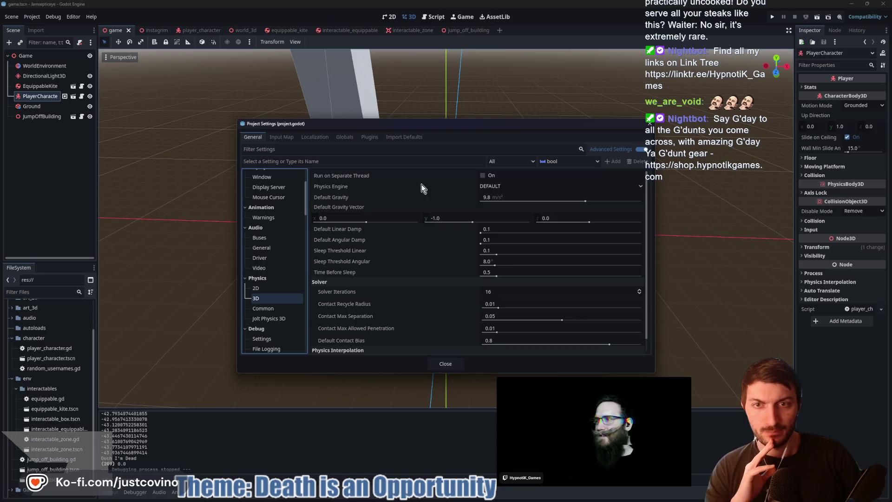
mouse_move(353, 175)
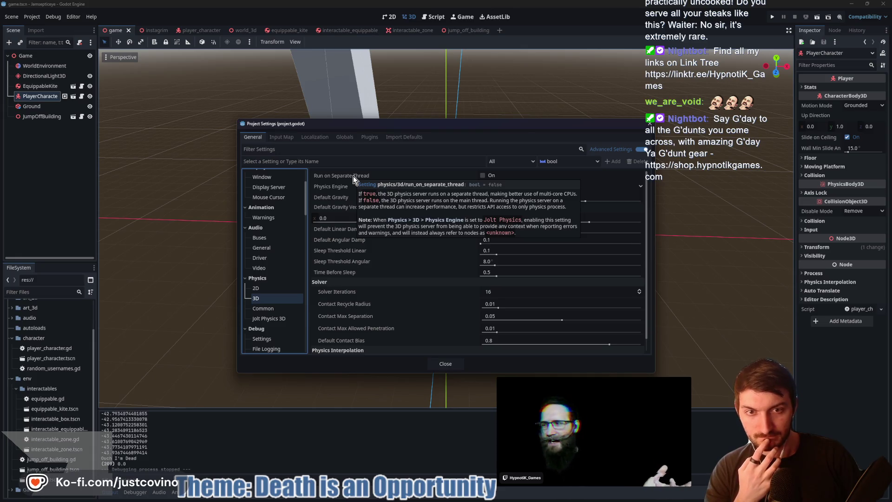
left_click(483, 176)
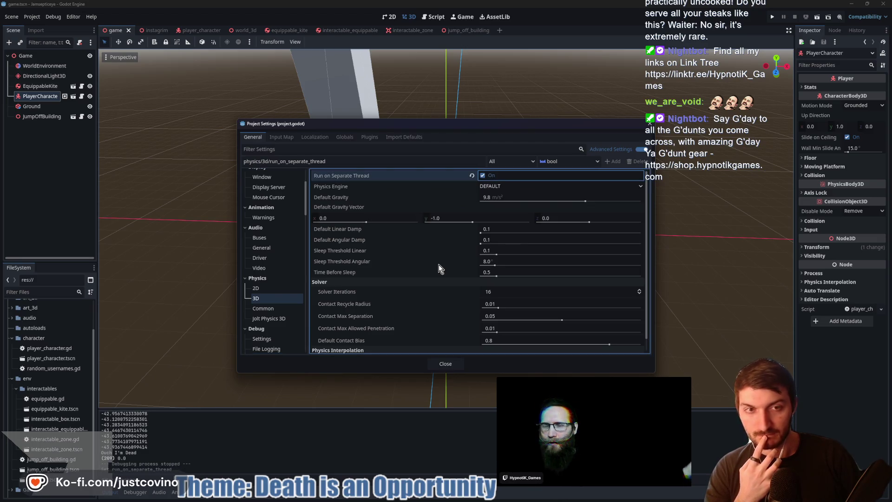
- Look through the Jolt Physics 3D and Audio settings, then close Project Settings
scroll(370, 260, "down", 1)
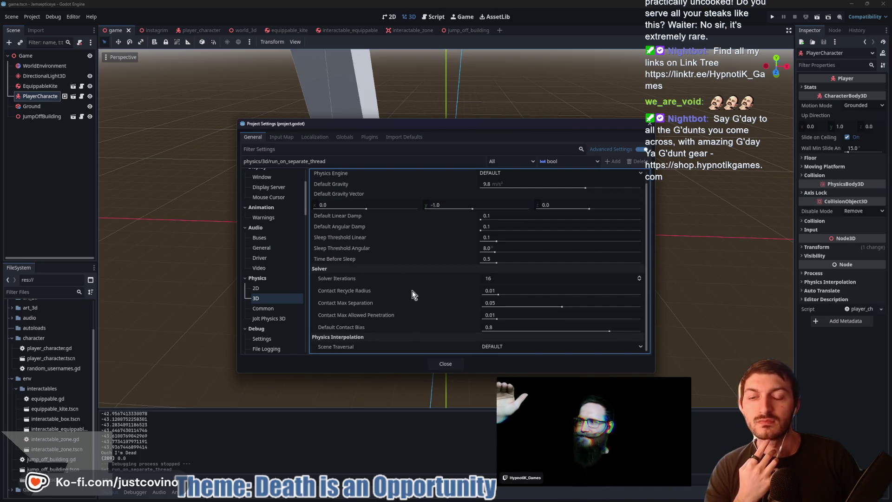
left_click(272, 317)
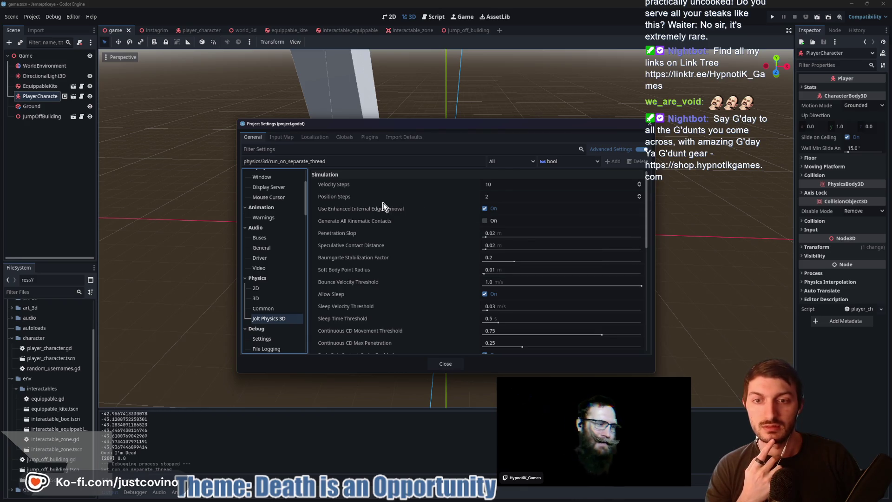
mouse_move(386, 210)
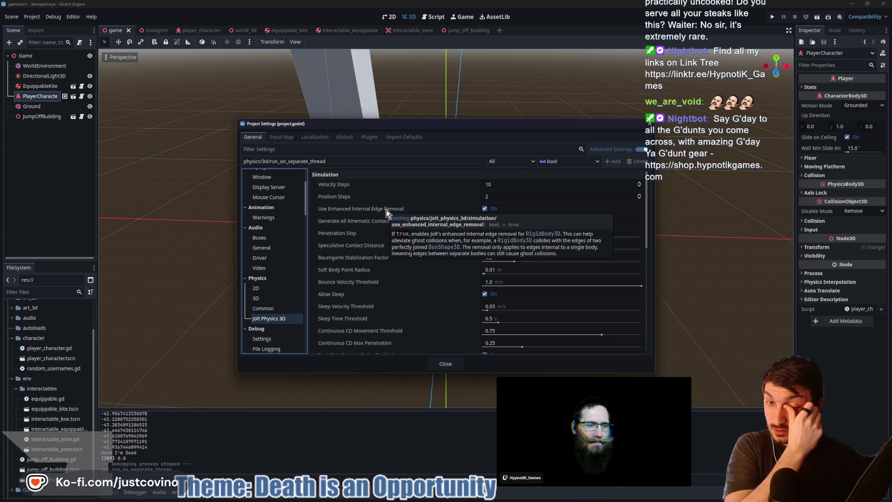
mouse_move(370, 234)
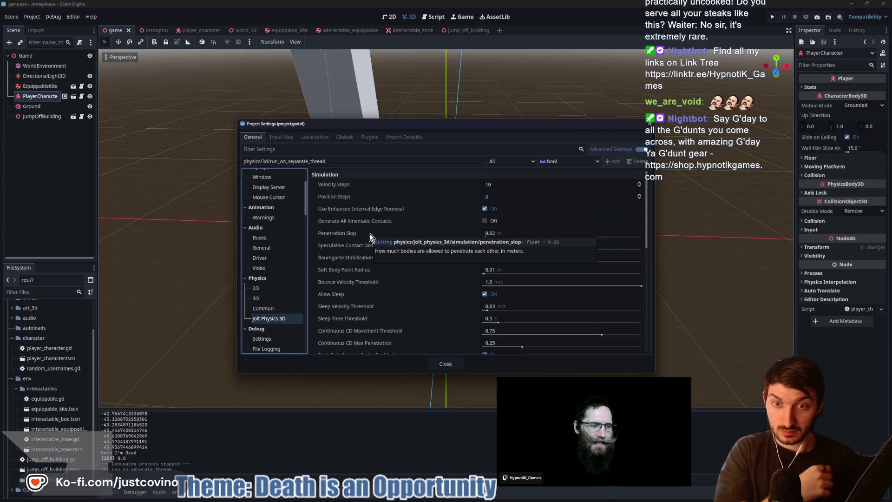
scroll(408, 216, "down", 5)
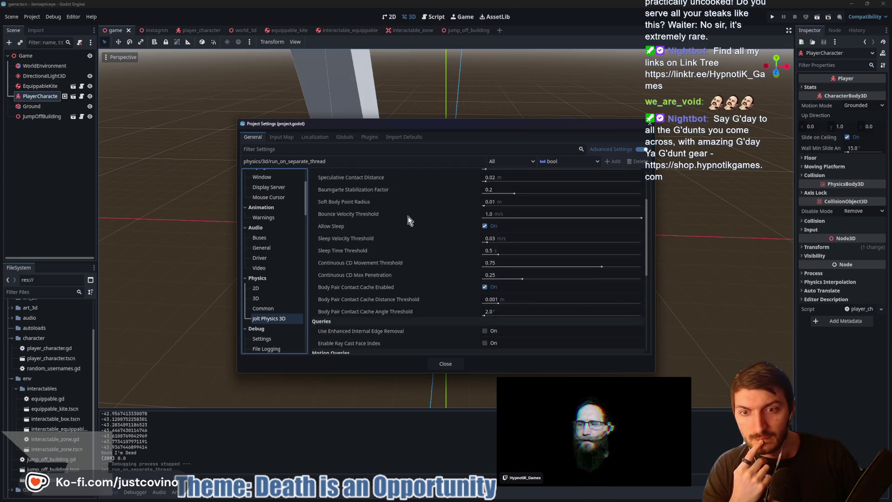
scroll(407, 216, "down", 3)
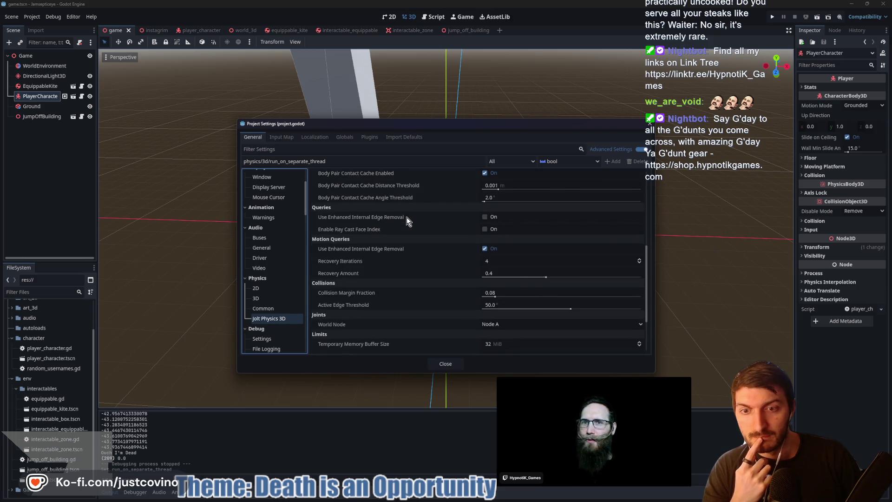
scroll(406, 217, "down", 3)
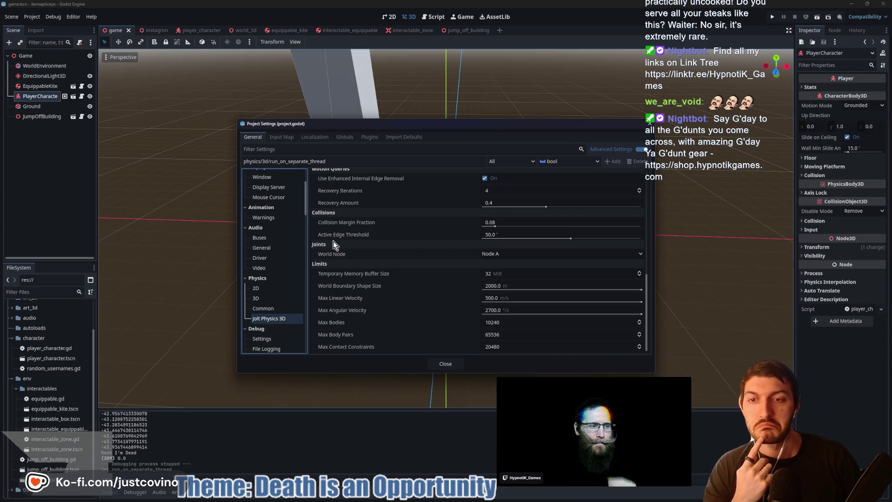
left_click(267, 267)
left_click(263, 261)
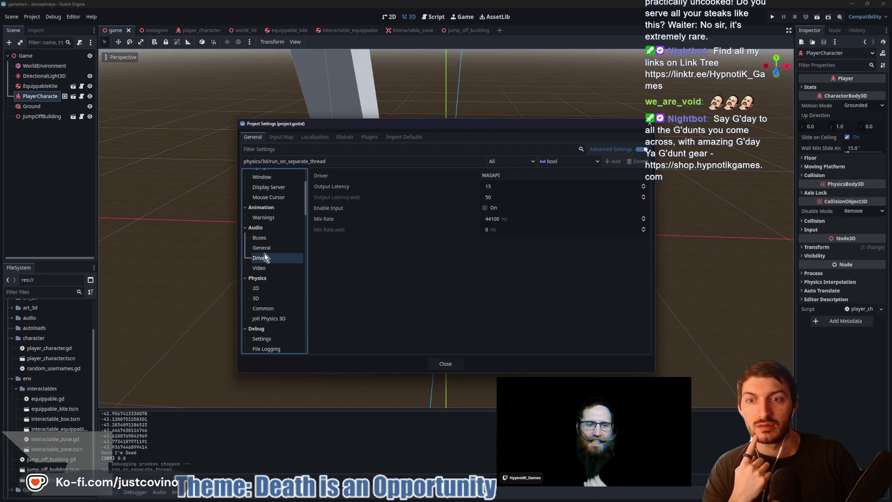
left_click(264, 248)
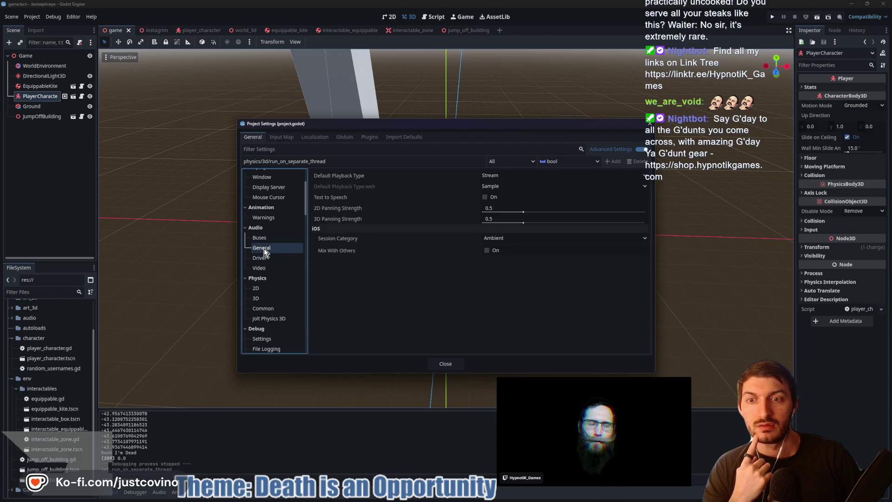
left_click(442, 365)
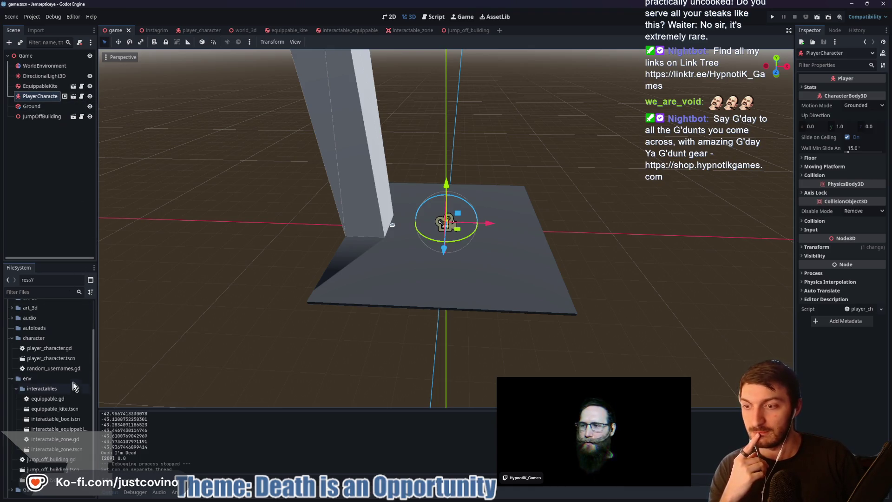
- Set Application > Run Max FPS to 60 in Project Settings
left_click(29, 18)
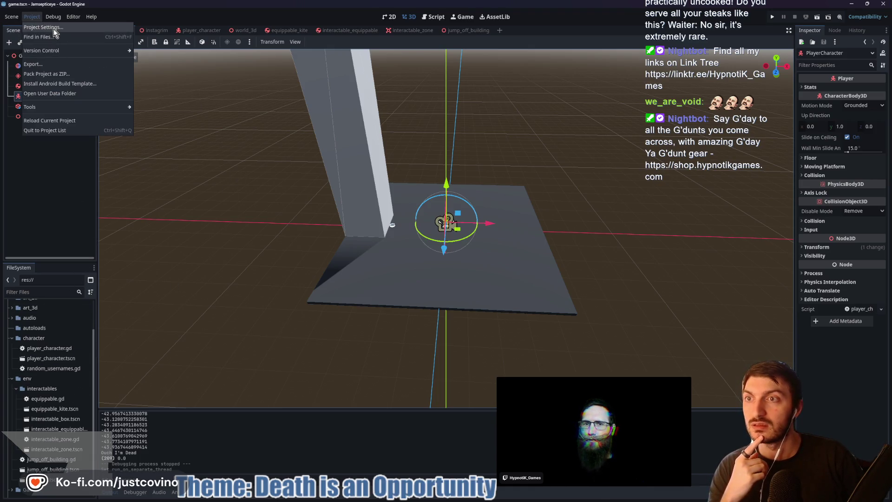
left_click(47, 29)
scroll(274, 306, "down", 3)
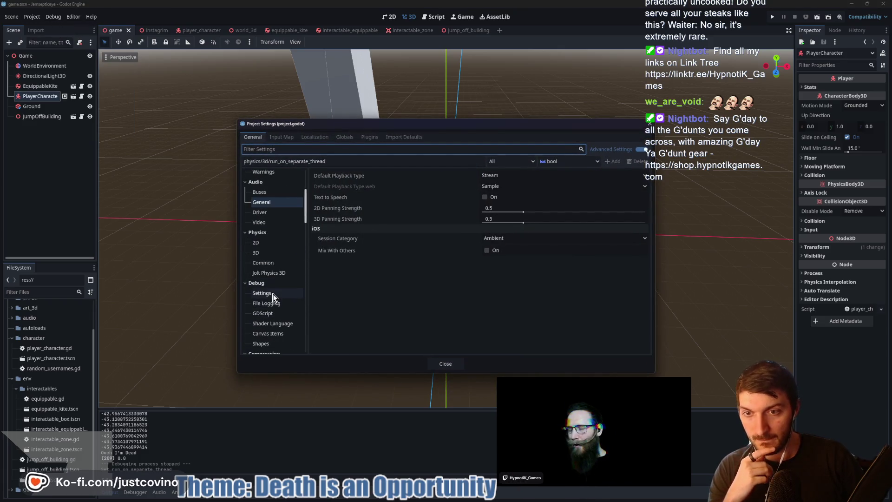
type("fps")
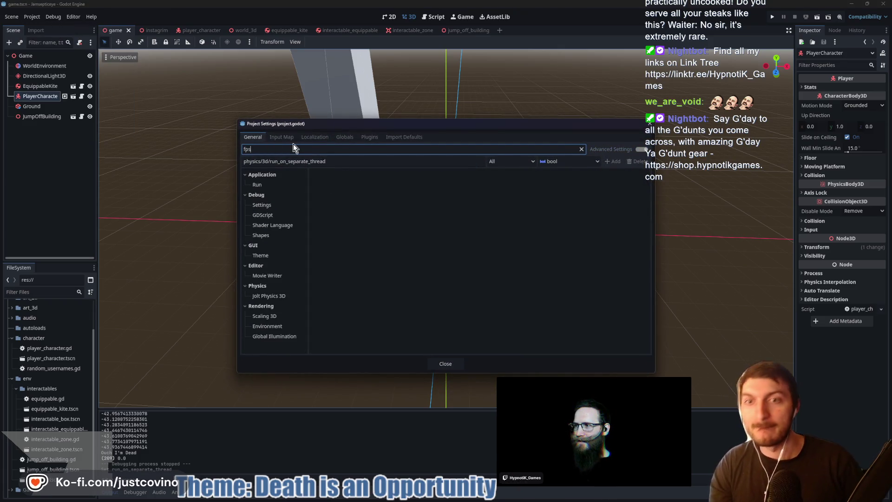
left_click(524, 175)
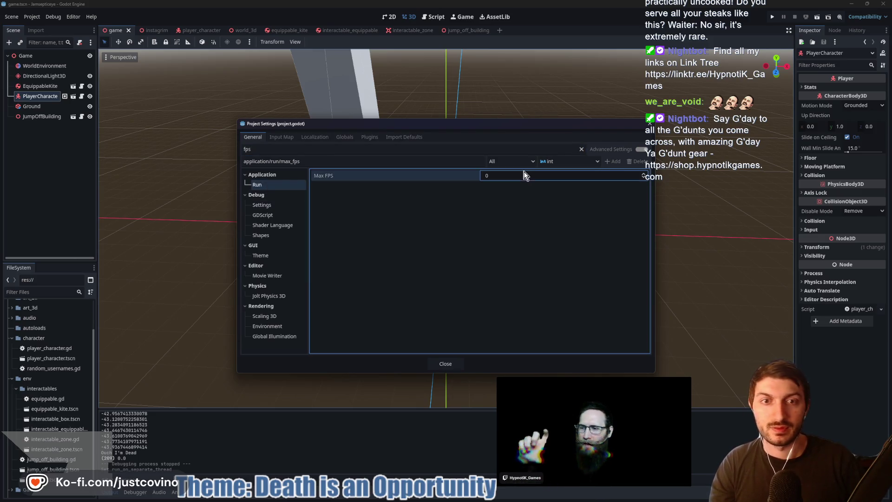
type("60")
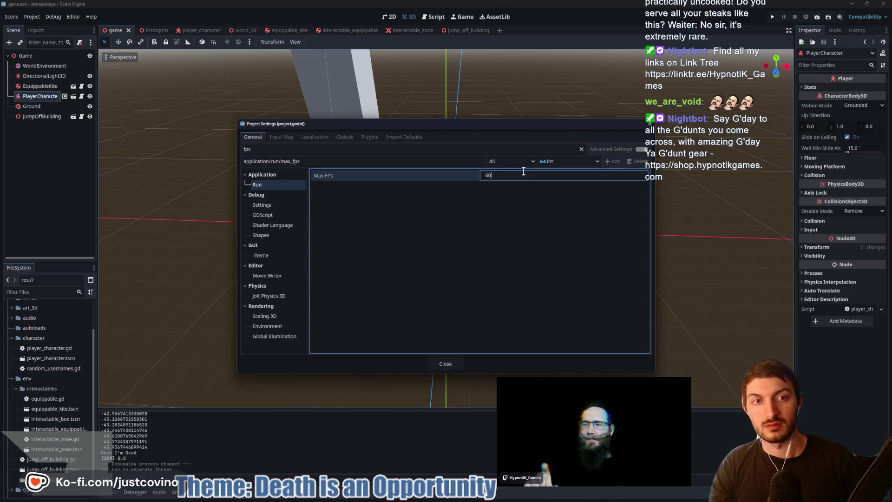
key("Return")
- Review the Debug, Jolt Physics and Rendering settings, then close Project Settings and save the scene
left_click(267, 225)
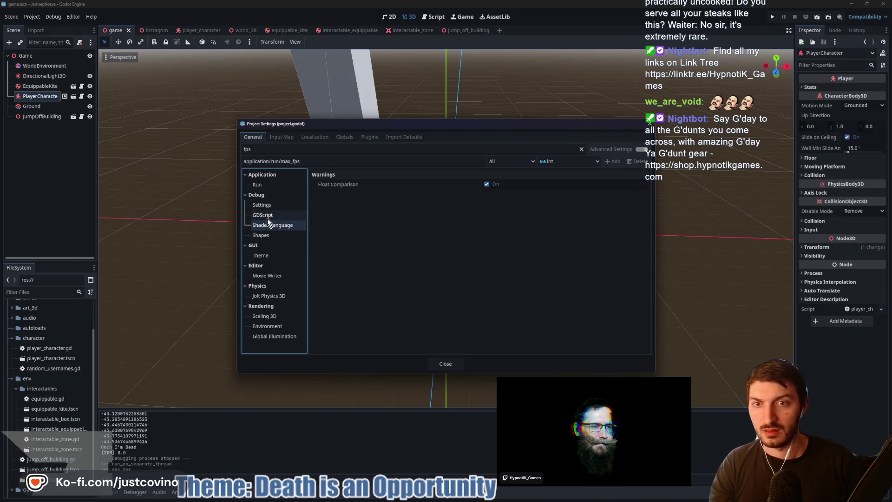
left_click(283, 206)
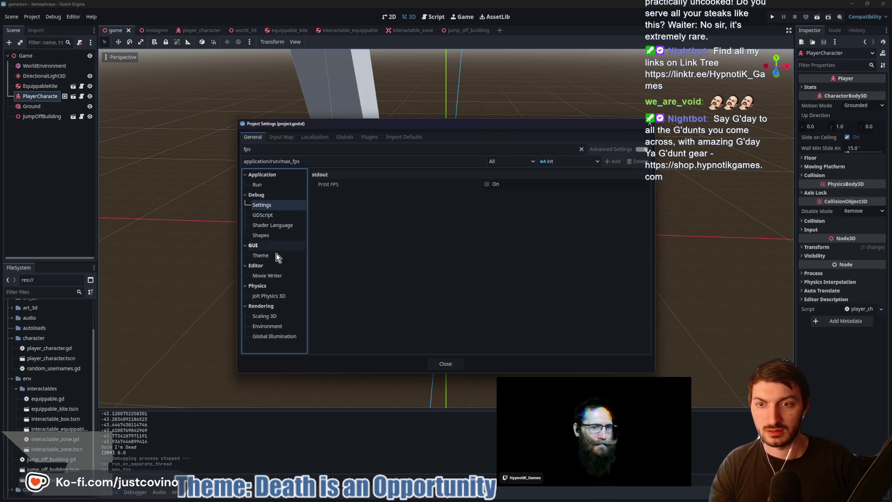
left_click(283, 296)
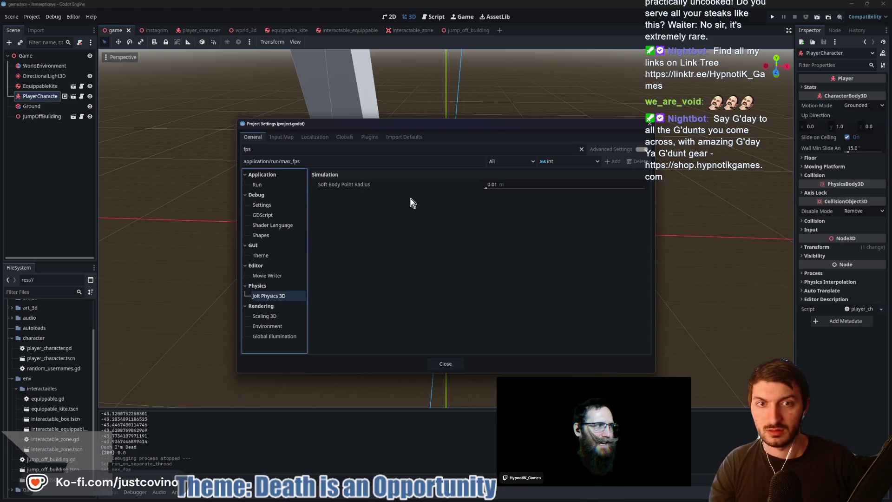
left_click(270, 318)
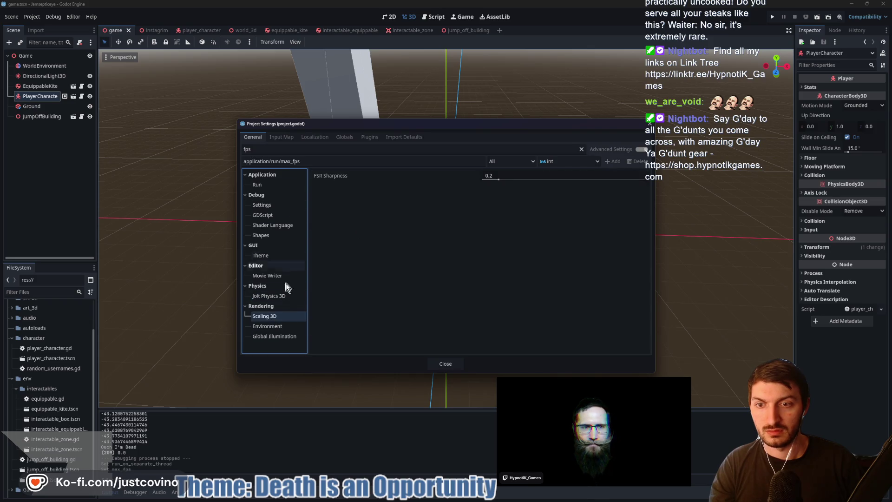
left_click(282, 327)
left_click(275, 337)
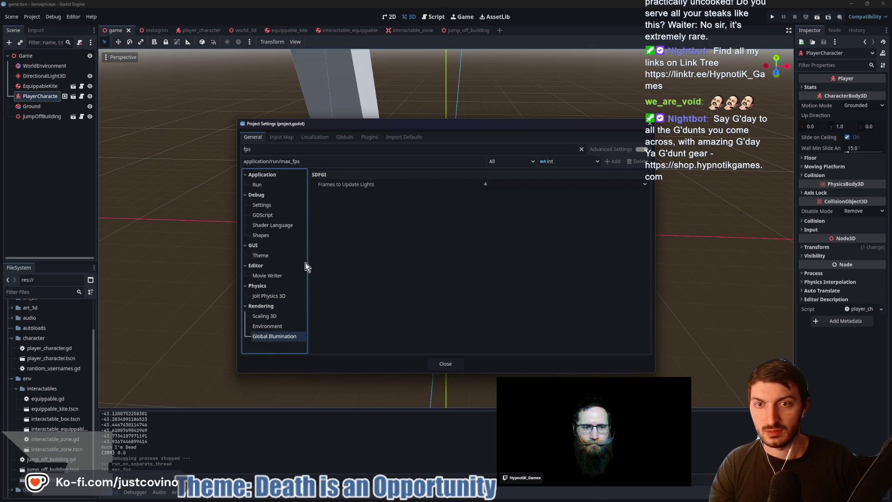
left_click(278, 185)
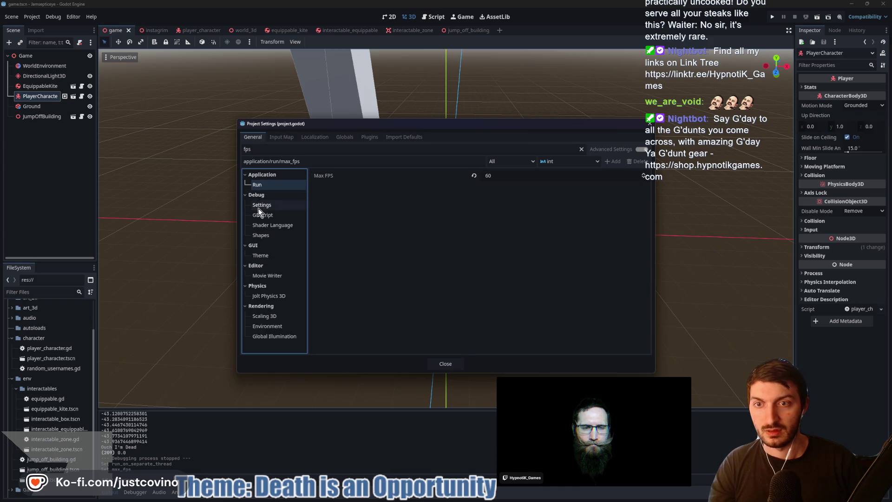
left_click(261, 205)
left_click(435, 363)
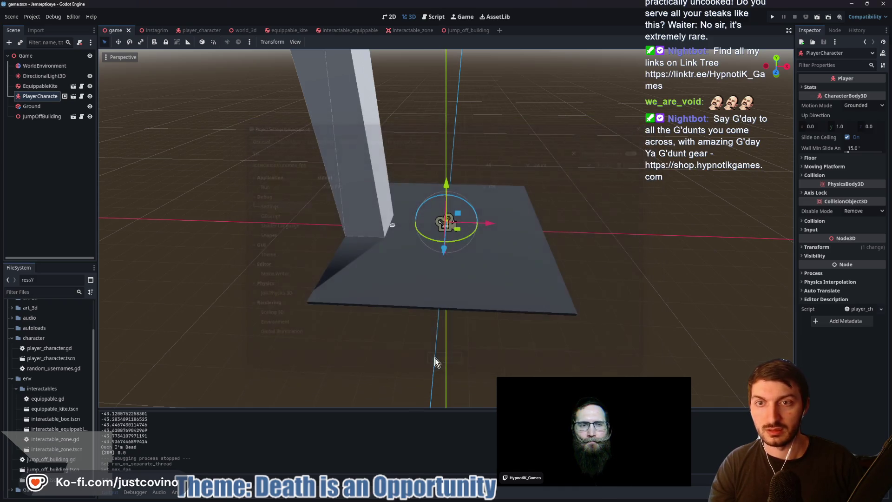
key("ctrl+s")
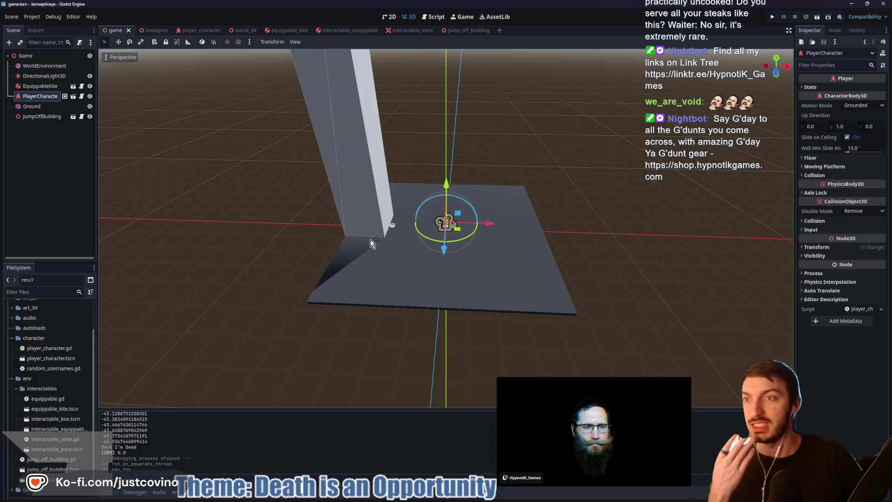
mouse_move(497, 496)
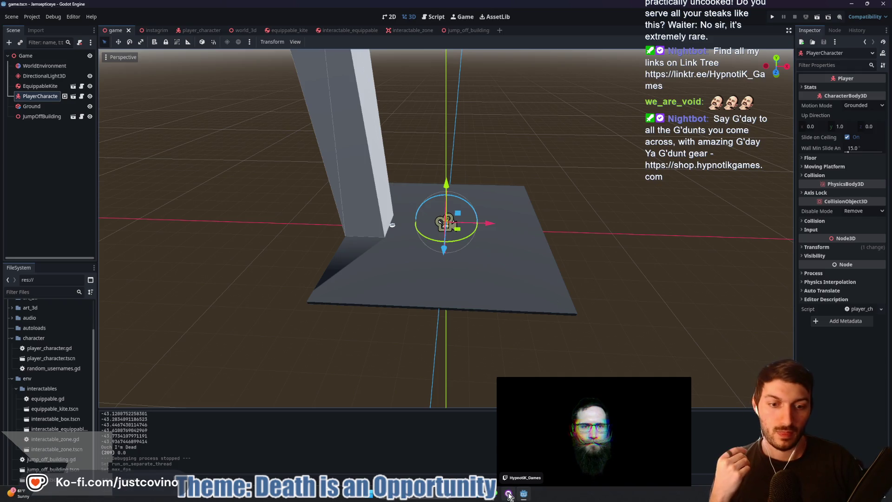
- Commit the two changed files to main with summary 'caPhysThread', push to origin, and return to Godot
left_click(509, 498)
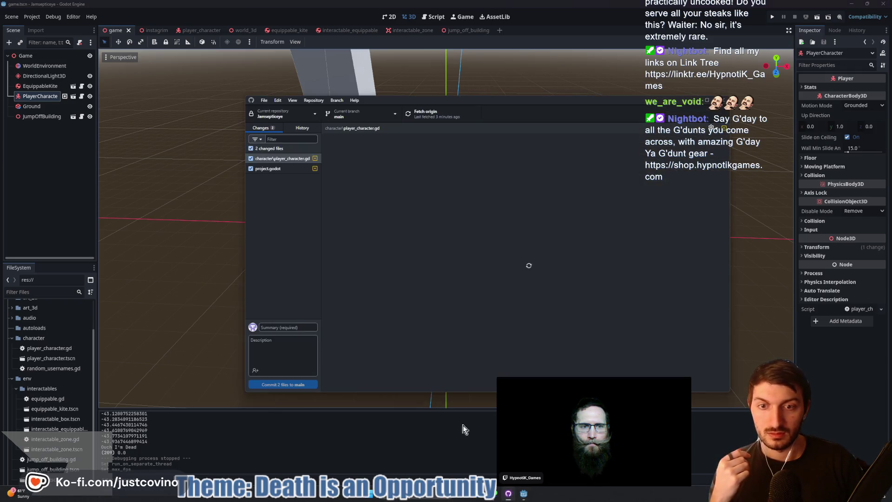
left_click(295, 327)
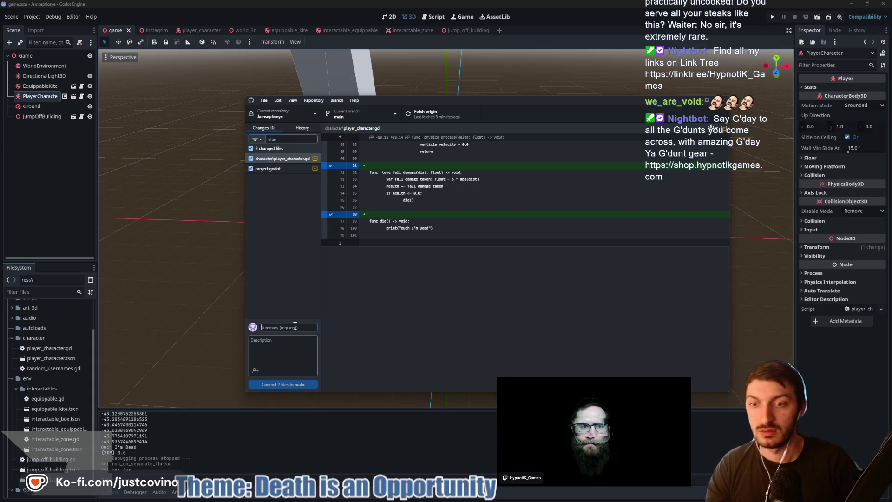
type("capped")
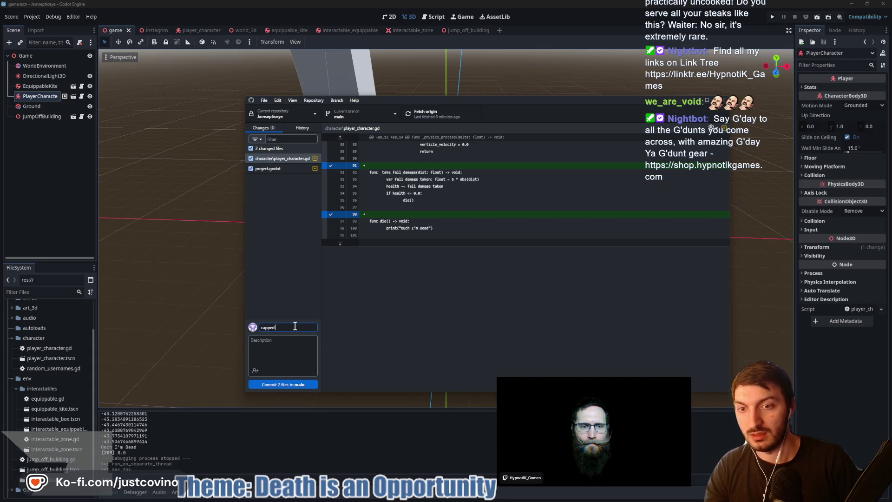
type(" FPS, Physics Mode")
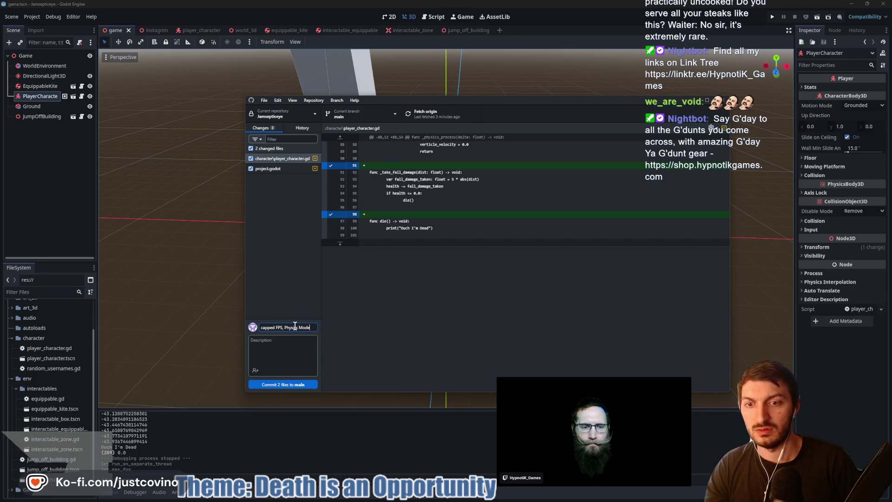
type("Thread")
left_click(292, 383)
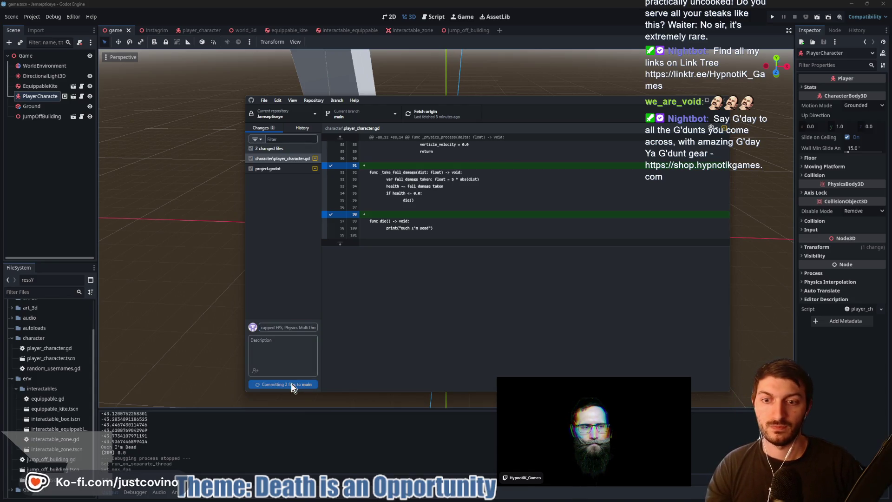
left_click(618, 193)
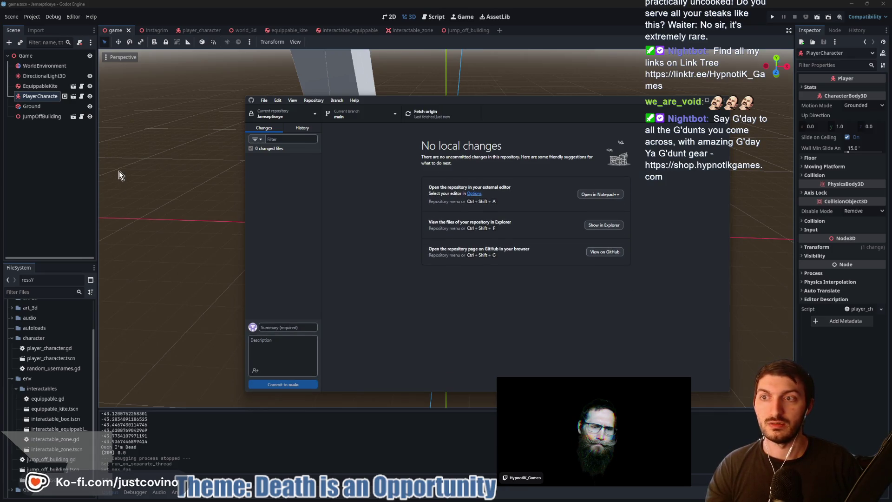
left_click(392, 220)
left_click_drag(528, 190, 521, 202)
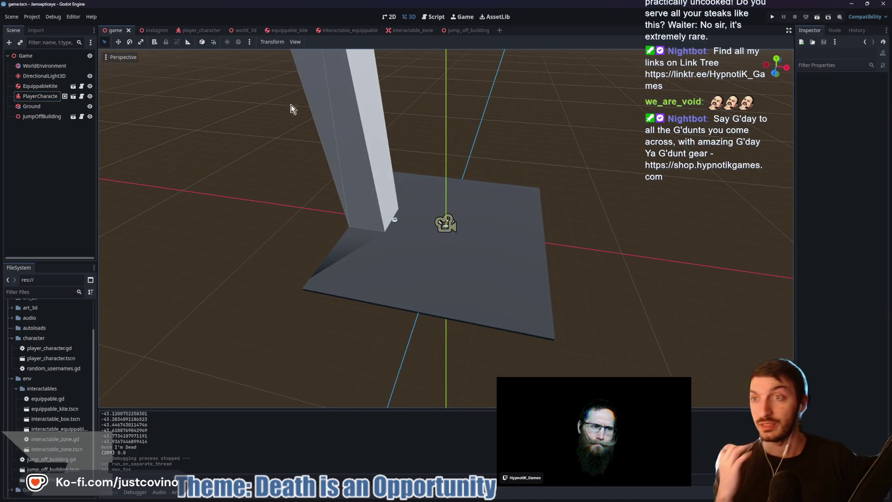
- Save the scene, run the game, and walk the player onto the jump-off disc
left_click_drag(427, 171, 479, 165)
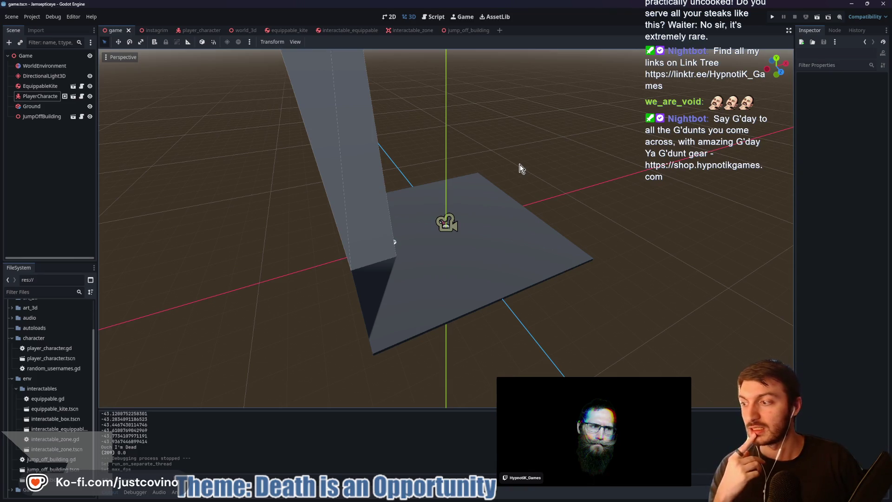
left_click_drag(381, 137, 350, 132)
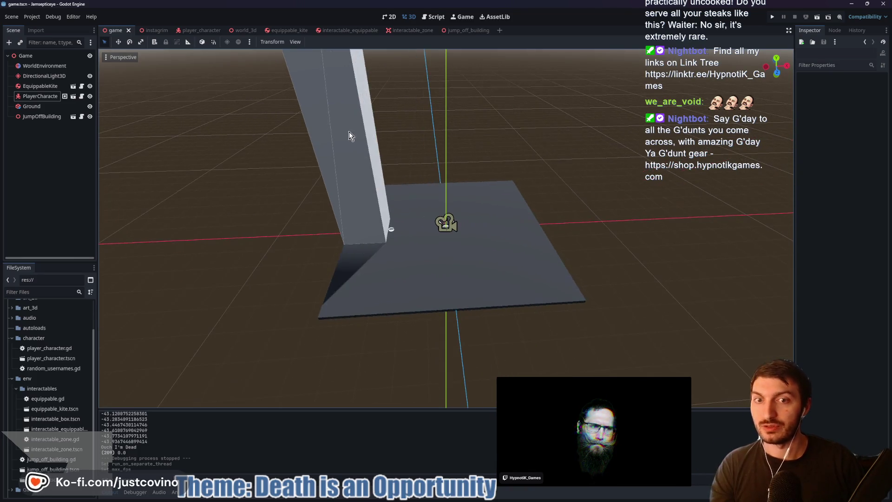
key("ctrl+s")
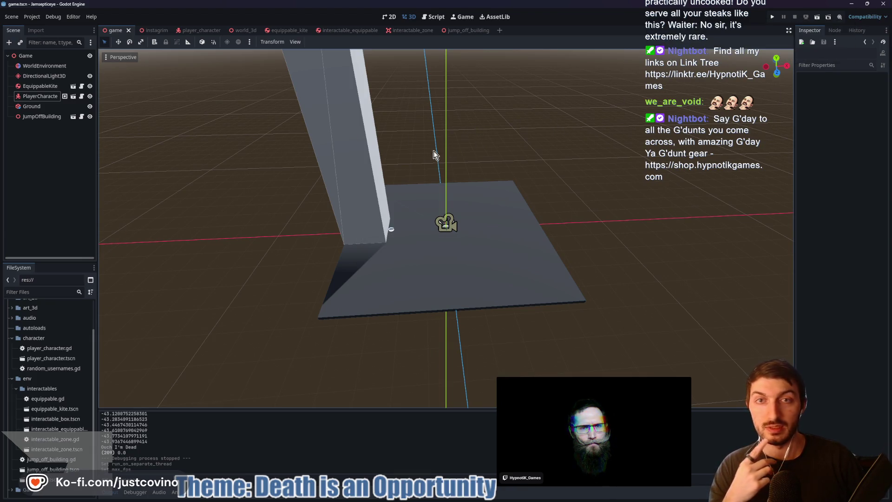
key("F5")
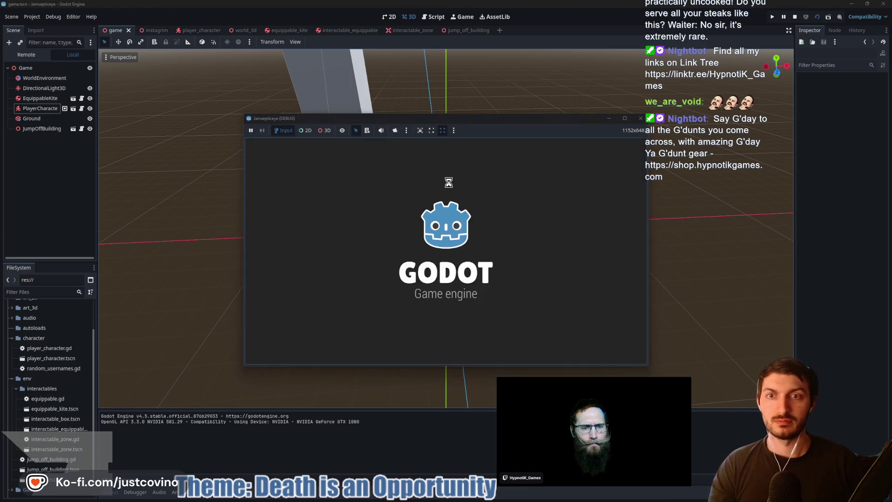
key("w")
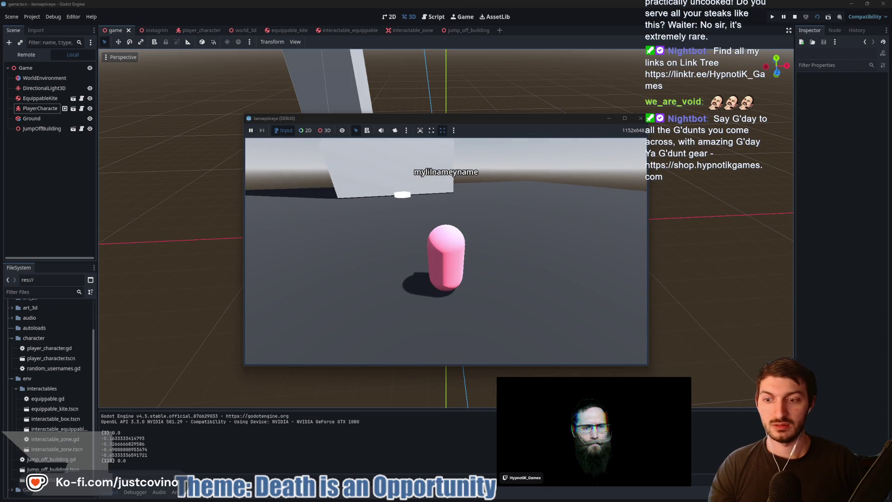
key("w")
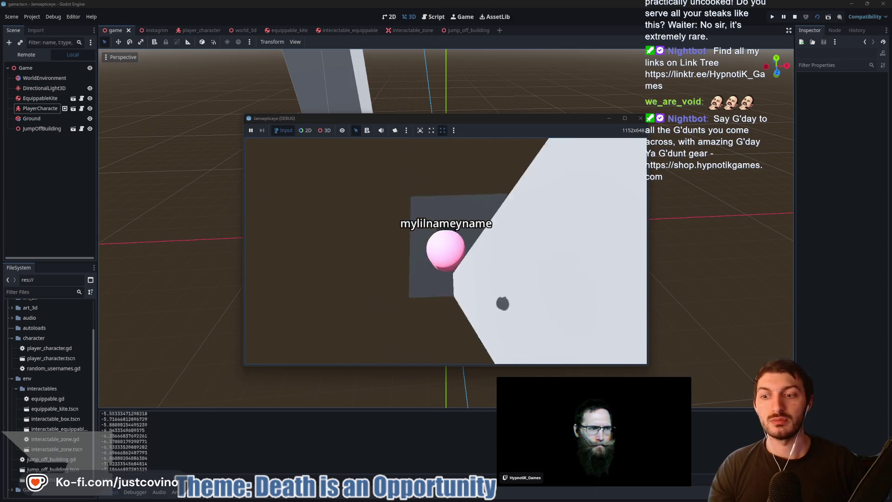
- Remove the unfinished const line under ##Player in AssetCache.gd, save it, and open world_3d
type(": Player")
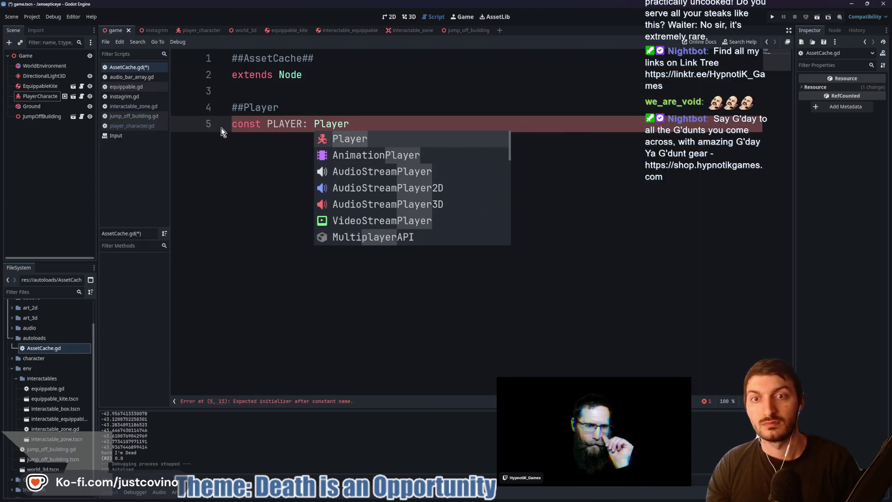
key("BackSpace")
key("BackSpace")
key("BackSpace")
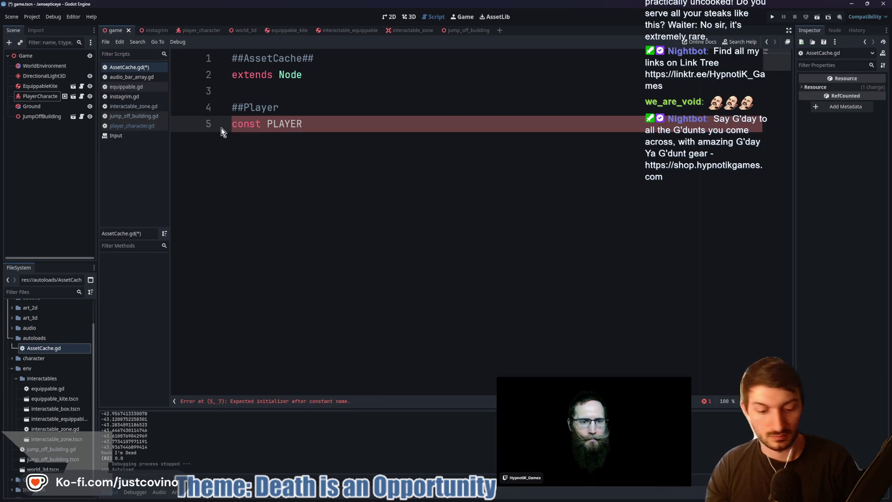
type(":")
key("BackSpace")
key("BackSpace")
key("BackSpace")
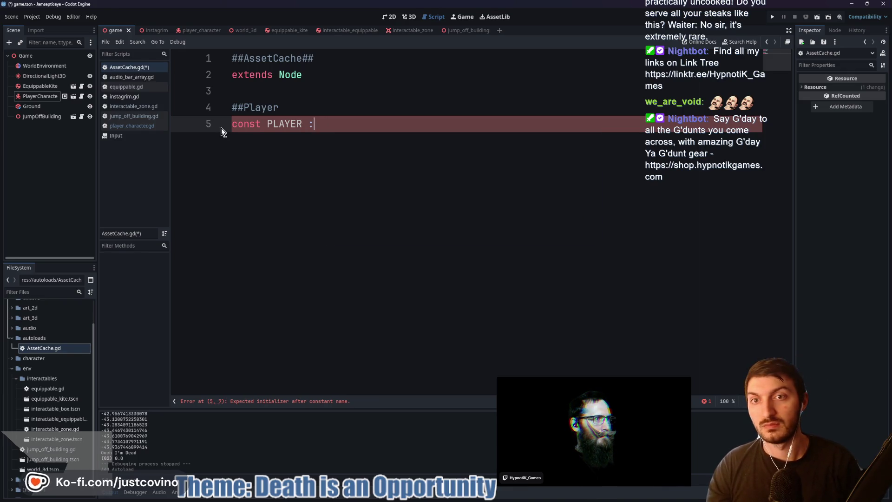
key("BackSpace")
key("BackSpace")
key("BackSpace")
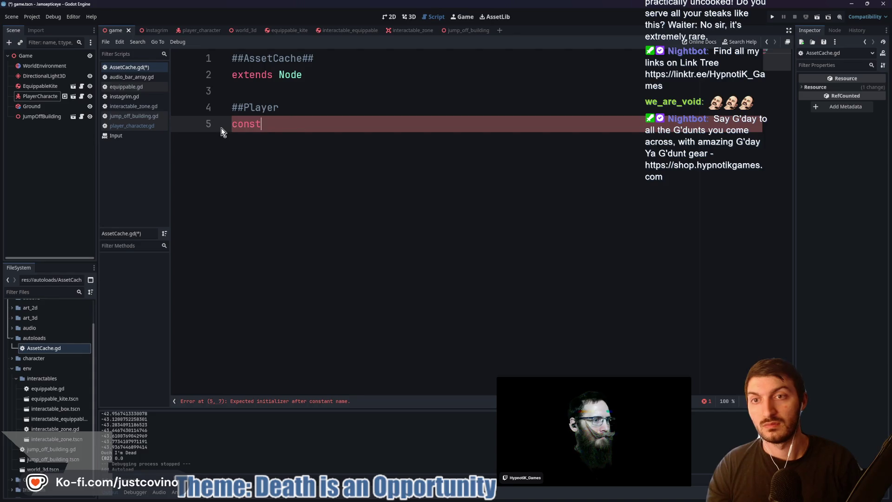
key("ctrl+s")
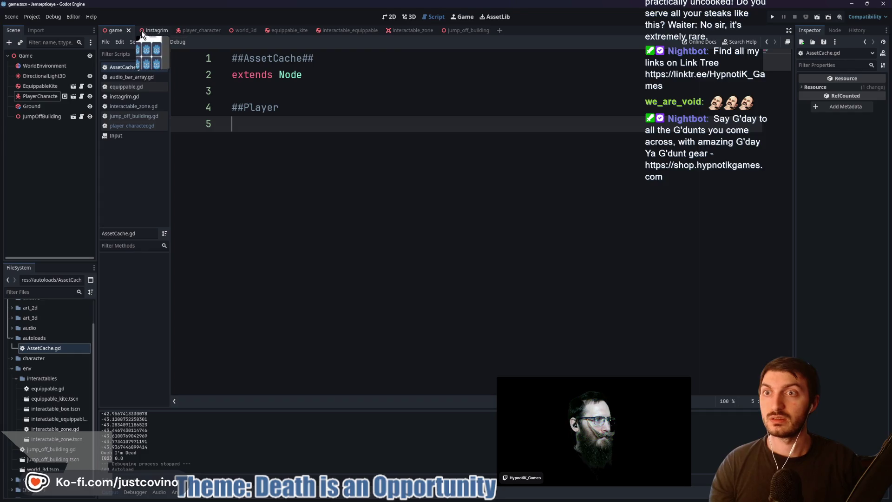
left_click(243, 31)
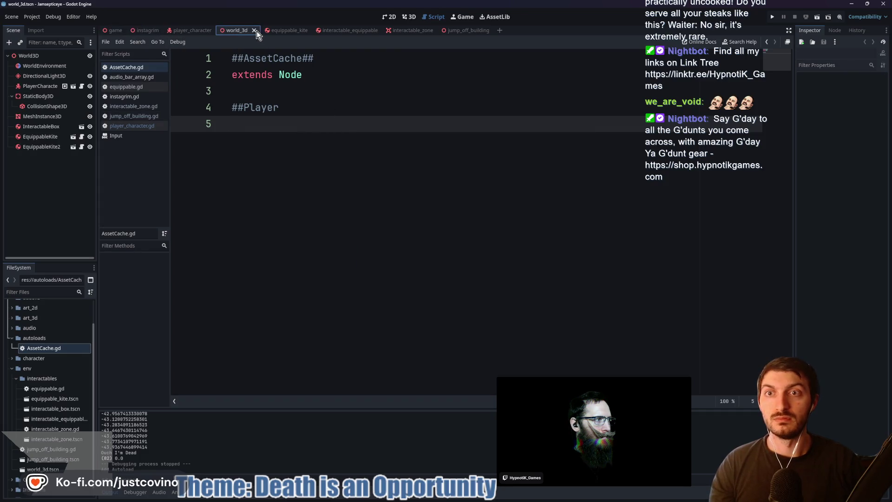
- Switch world_3d's 3D view to local-space transforms, then go to the jump_off_building scene
left_click(411, 17)
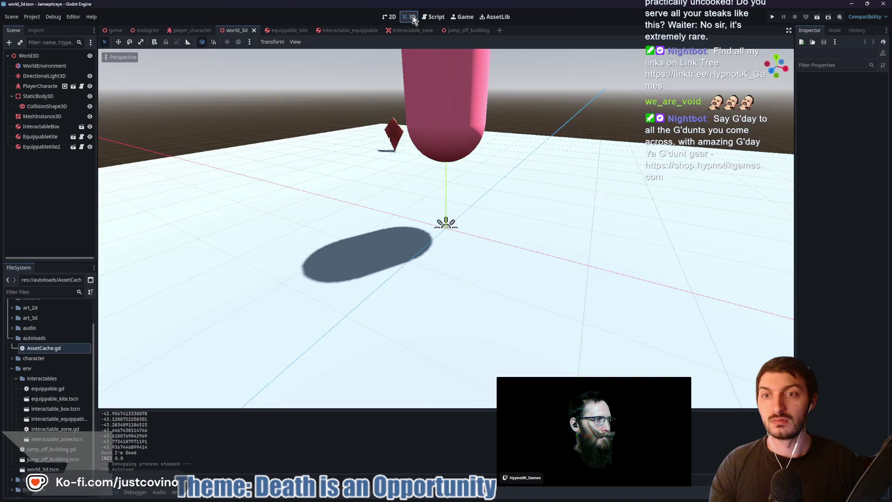
scroll(407, 167, "down", 6)
scroll(403, 170, "up", 3)
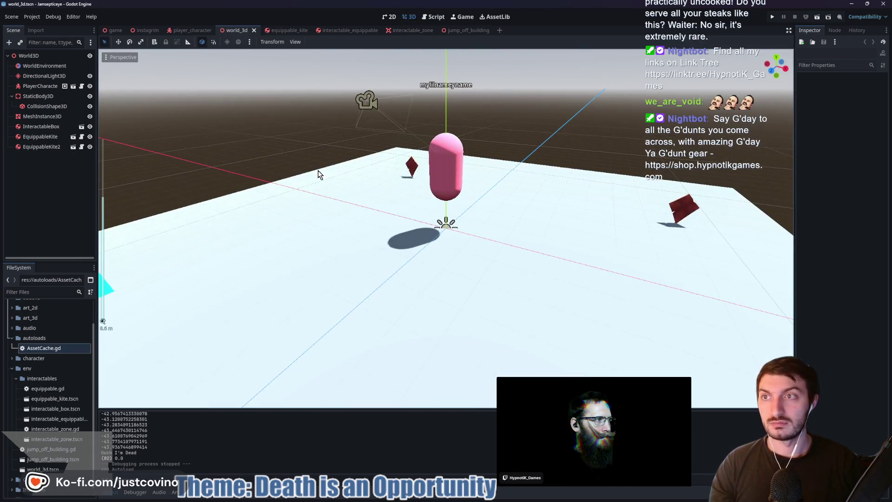
left_click(203, 42)
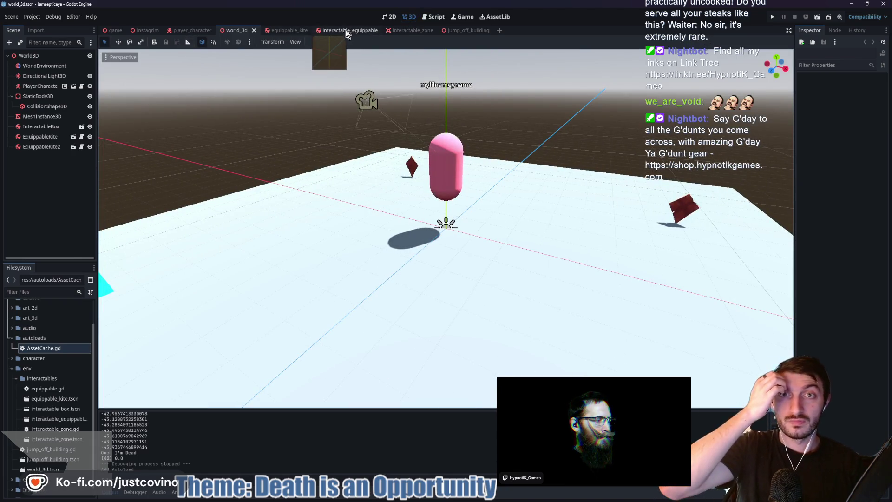
left_click(458, 32)
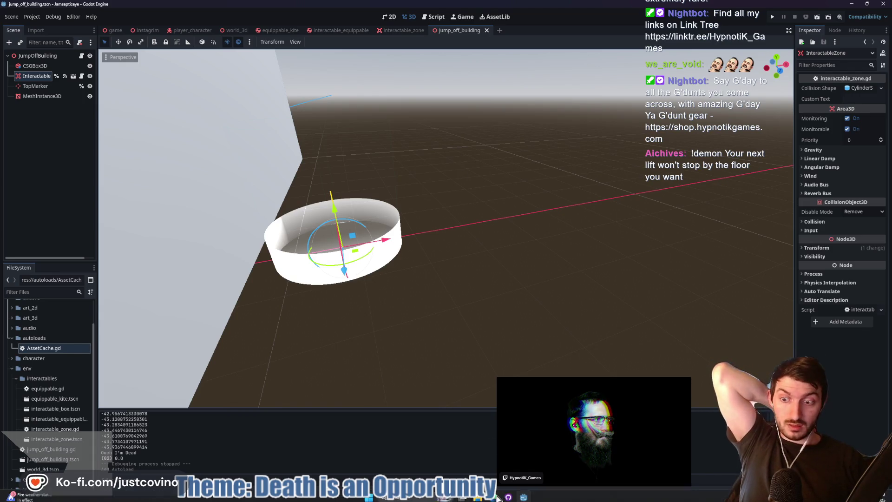
left_click(511, 496)
- Commit the three files to main as 'AssetCache added', push to origin, and return to Godot
left_click(305, 327)
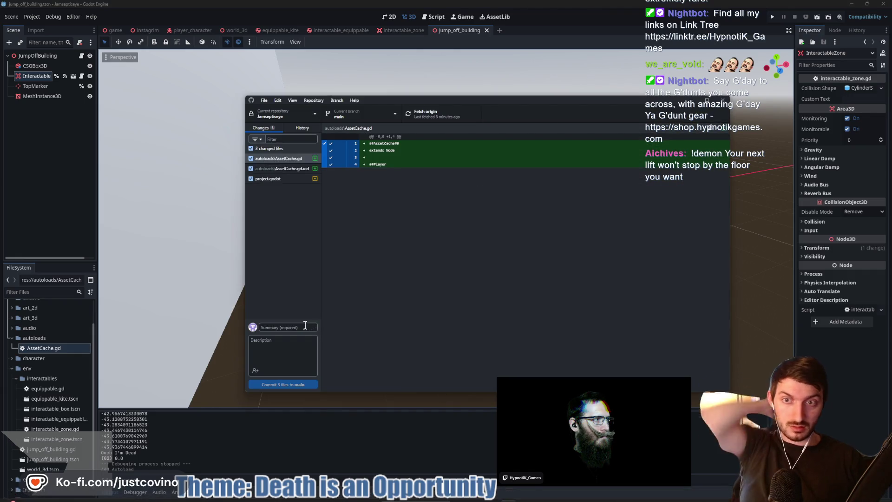
type("AssetCache added")
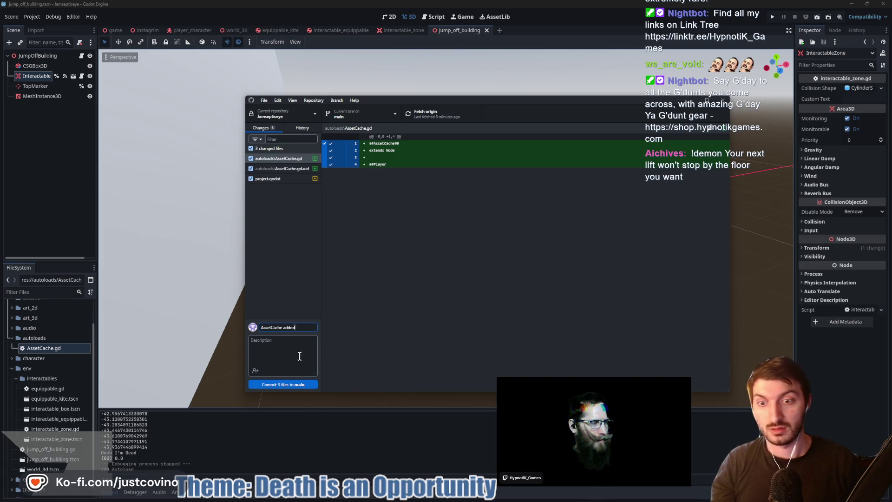
left_click(300, 385)
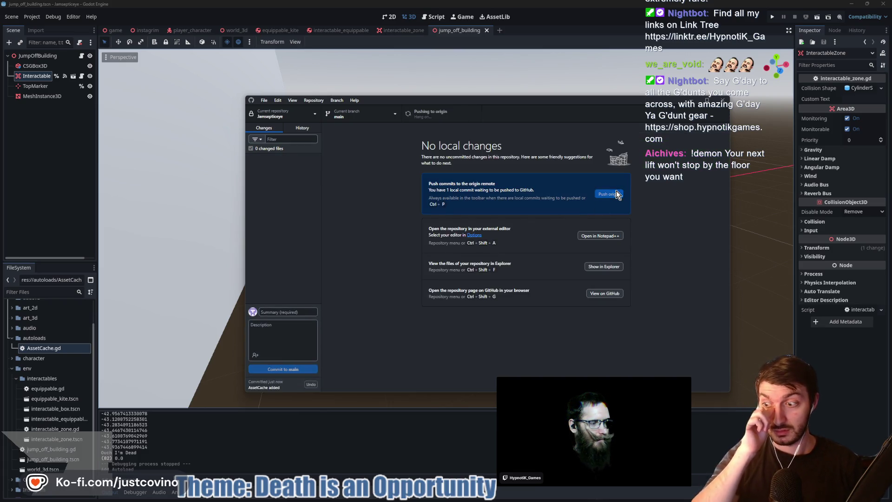
left_click(595, 199)
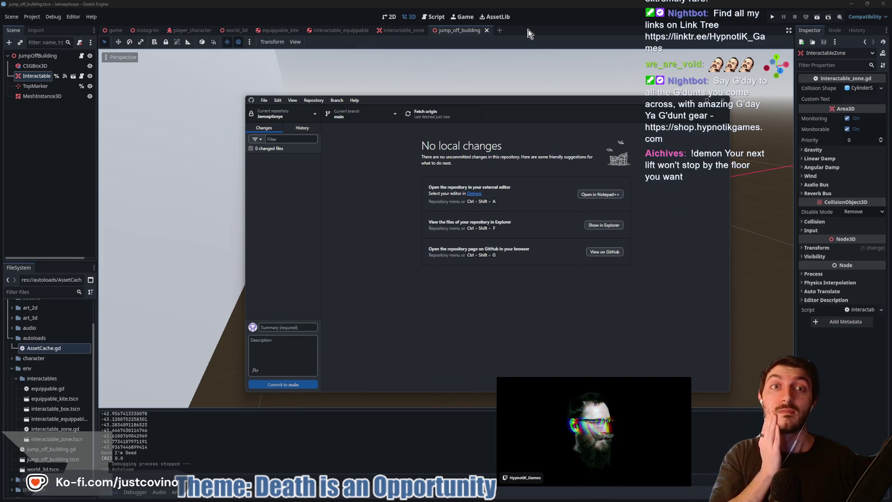
left_click(530, 27)
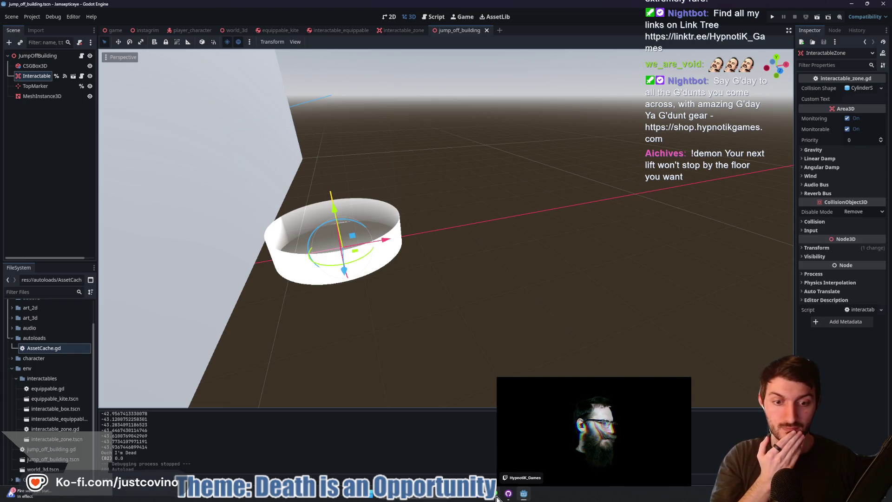
- Go to opengameart.org in the browser and search it for splatter
left_click(460, 447)
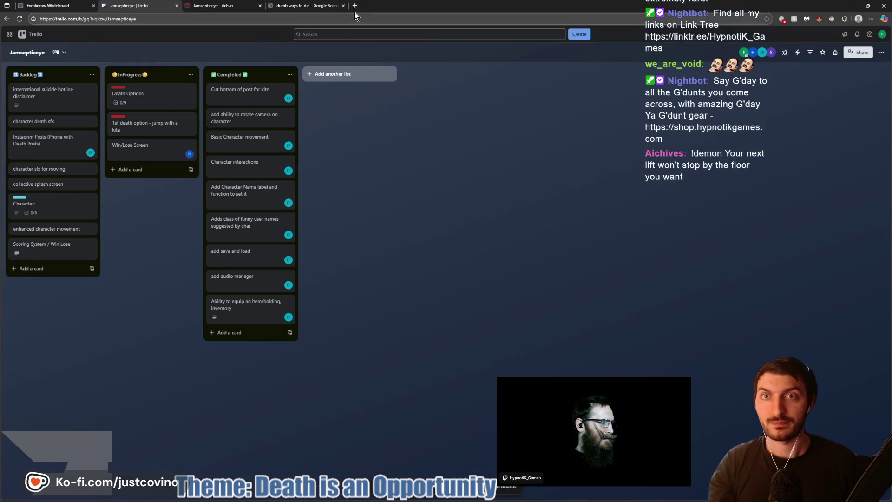
left_click(304, 5)
left_click(313, 21)
type("open")
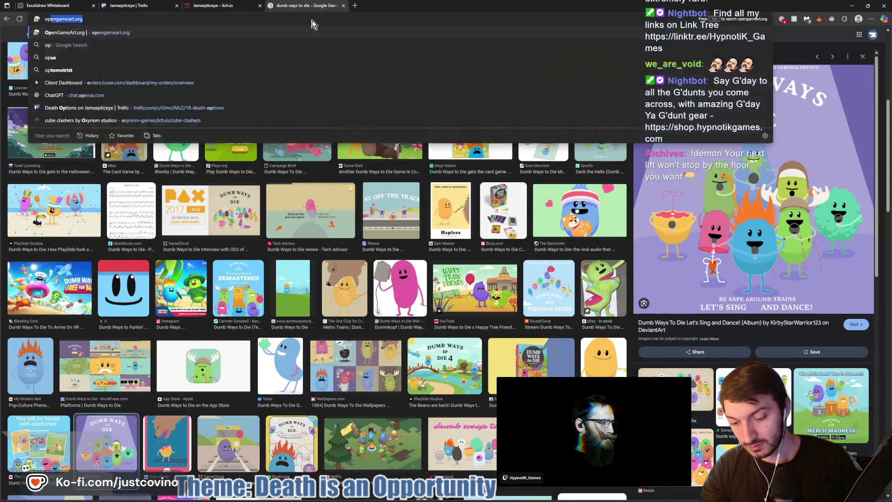
key("Return")
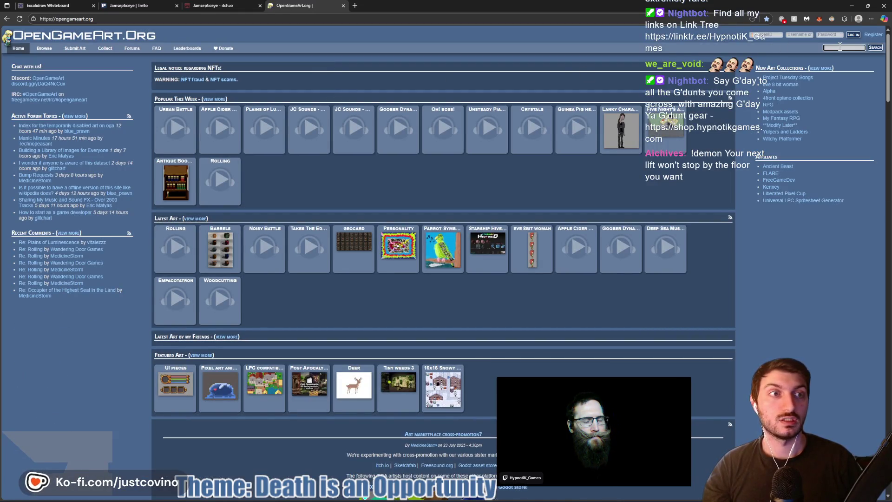
left_click(841, 47)
type("or")
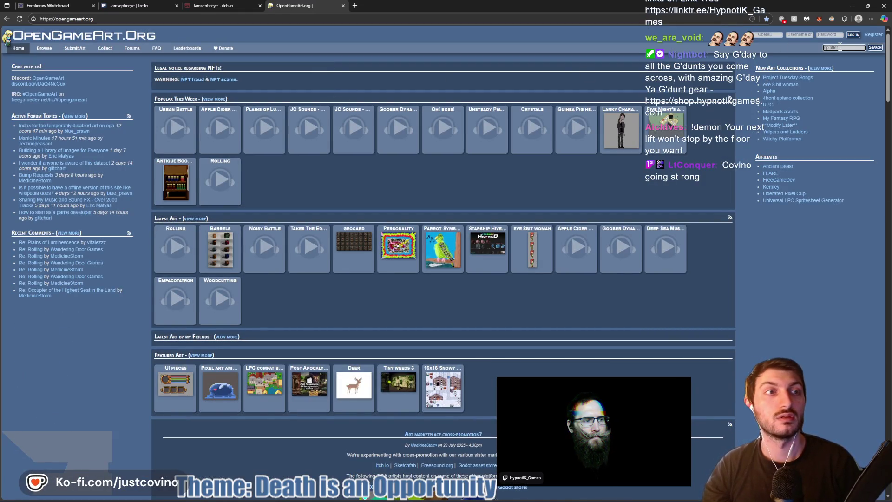
key("Return")
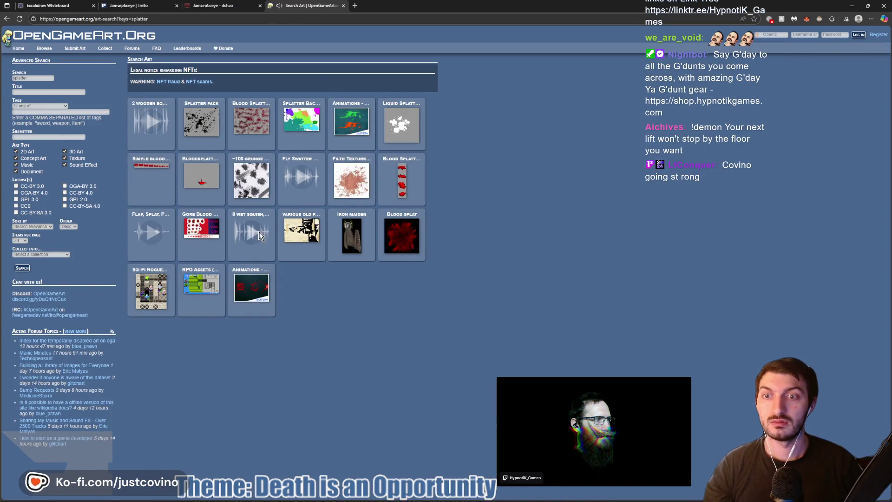
- Preview the 8 wet squish and flap-and-splat sounds, then open the 8 wet squish, slurp impacts page
left_click(254, 236)
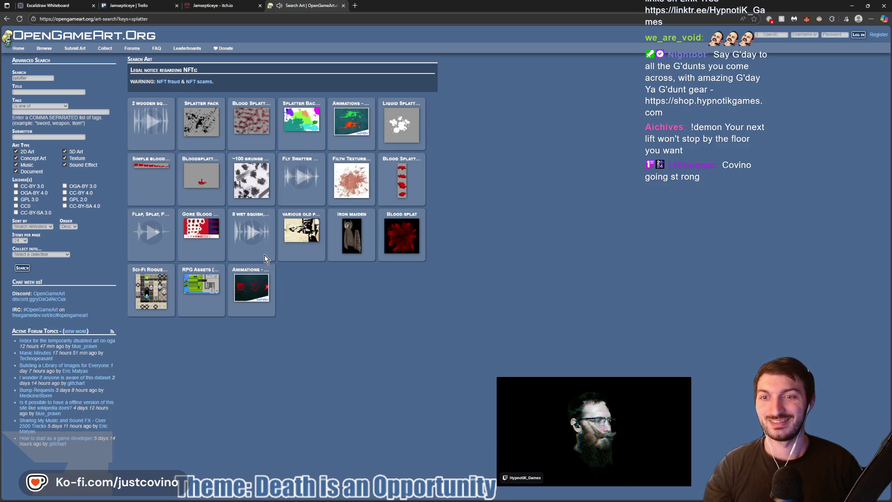
left_click(150, 234)
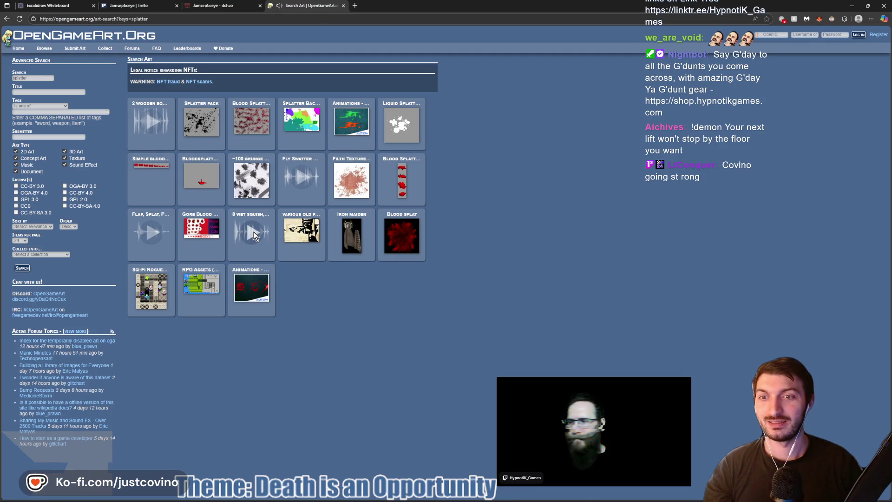
left_click(255, 235)
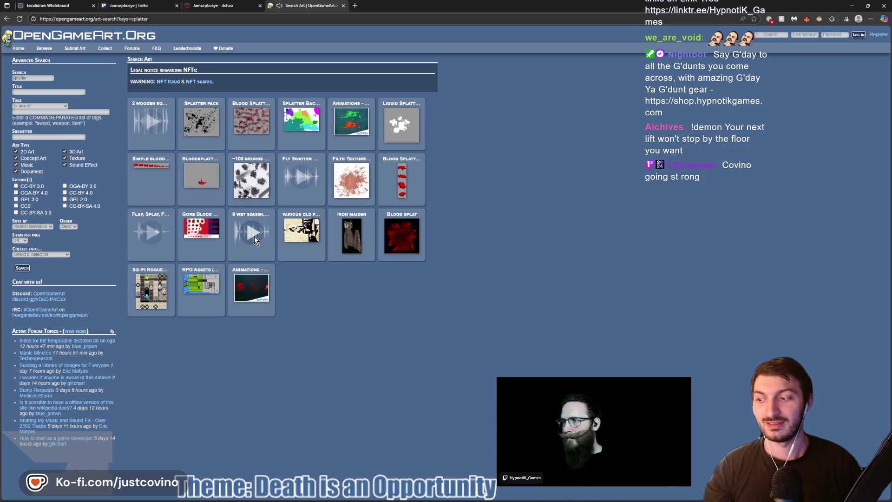
left_click(254, 233)
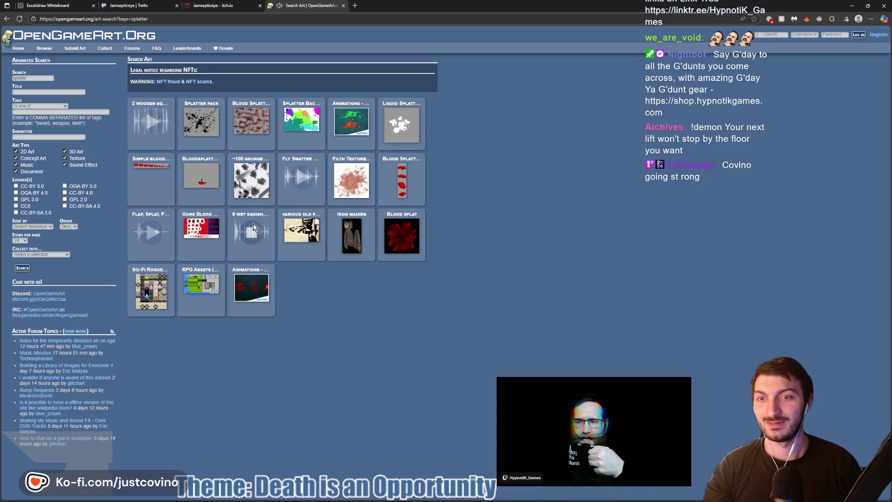
left_click(255, 215)
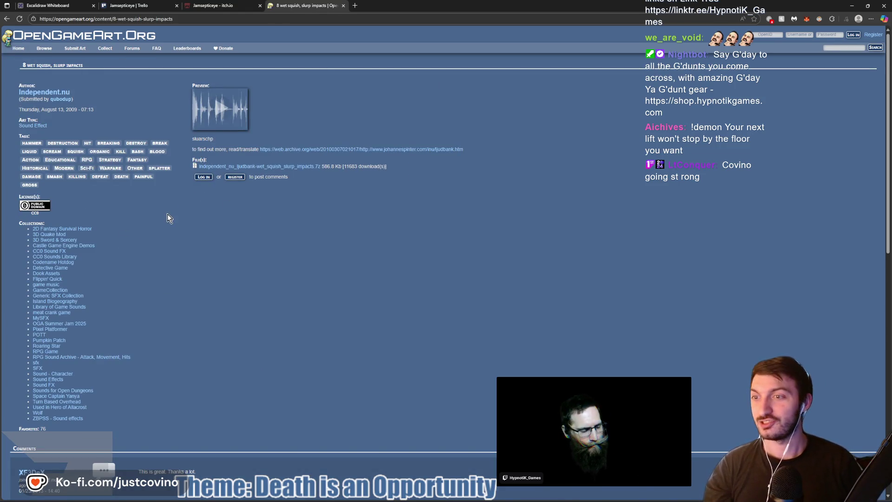
- Replay the wet squish pack preview, save its .7z archive to the Desktop, and show it in its folder
left_click(219, 109)
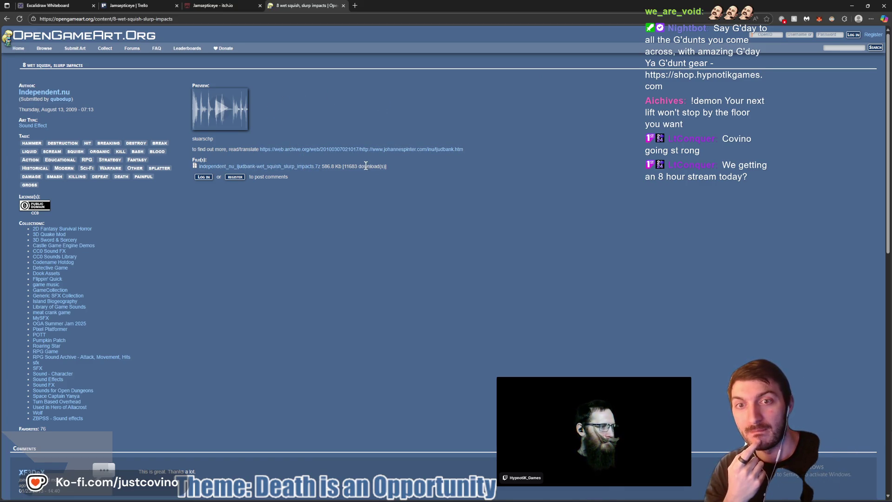
left_click(247, 109)
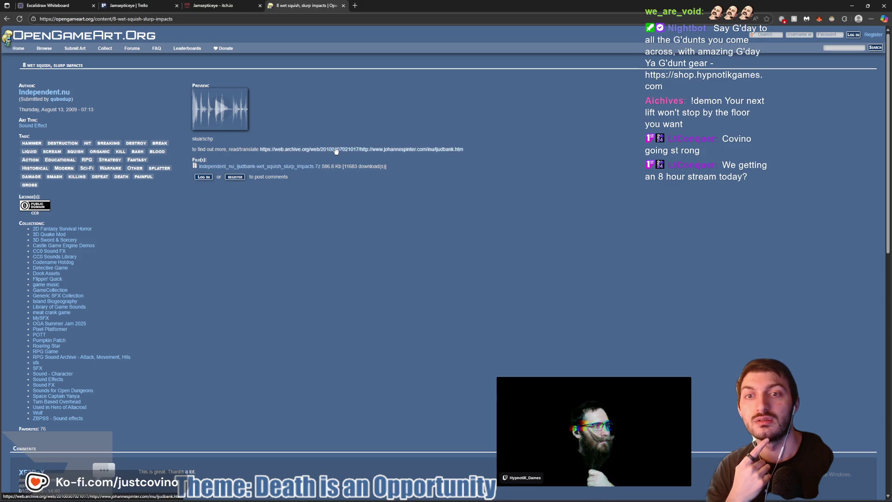
left_click(217, 166)
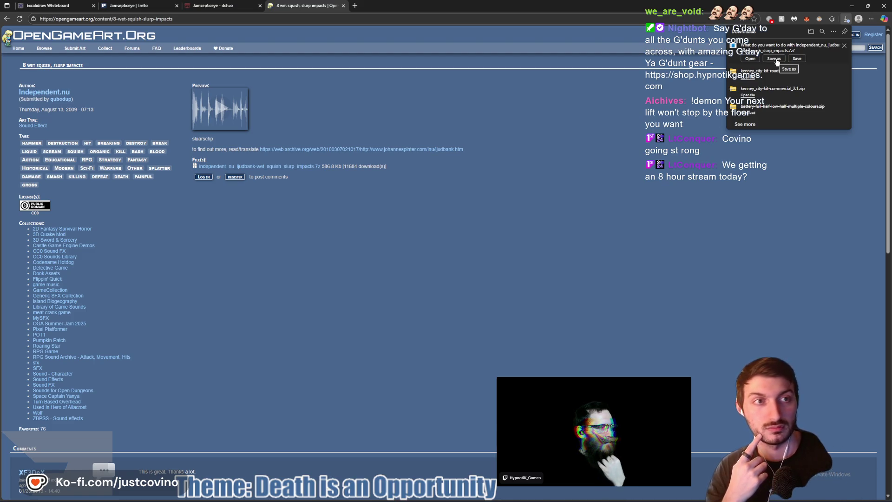
left_click(775, 59)
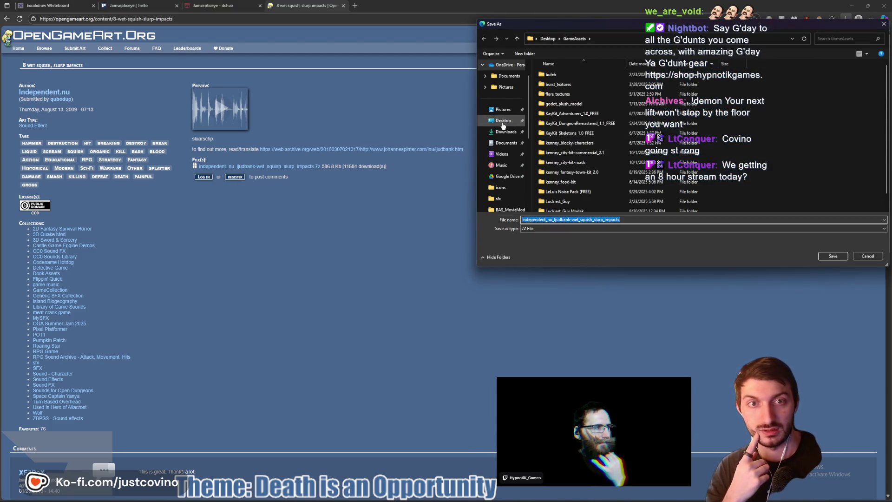
left_click(502, 121)
left_click(833, 257)
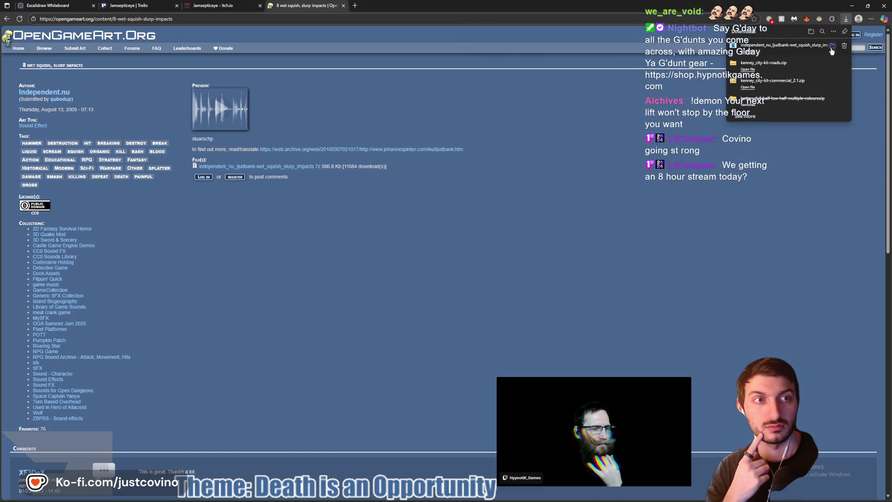
left_click(831, 48)
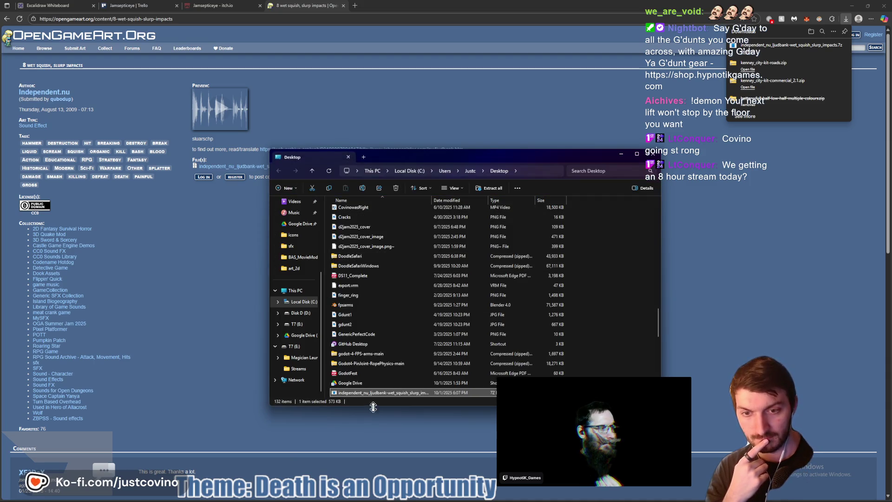
- Extract the downloaded .7z archive into a Desktop folder
right_click(367, 394)
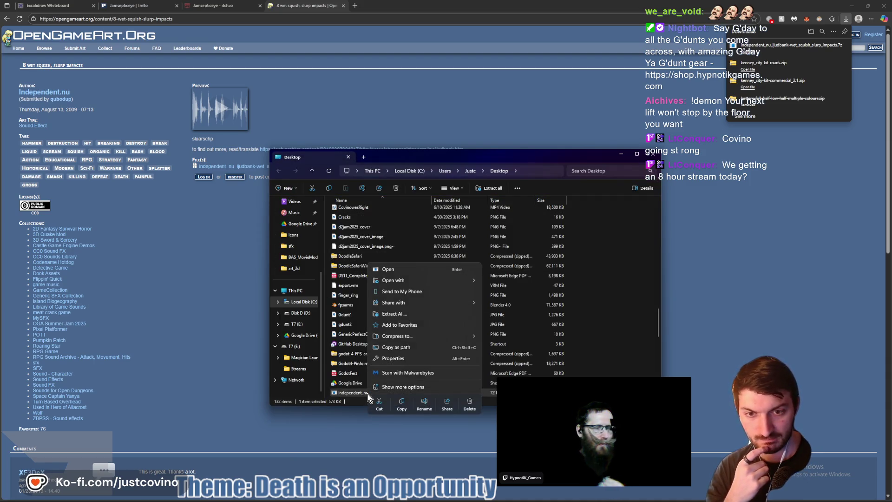
left_click(426, 312)
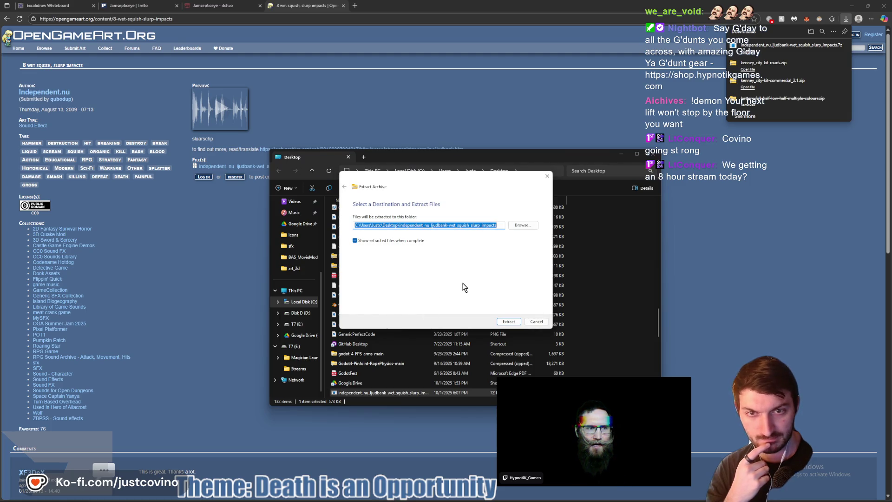
left_click(508, 322)
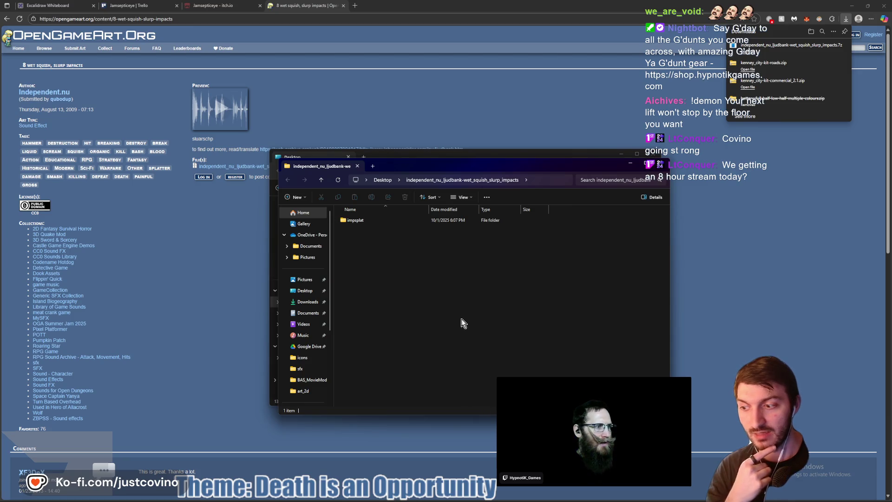
- Open the extracted impsplat folder of eight impactsplat MP3s, then close the OpenGameArt page
left_click(424, 158)
left_click(653, 155)
left_click(358, 224)
key("Delete")
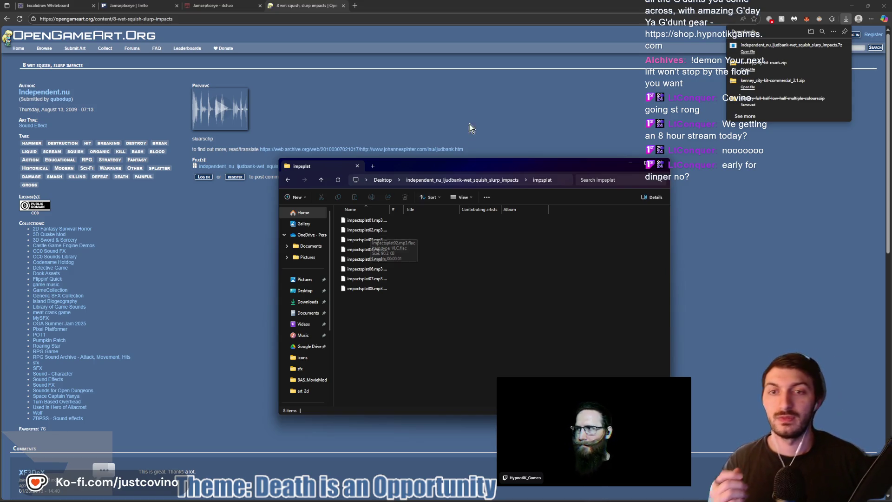
left_click(341, 7)
left_click(343, 6)
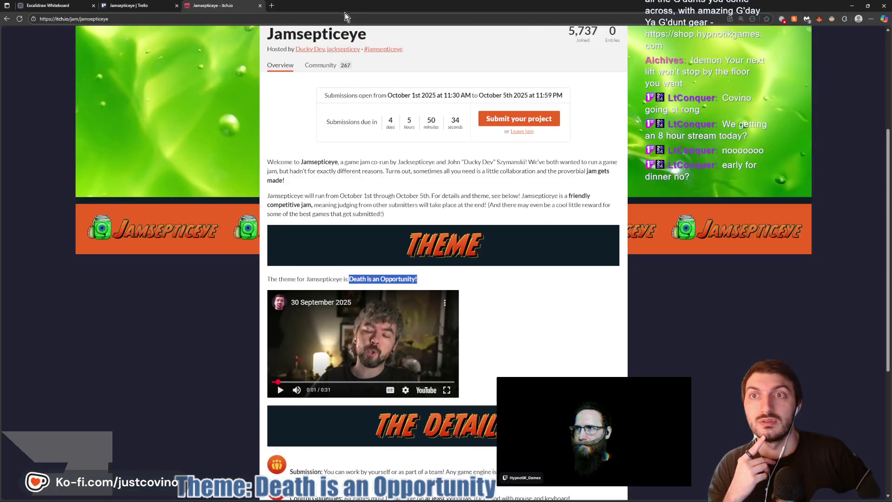
- Glance at the Trello and Excalidraw tabs, then bring the Godot editor back to front
left_click(114, 9)
left_click(53, 9)
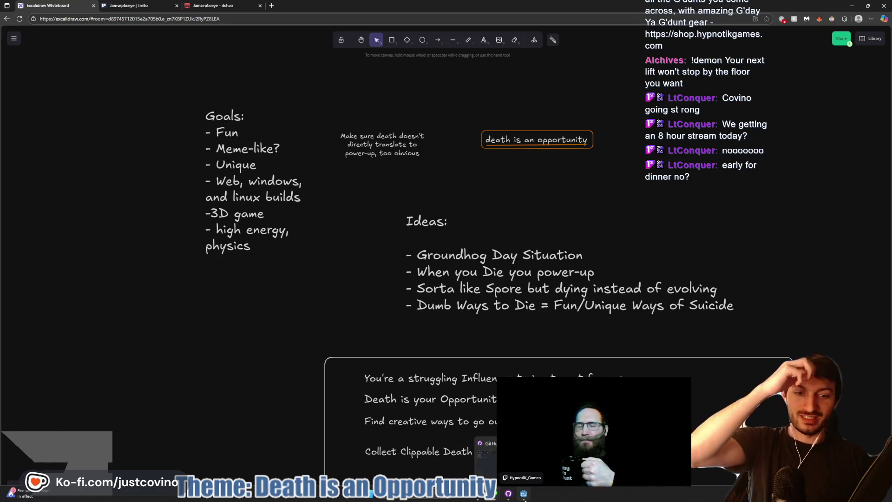
left_click(525, 496)
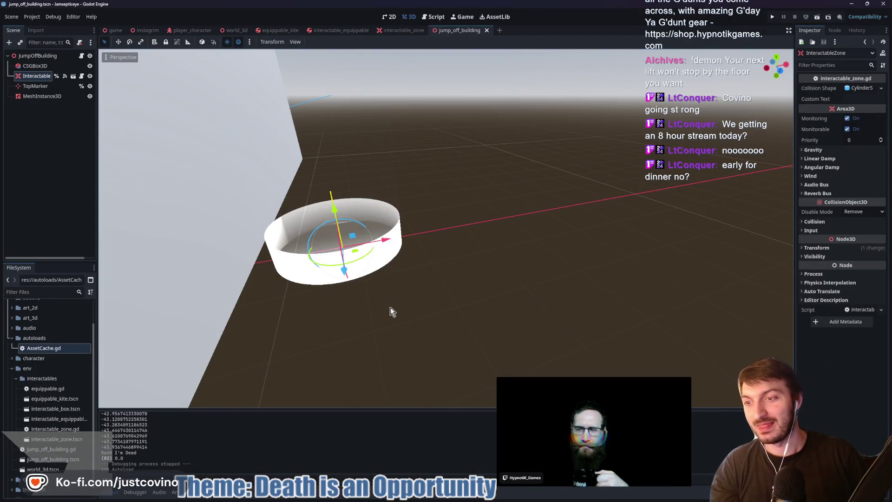
- Inspect the cylinder zone, selecting its mesh and TopMarker nodes
left_click_drag(447, 269, 430, 274)
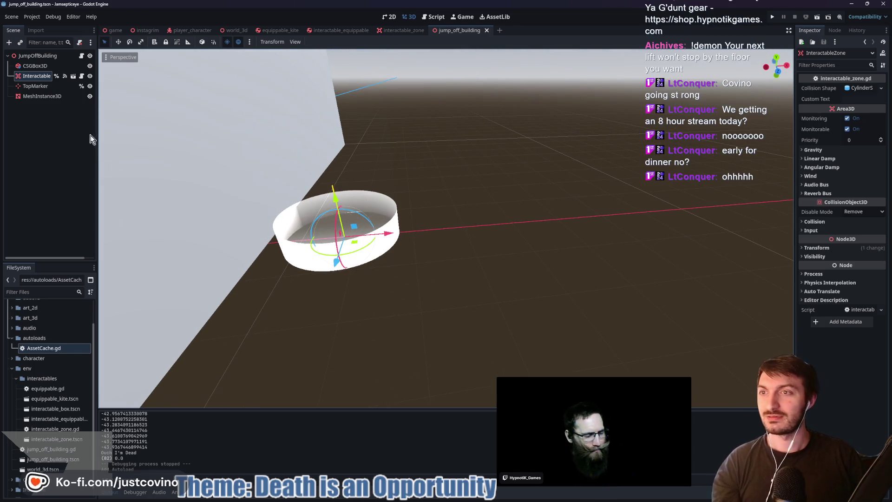
left_click(77, 140)
left_click(40, 96)
left_click(35, 86)
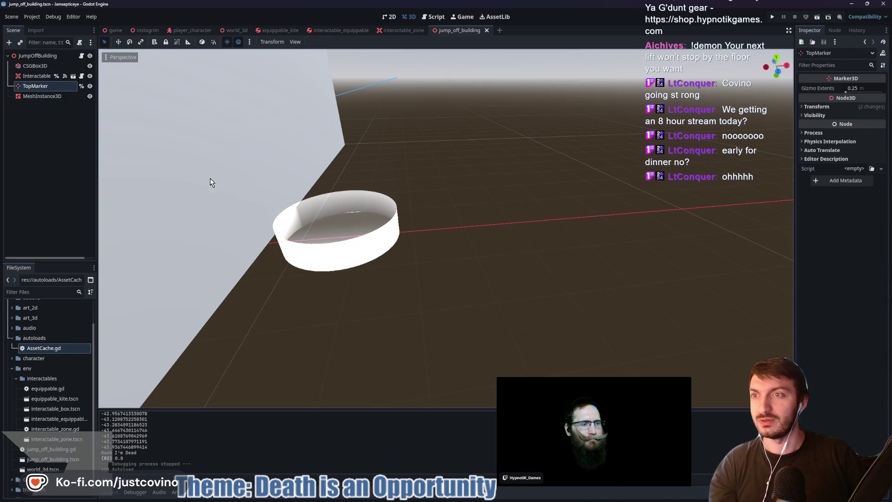
left_click_drag(341, 234, 453, 239)
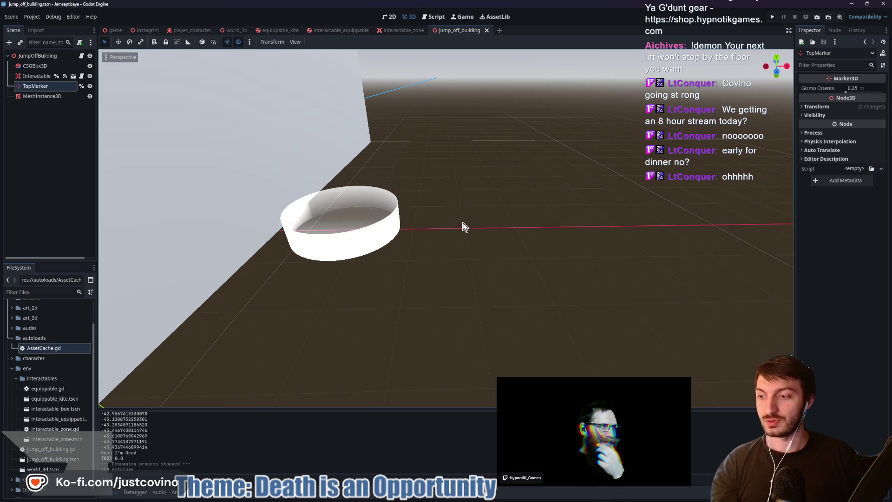
- Collapse the FileSystem folders, select JumpOffBuilding, zoom out, and minimize Godot
left_click(12, 369)
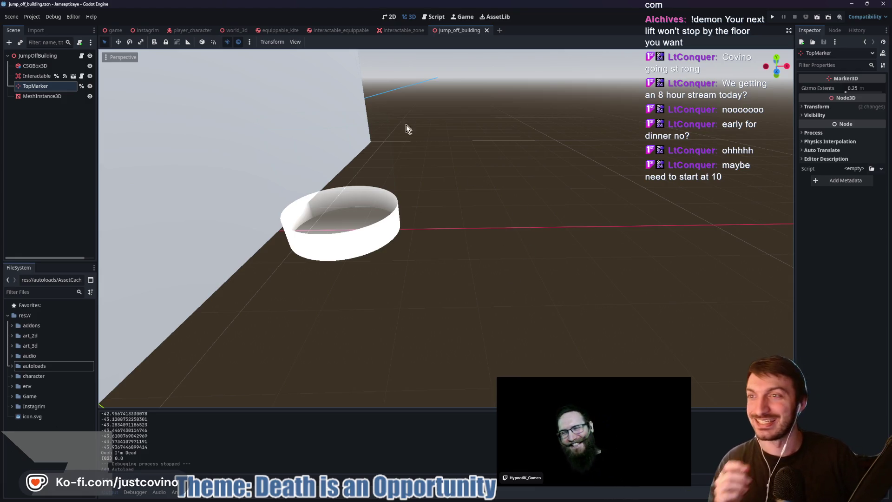
left_click(37, 55)
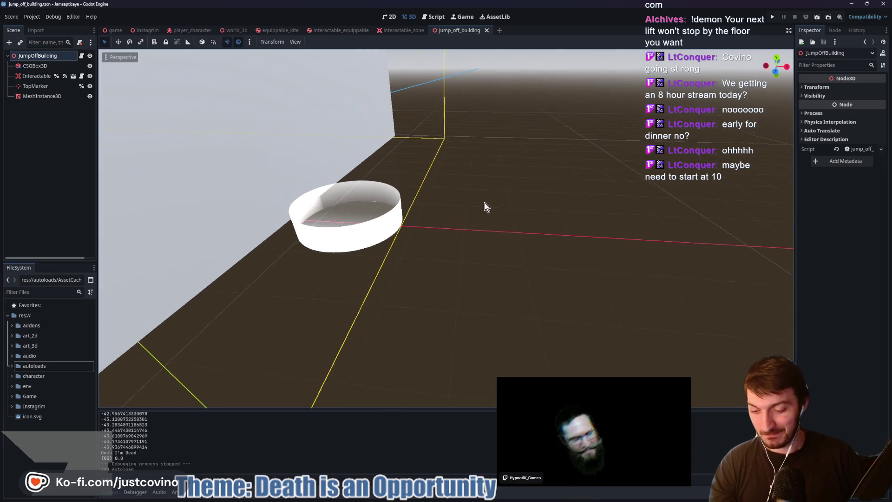
scroll(514, 188, "down", 4)
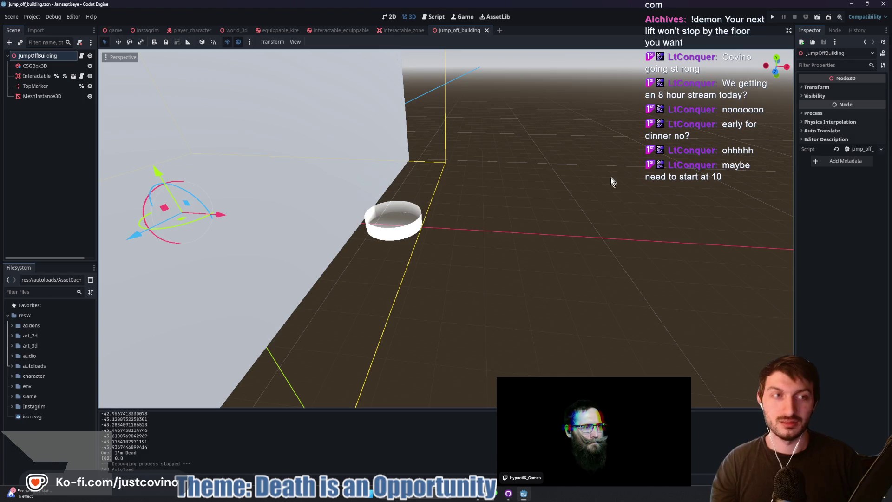
left_click(846, 5)
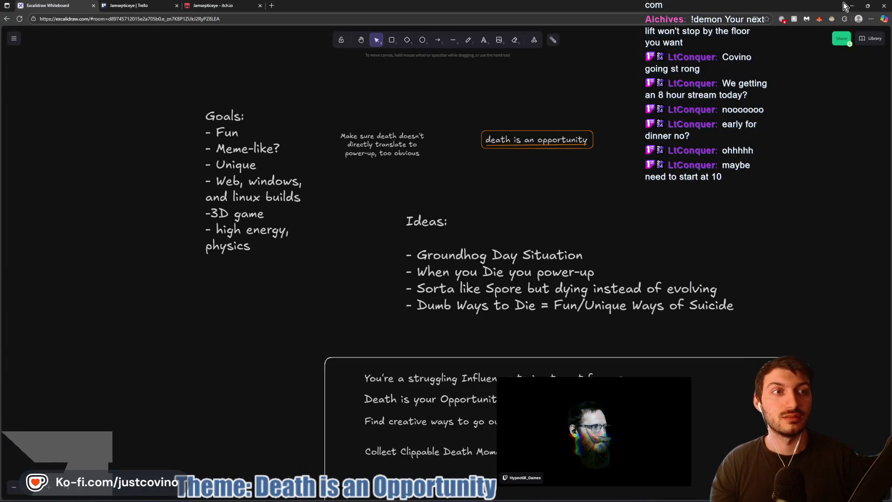
- Minimize the browser windows and select the impactsplat01 and impactsplat02 files
left_click(851, 6)
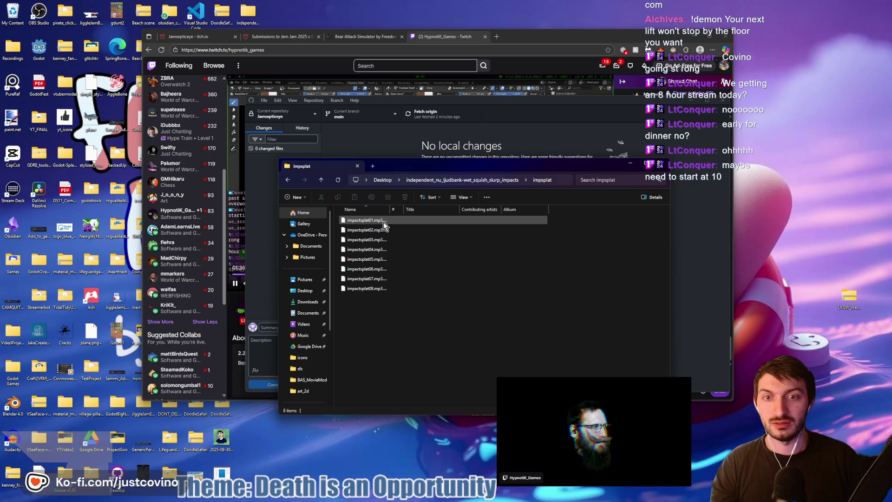
left_click(697, 38)
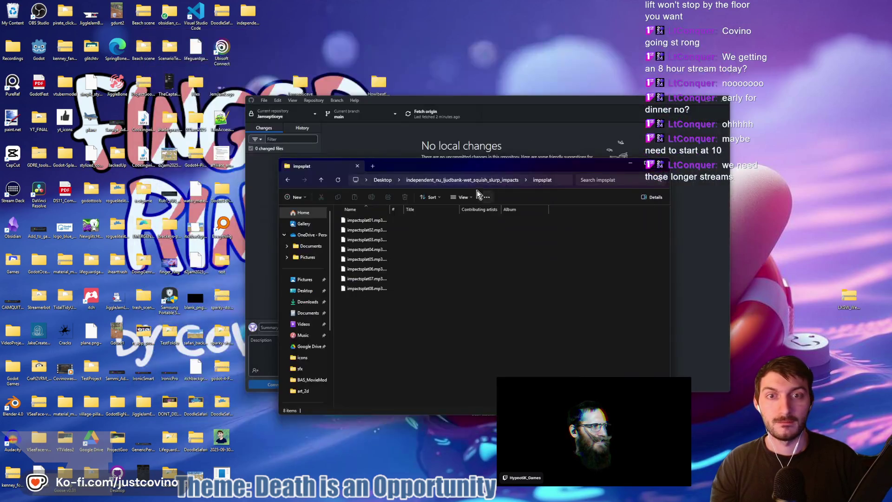
left_click(377, 222)
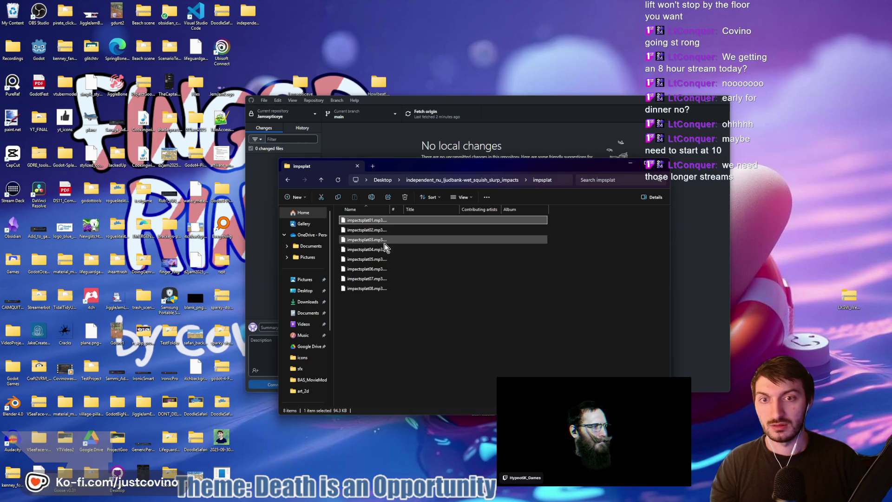
left_click(376, 231)
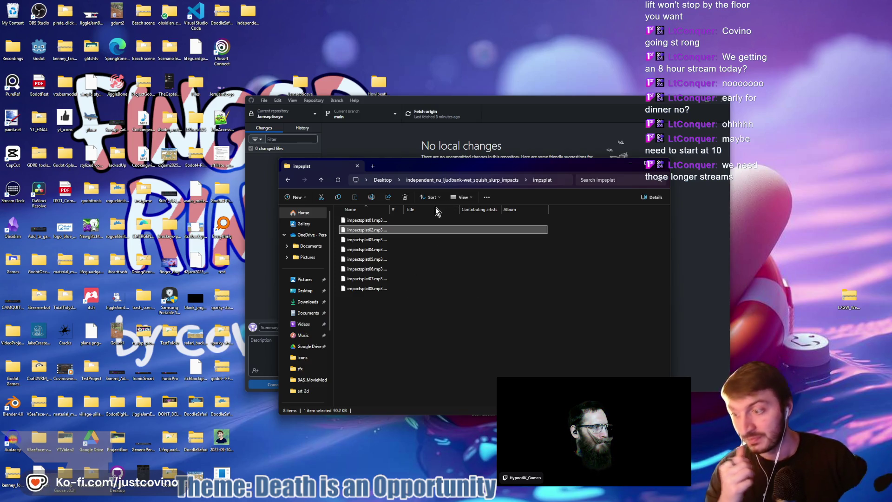
mouse_move(446, 278)
left_mouse_down()
mouse_move(417, 245)
mouse_move(406, 272)
left_mouse_up()
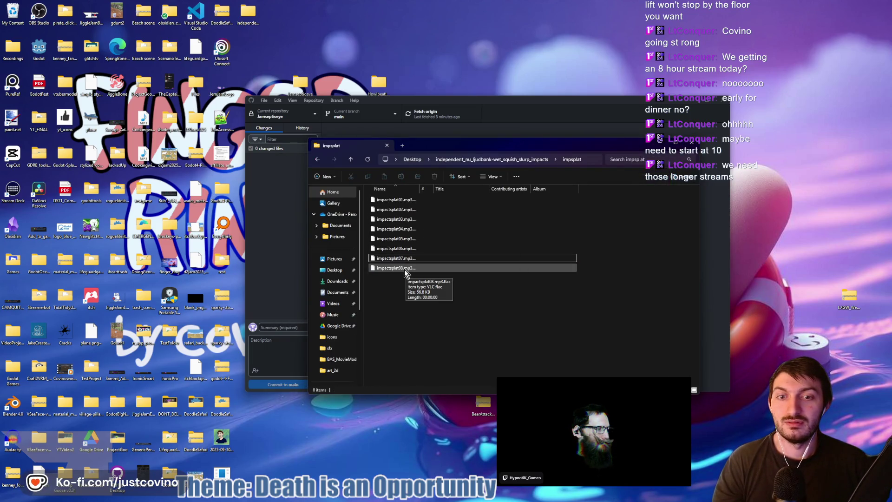
- Select impactsplat08, 06 and 07 while repositioning the folder window
left_click(404, 269)
left_click(401, 249)
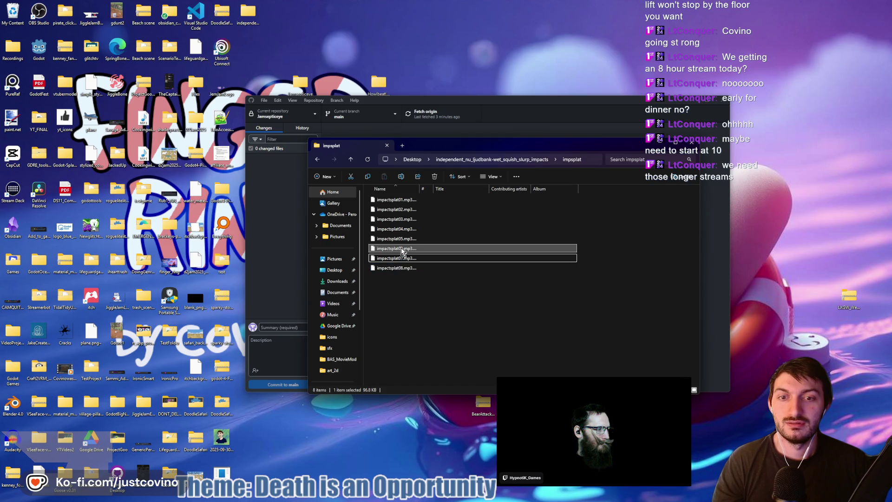
left_click(399, 268)
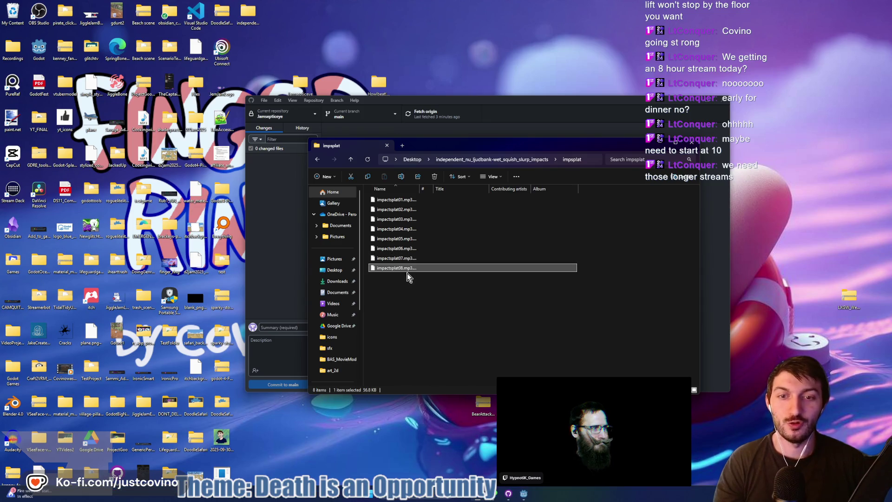
mouse_move(469, 148)
left_mouse_down()
mouse_move(409, 64)
mouse_move(410, 84)
left_mouse_up()
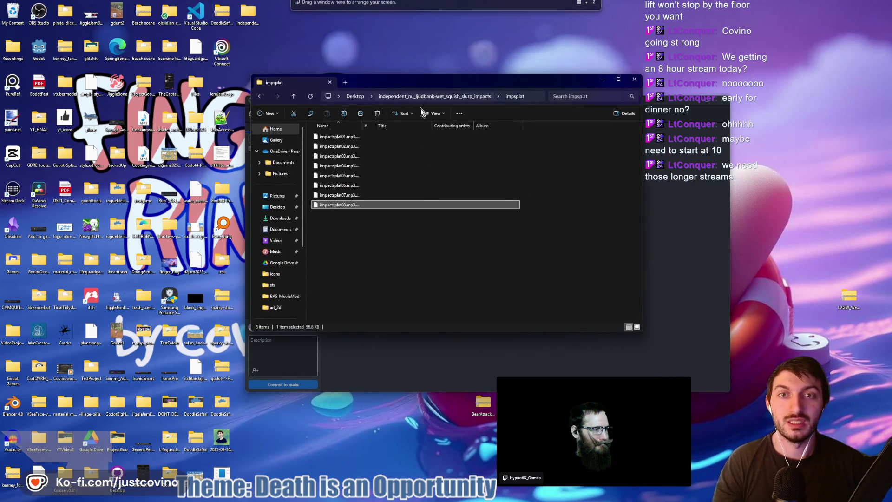
left_click(336, 195)
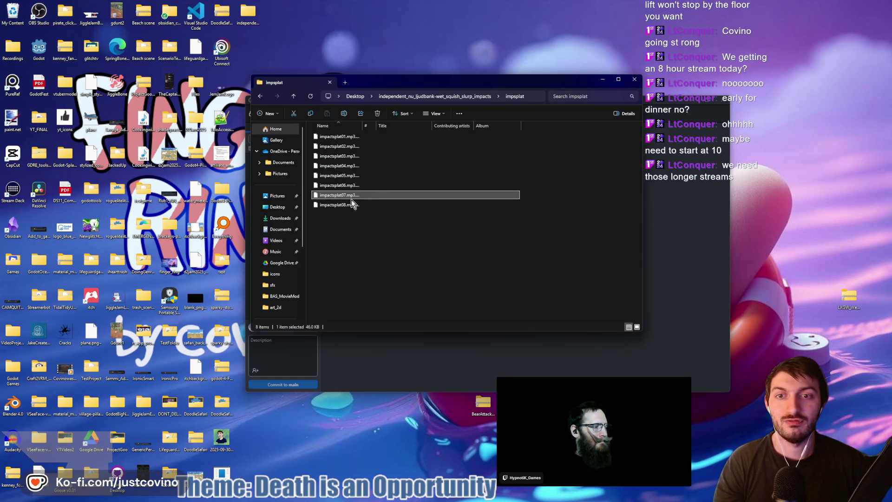
- Marquee-select all eight sounds, then select impactsplat01 and close the folder window
left_click_drag(356, 240, 350, 135)
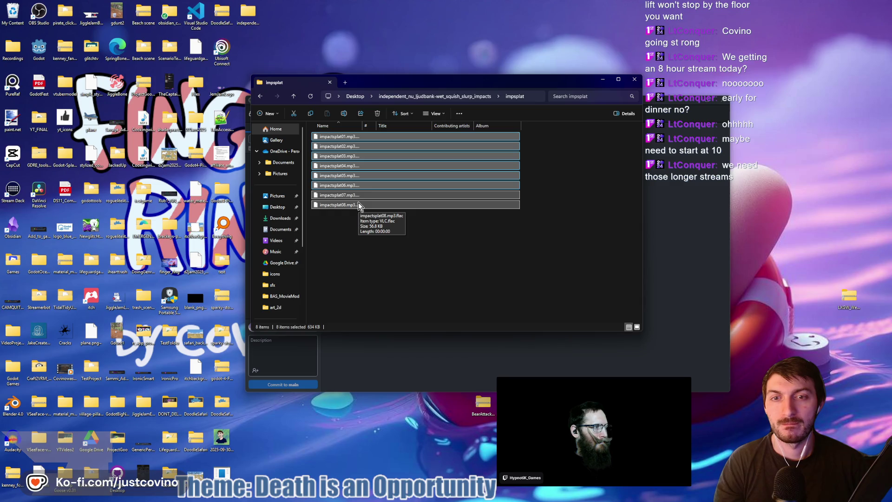
left_click(342, 216)
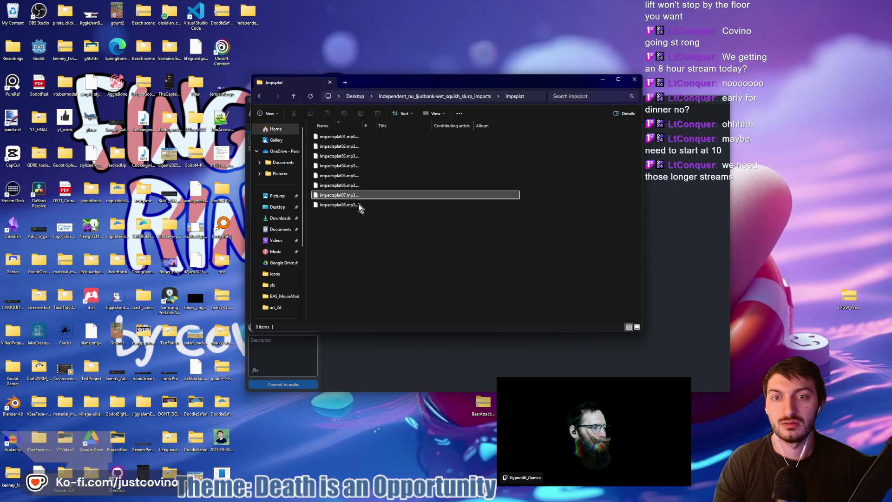
mouse_move(486, 500)
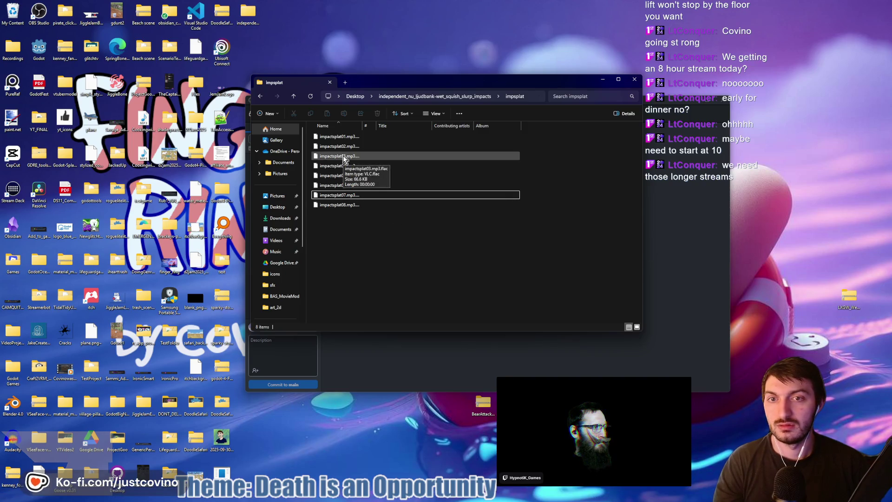
left_click(344, 138)
key("ctrl+w")
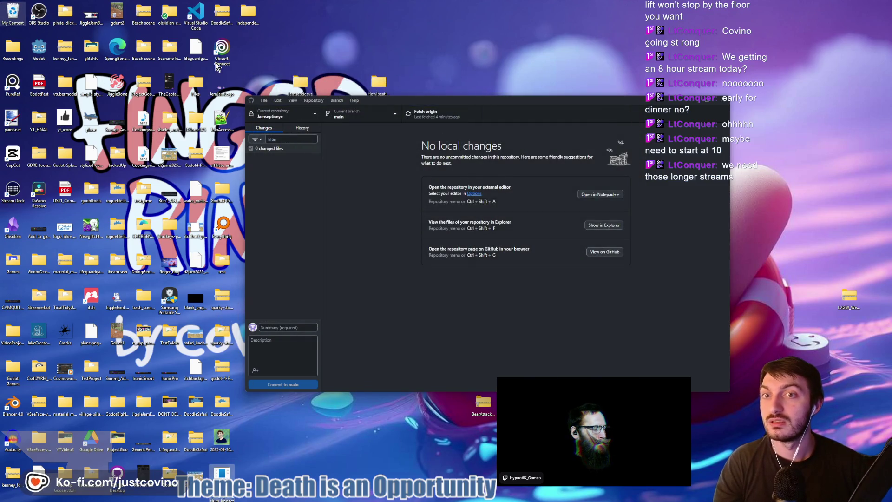
- Drag the sound pack folder to the Recycle Bin, empty it, and return to Godot
mouse_move(420, 100)
left_mouse_down()
mouse_move(551, 93)
mouse_move(535, 89)
left_mouse_up()
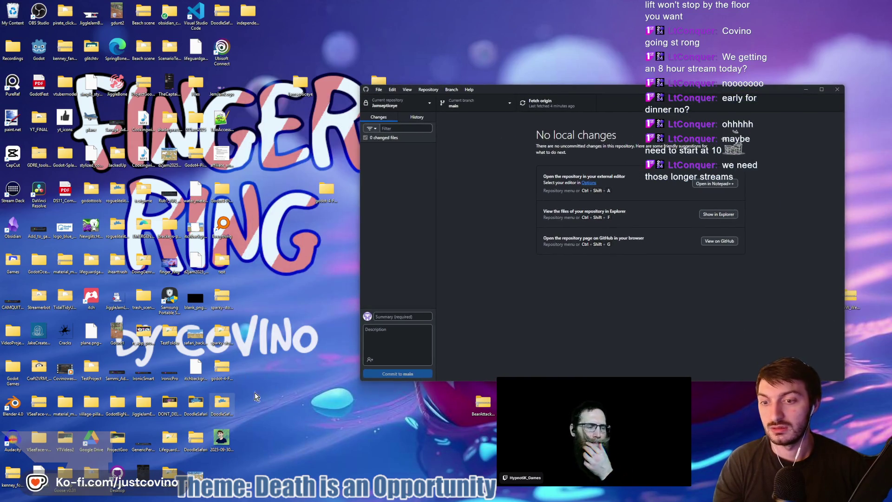
mouse_move(248, 16)
left_mouse_down()
mouse_move(262, 67)
mouse_move(260, 58)
mouse_move(18, 20)
left_mouse_up()
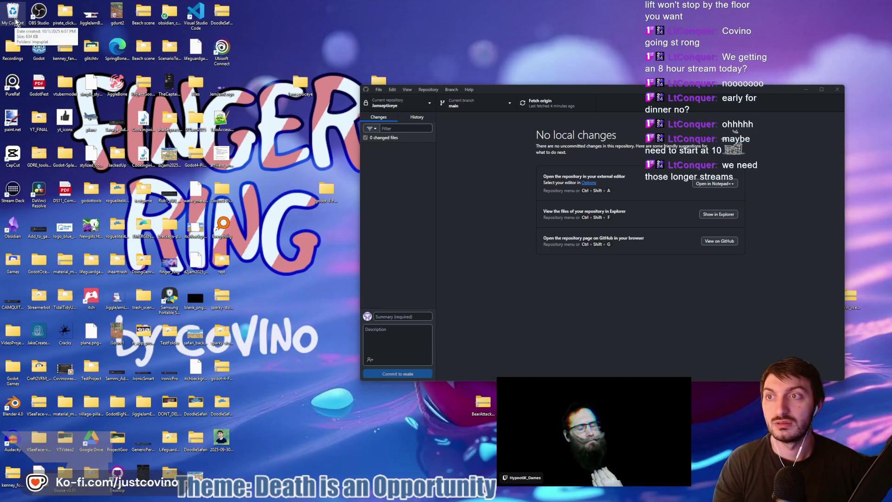
right_click(15, 20)
left_click(42, 59)
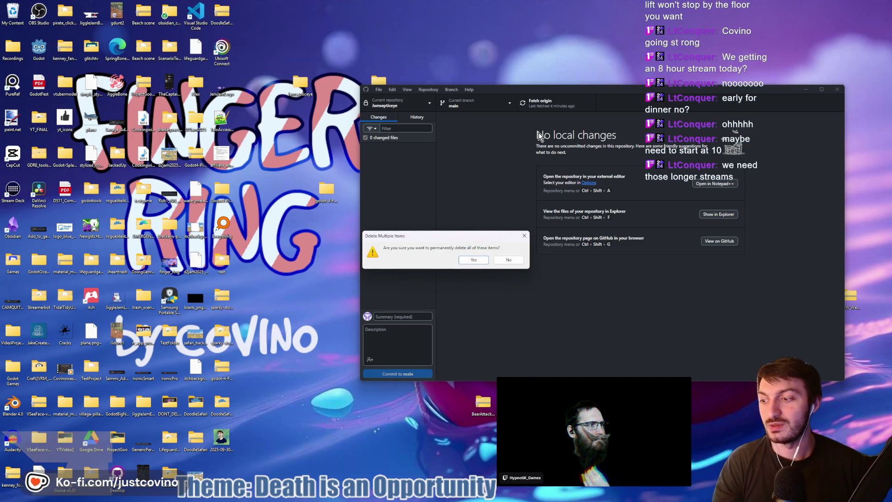
left_click(472, 260)
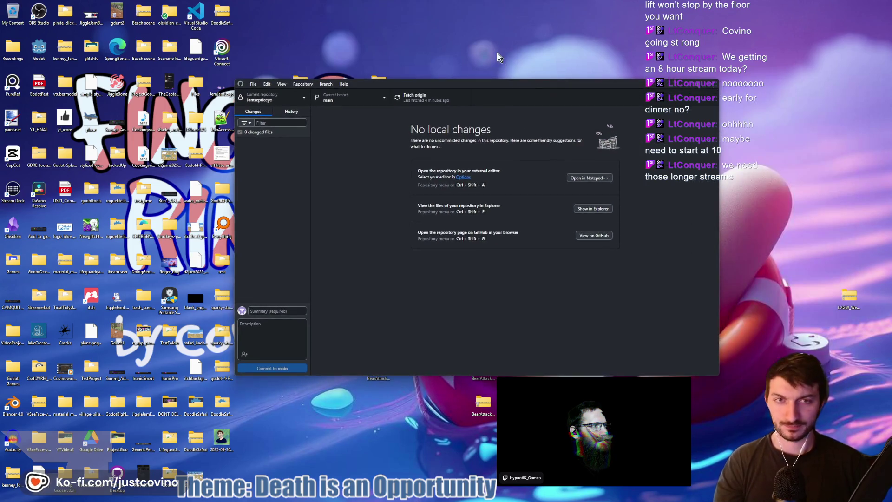
left_click(524, 494)
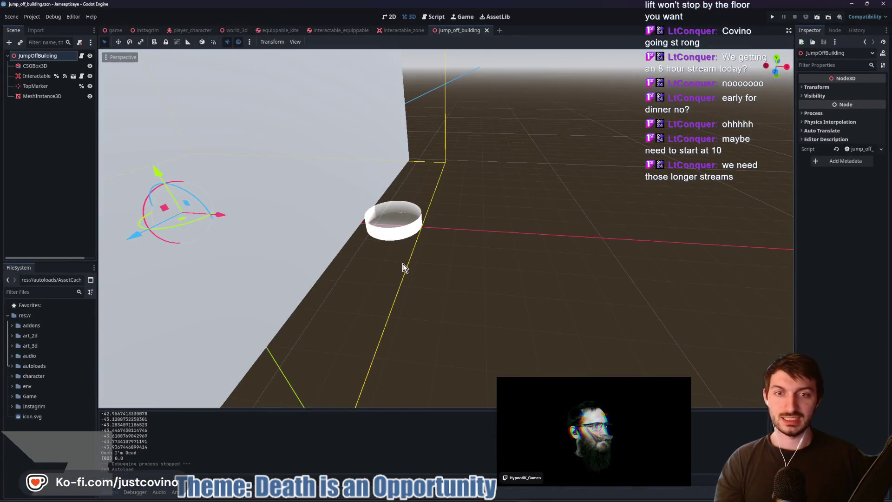
scroll(476, 252, "down", 4)
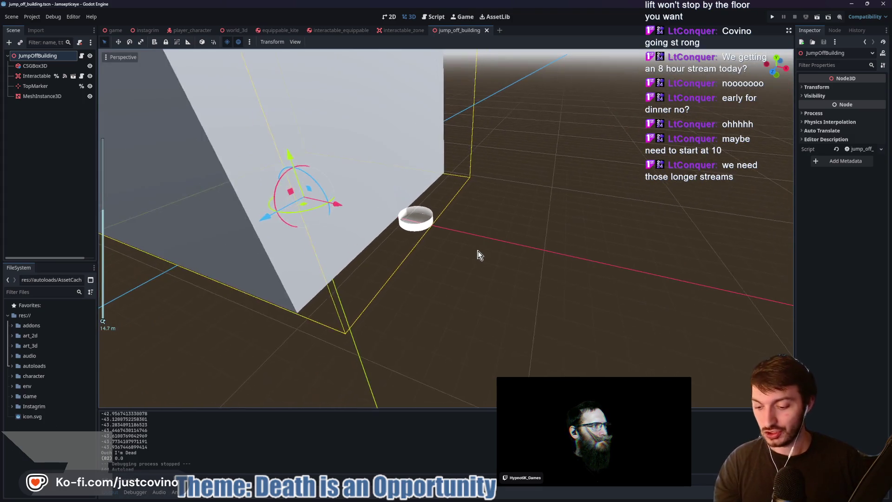
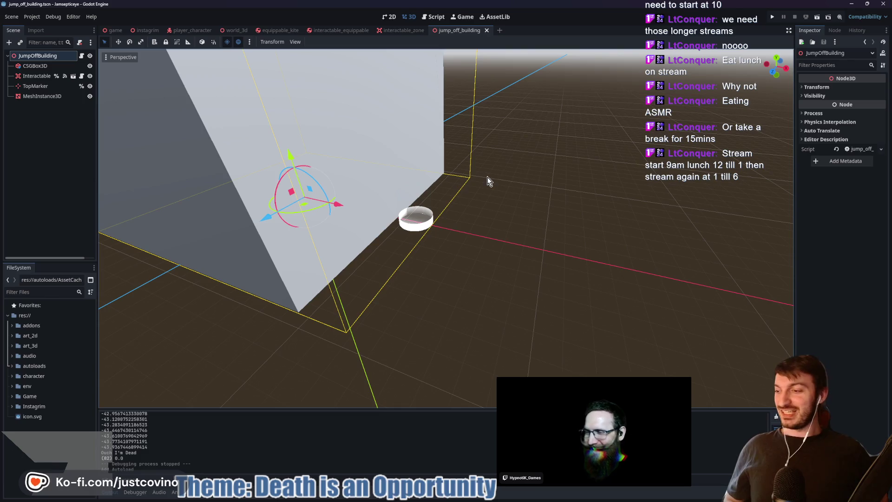
- Orbit the view around the wall, then check the repository status in GitHub Desktop
left_click_drag(526, 187, 540, 185)
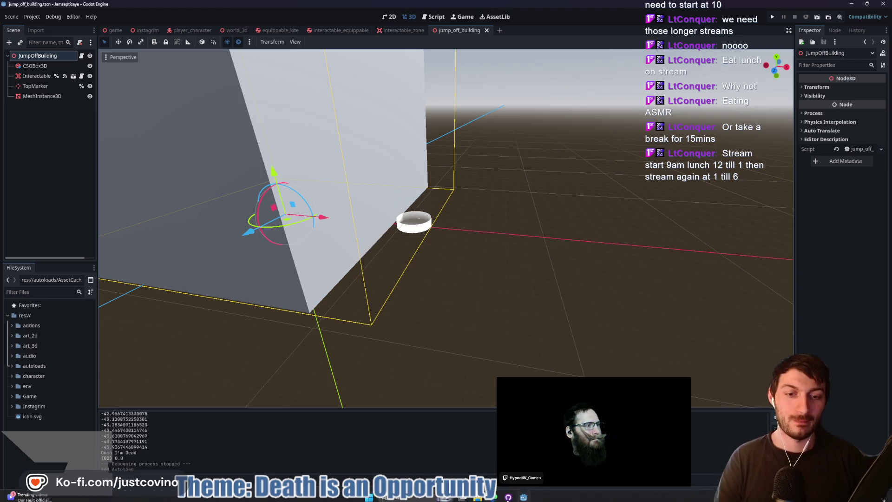
left_click(508, 494)
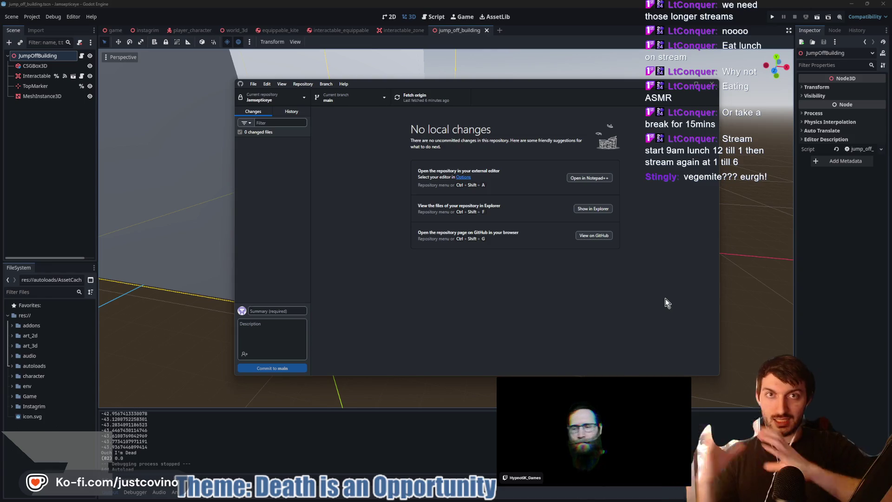
- Return to the Godot editor showing the jump_off_building scene
left_click(55, 173)
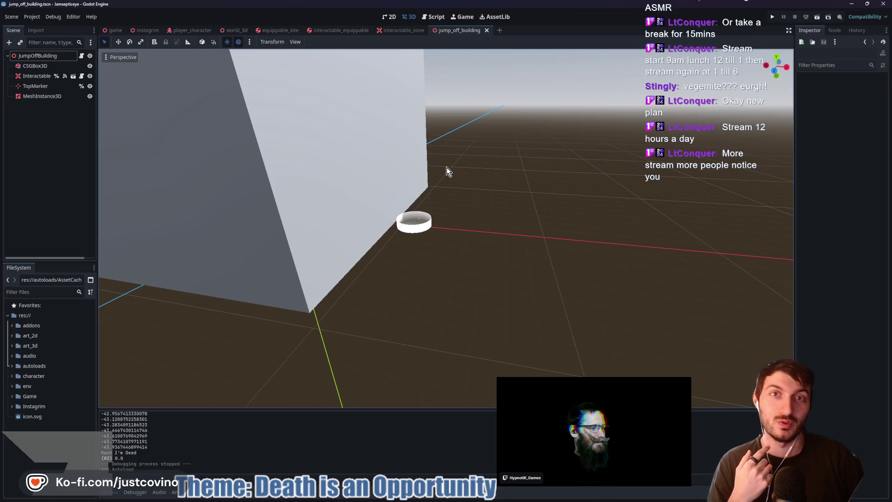
- Orbit the camera around the cylinder and building to see the whole base
left_click_drag(447, 168, 515, 197)
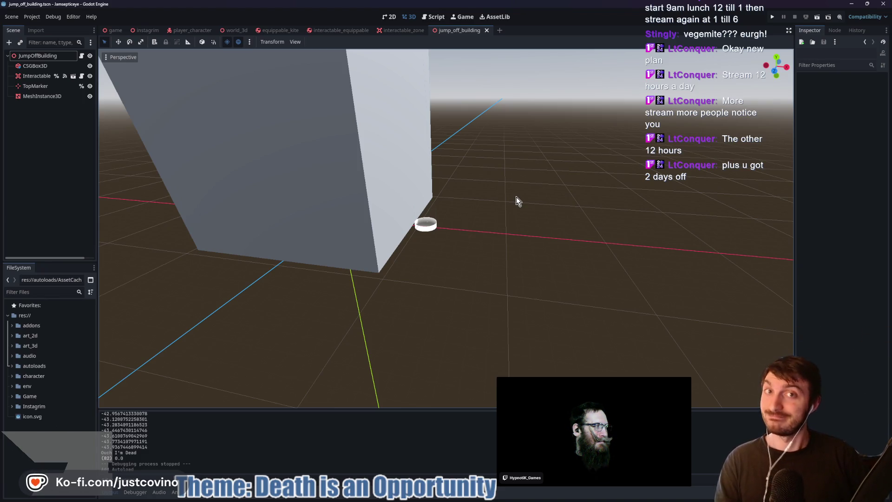
left_click_drag(509, 208, 498, 208)
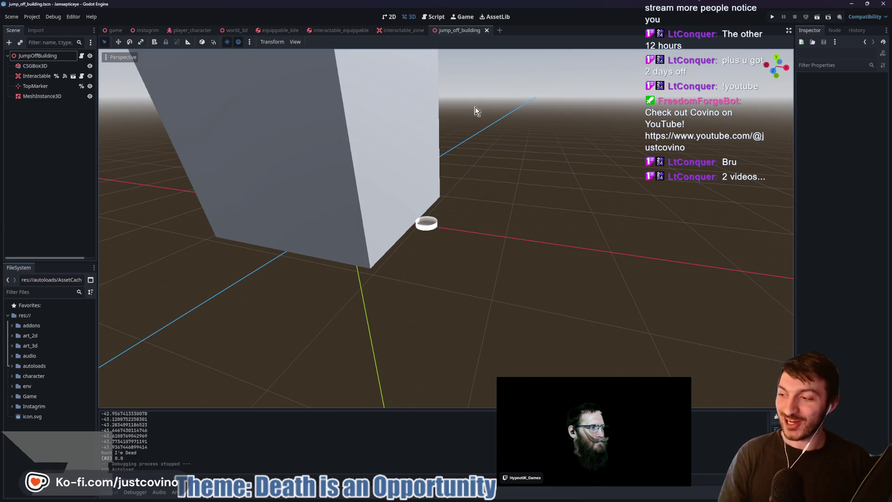
left_click_drag(528, 214, 534, 212)
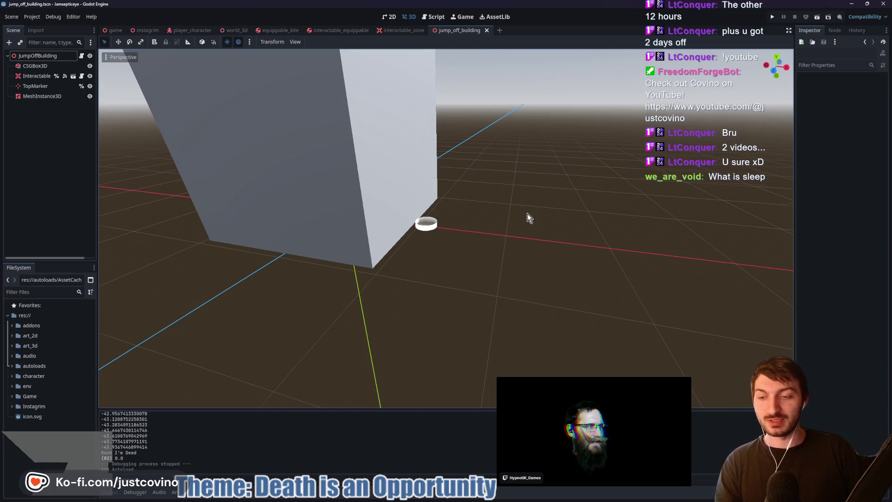
left_click_drag(526, 213, 534, 208)
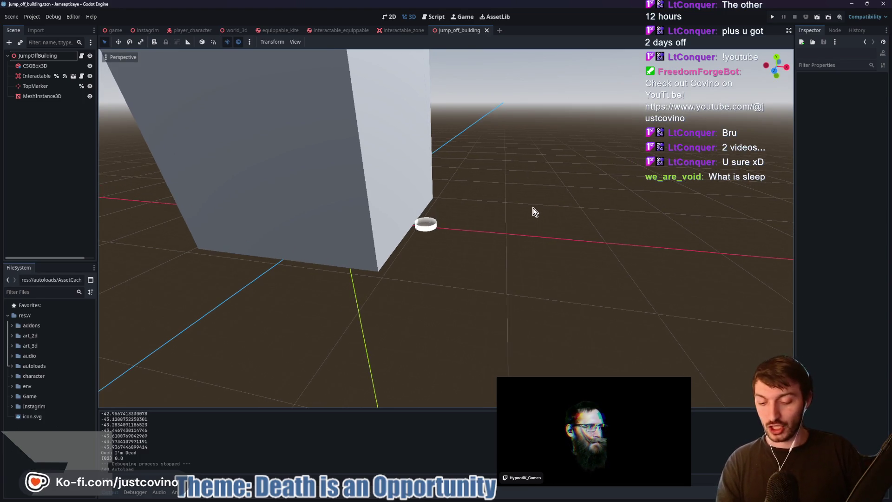
- Select the TopMarker node and orbit the view around the building
left_click(52, 96)
left_click(46, 88)
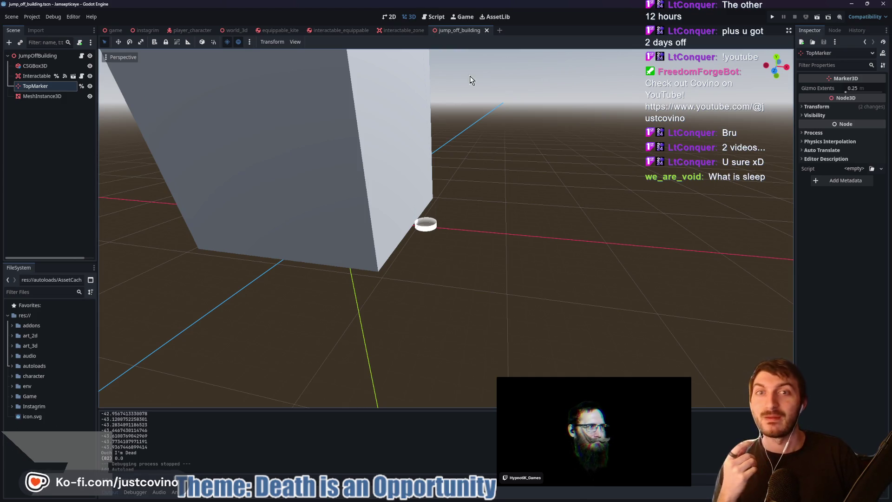
left_click_drag(491, 131, 465, 136)
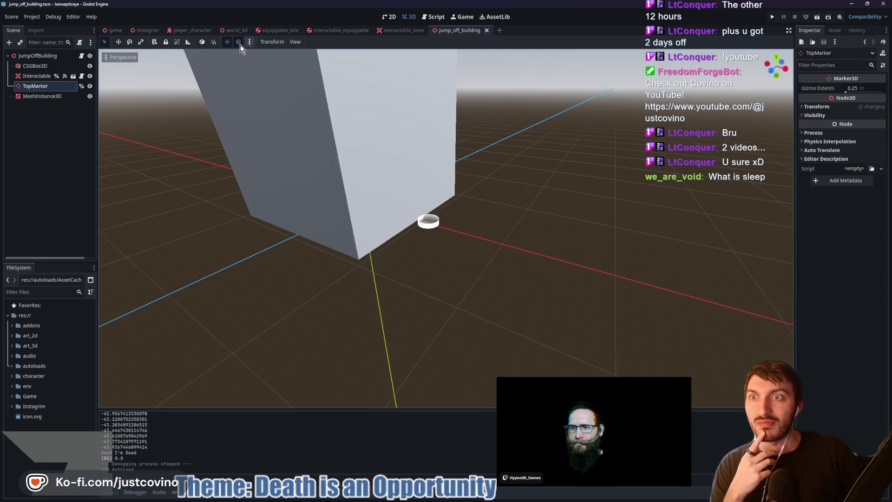
mouse_move(193, 31)
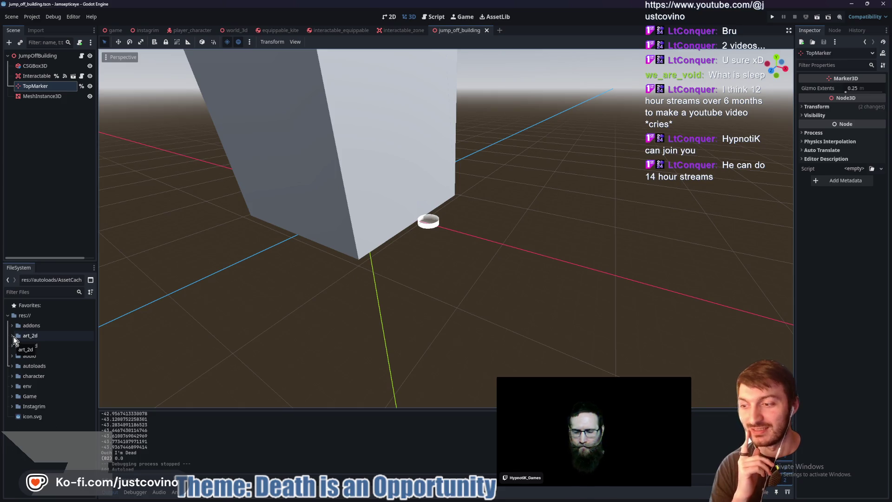
- Toggle the addons and autoloads folders, leaving autoloads expanded to show AssetCache.gd
left_click(12, 326)
left_click(12, 326)
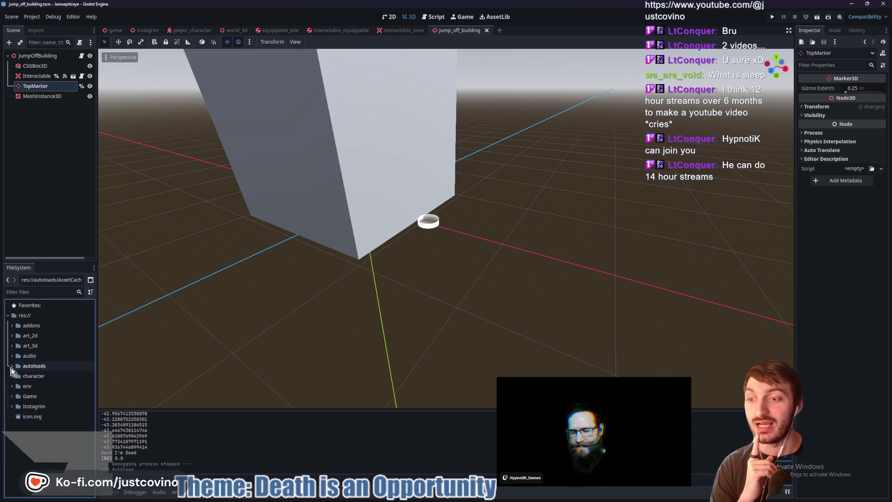
left_click(11, 366)
left_click(11, 367)
left_click(12, 366)
left_click(12, 367)
left_click(12, 326)
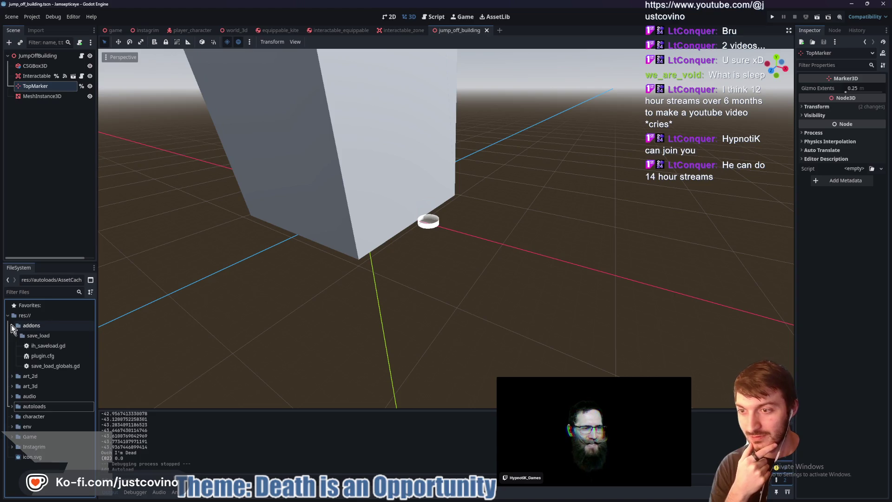
left_click(10, 327)
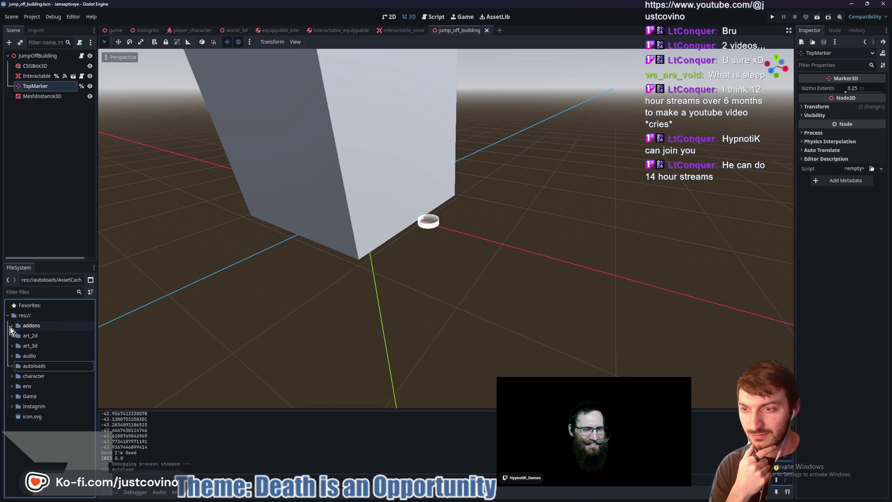
left_click(12, 367)
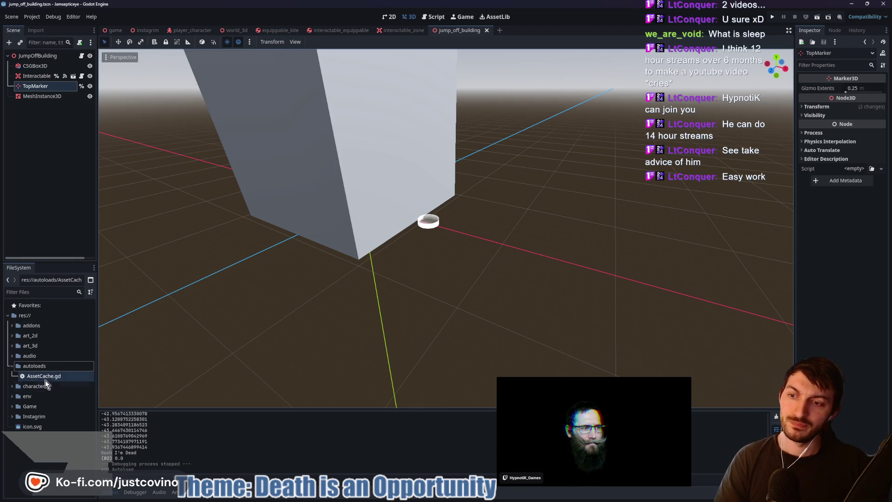
- Create a new scene tab with a GPUParticles3D root node, found by searching 'gpu'
left_click(500, 30)
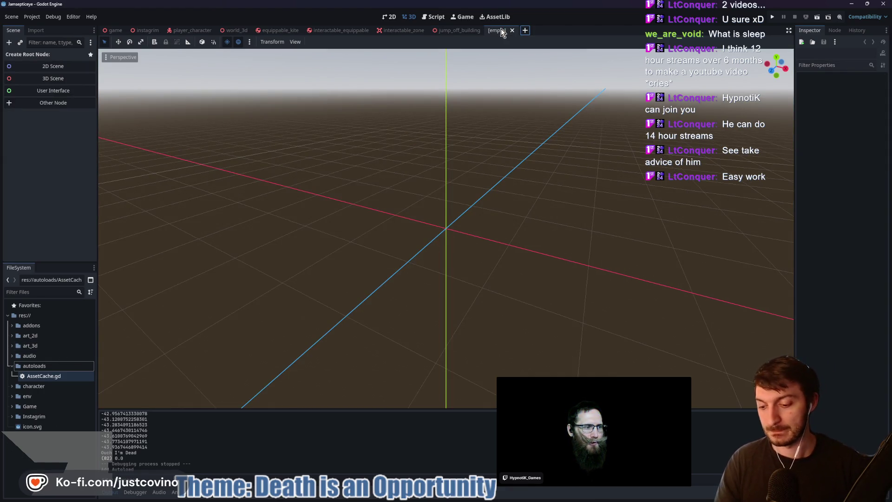
key("ctrl+a")
type("gpu")
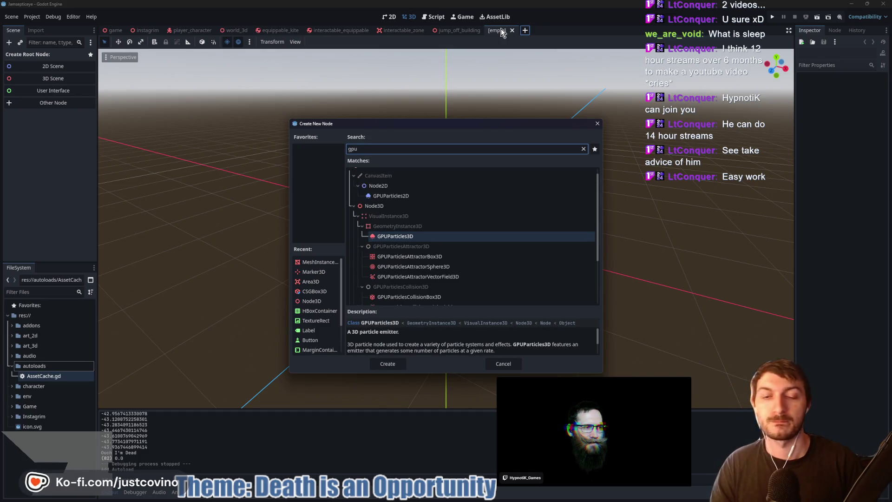
key("Return")
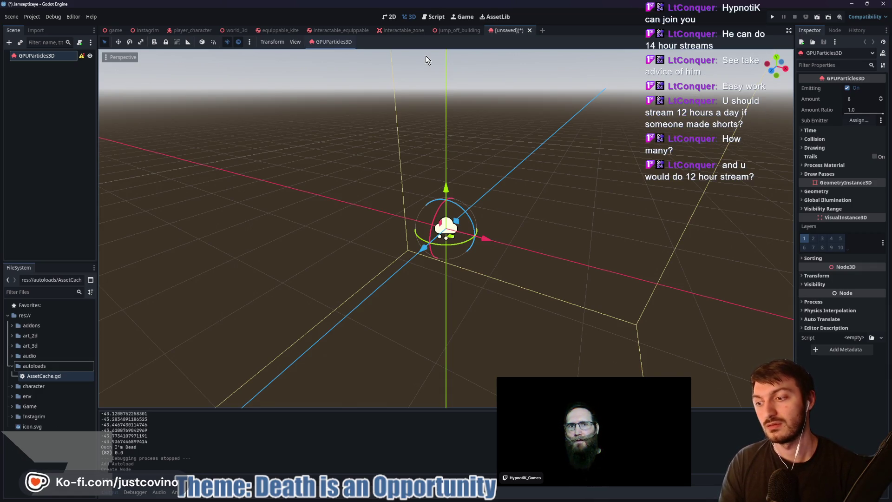
- Rename the GPUParticles3D root node to 'BloodSplatter'
left_click(44, 56)
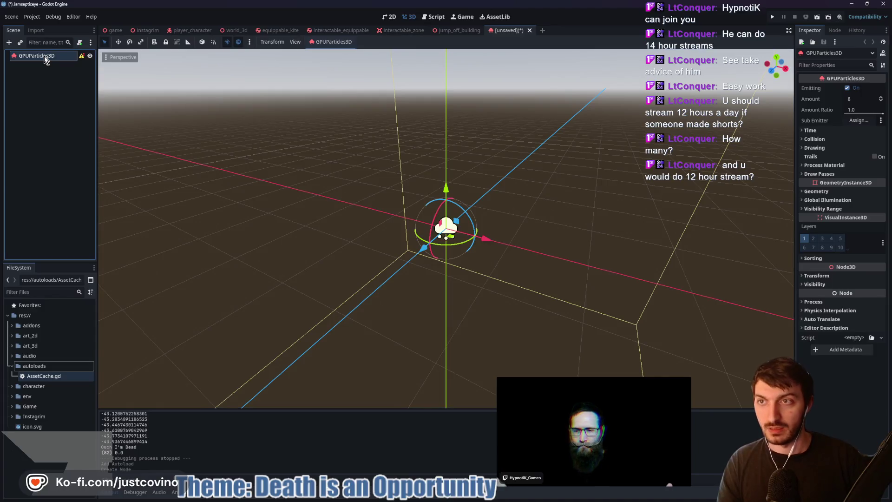
type("Blo")
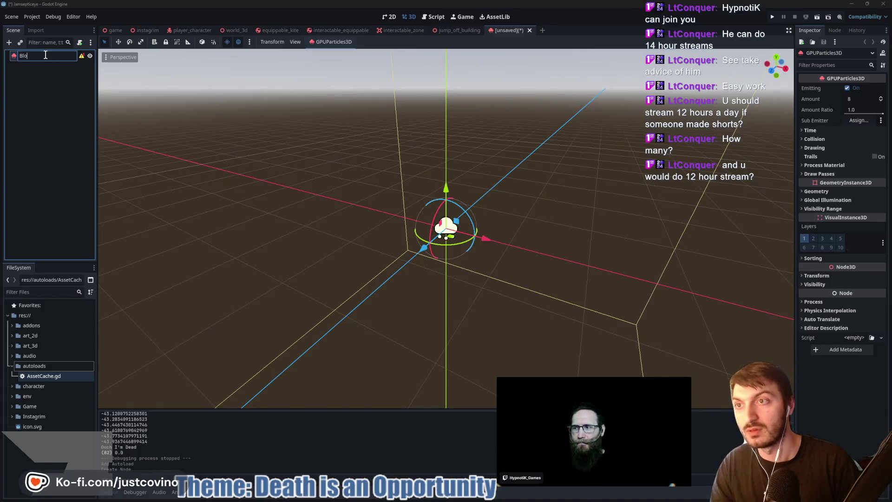
type("odSplatter")
key("Return")
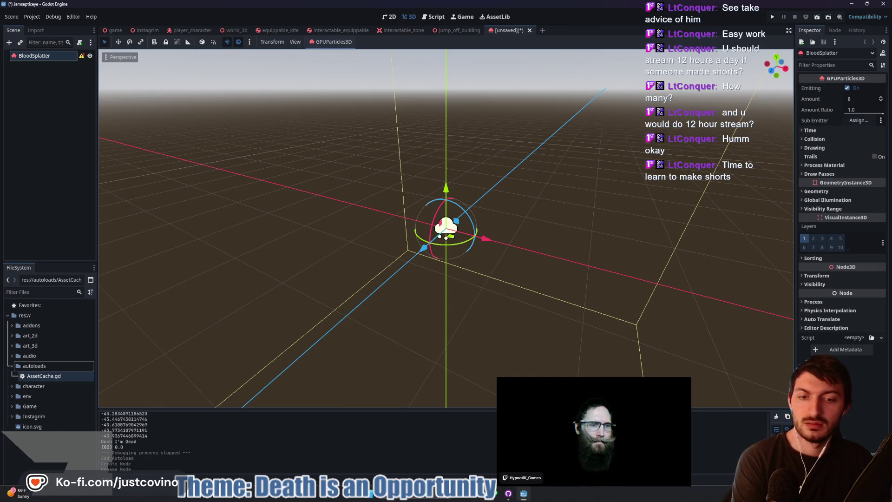
- Bring the Excalidraw whiteboard forward, briefly search 'clips service' in a new tab, then close it
mouse_move(462, 494)
left_click(479, 471)
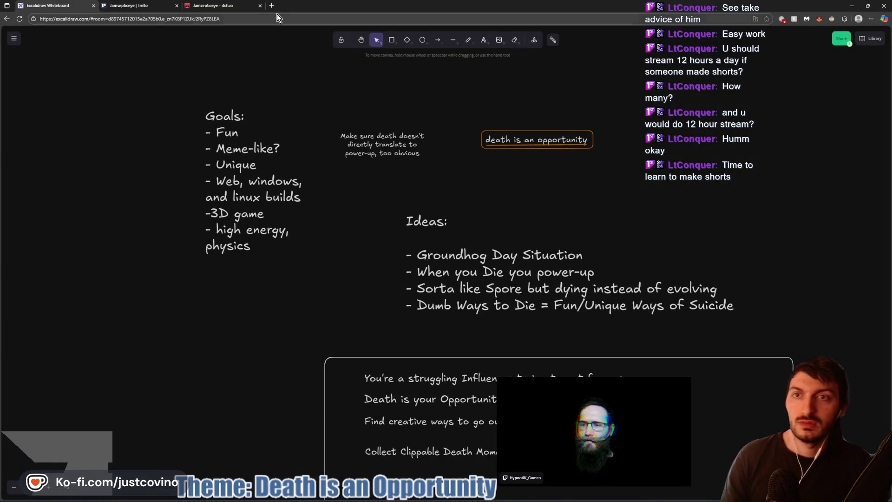
key("ctrl+t")
type("clips se")
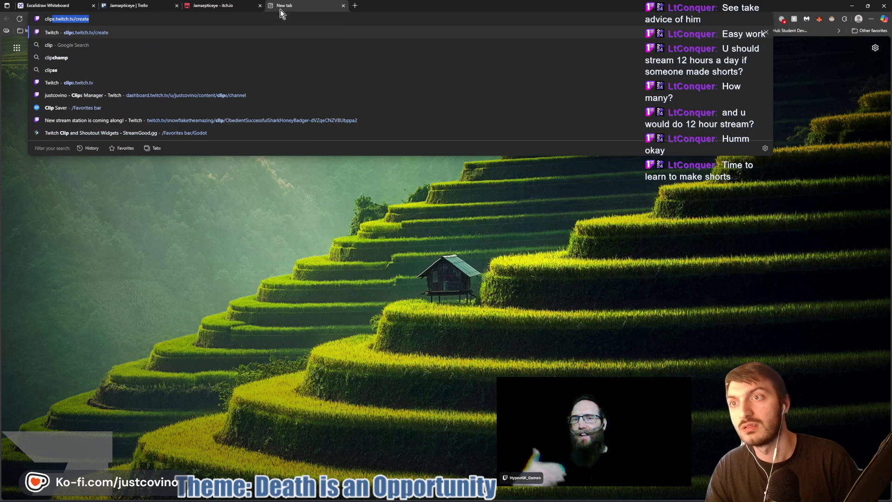
type("rvice")
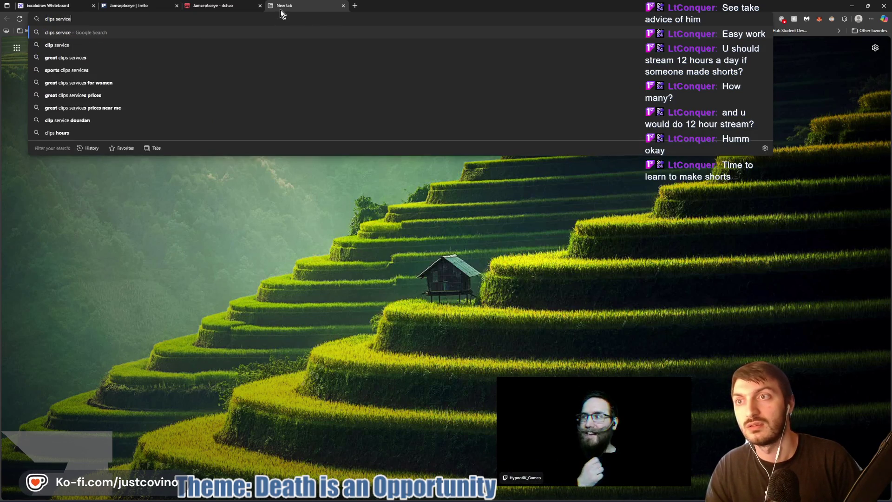
key("Return")
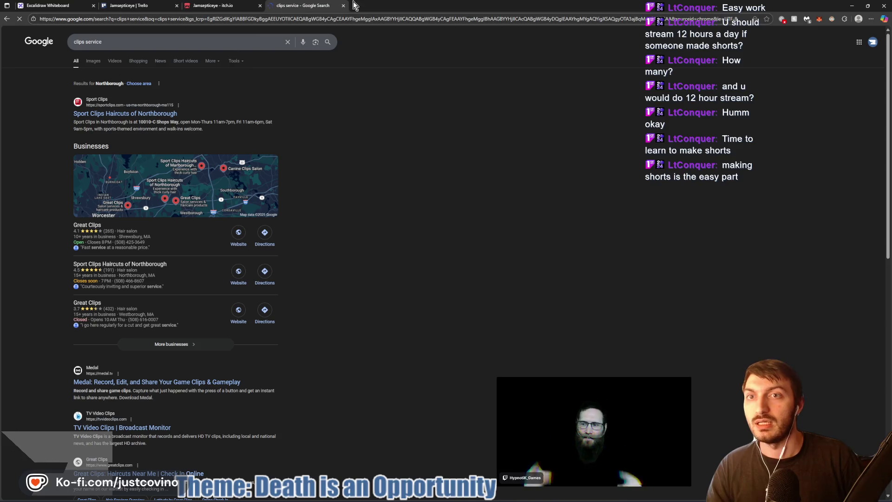
left_click(343, 5)
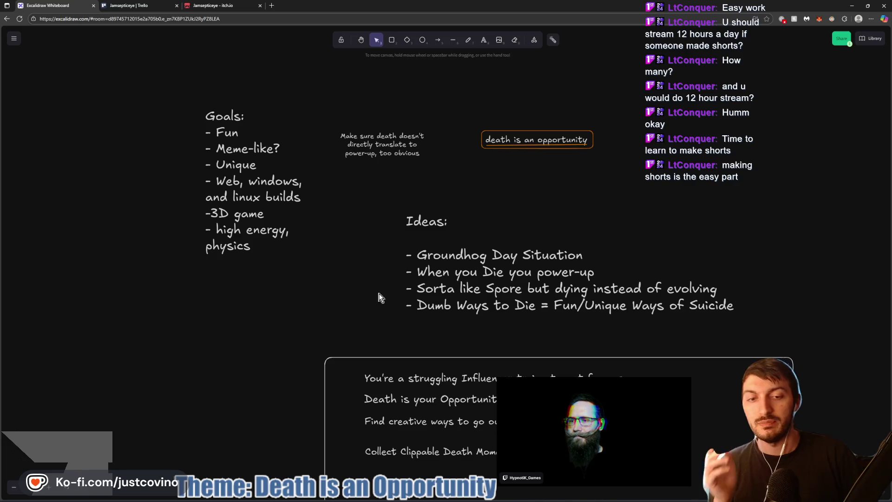
- Pan the Excalidraw board up to reveal the full pitch text, then return to Godot
left_click_drag(360, 294, 362, 227)
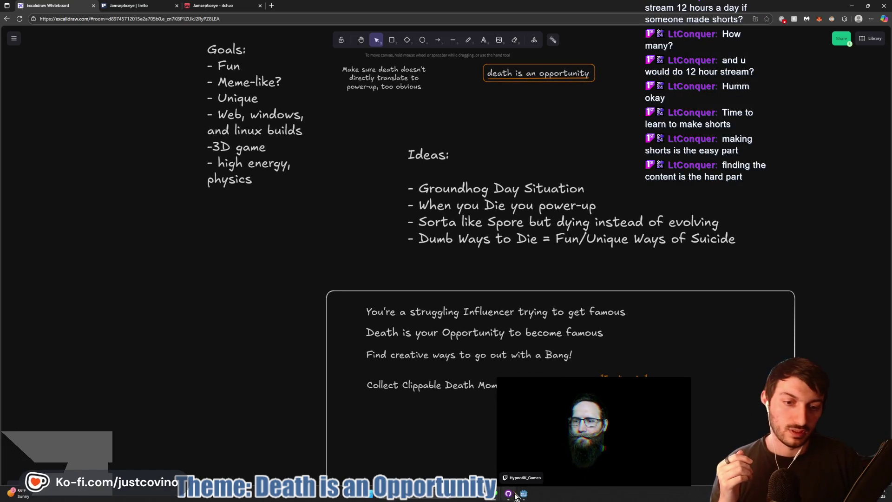
left_click(524, 494)
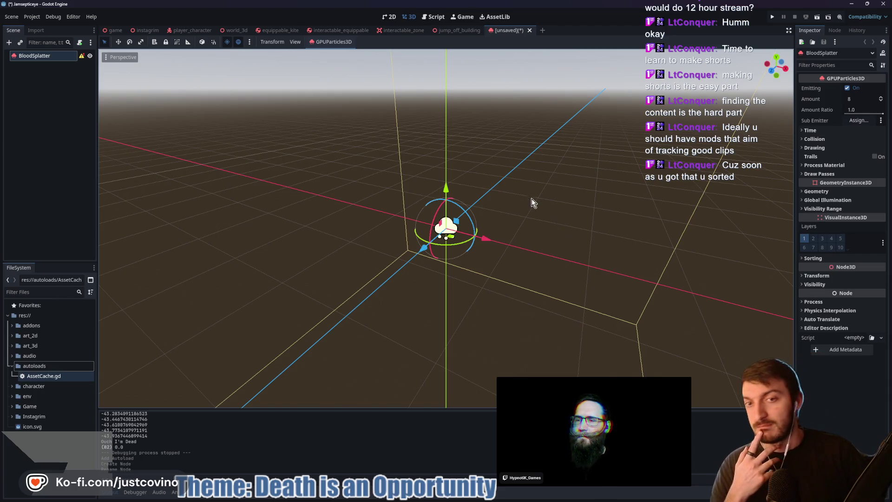
left_click_drag(542, 225, 508, 233)
scroll(502, 235, "up", 2)
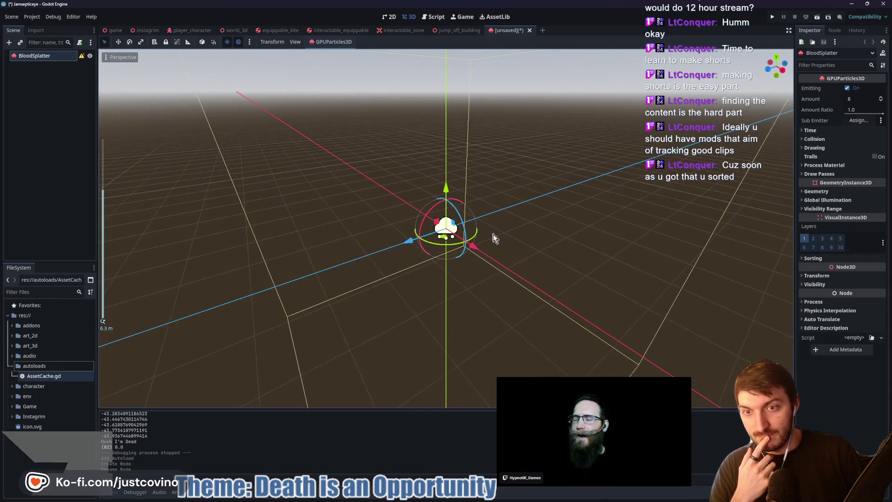
left_click_drag(420, 270, 492, 269)
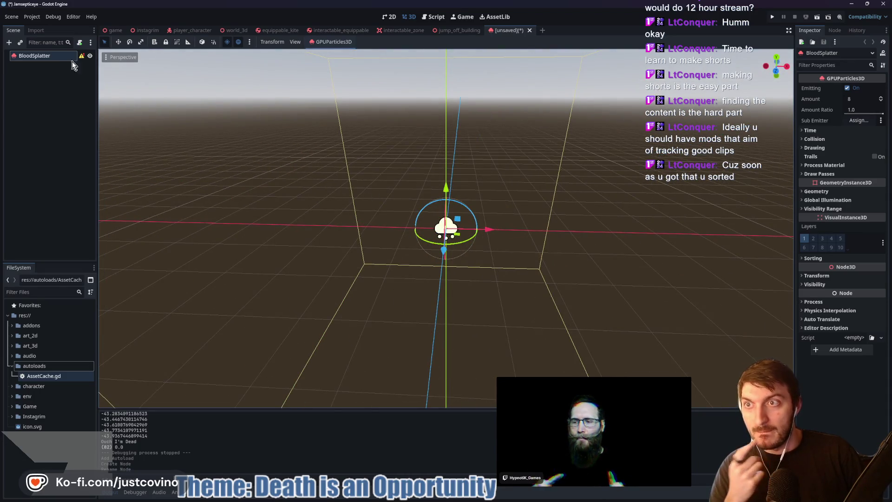
left_click(54, 57)
right_click(56, 57)
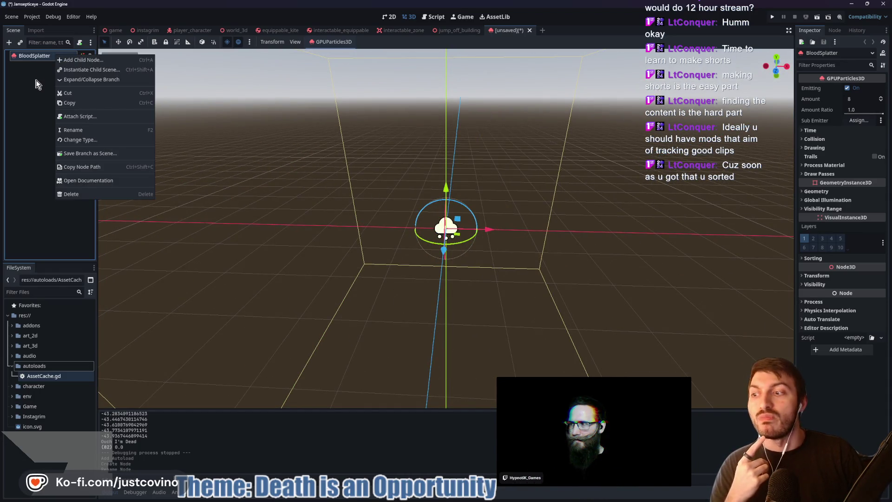
key("Escape")
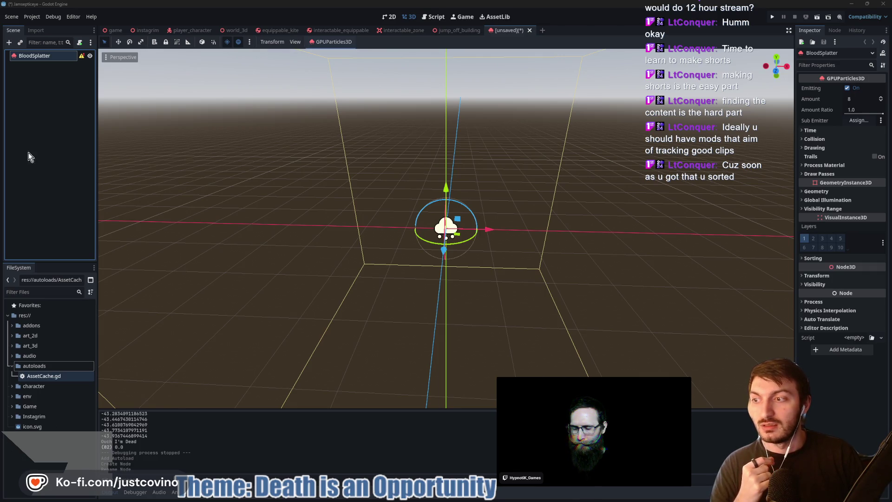
left_click(66, 59)
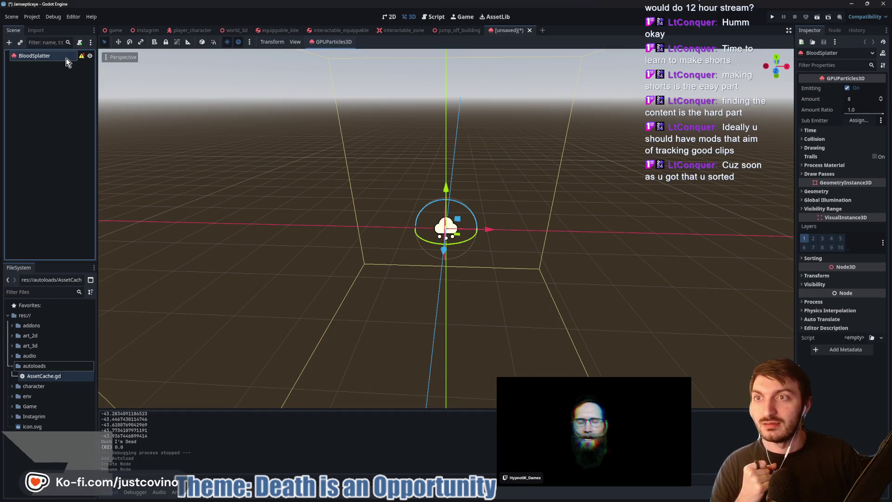
left_click(50, 110)
left_click(44, 64)
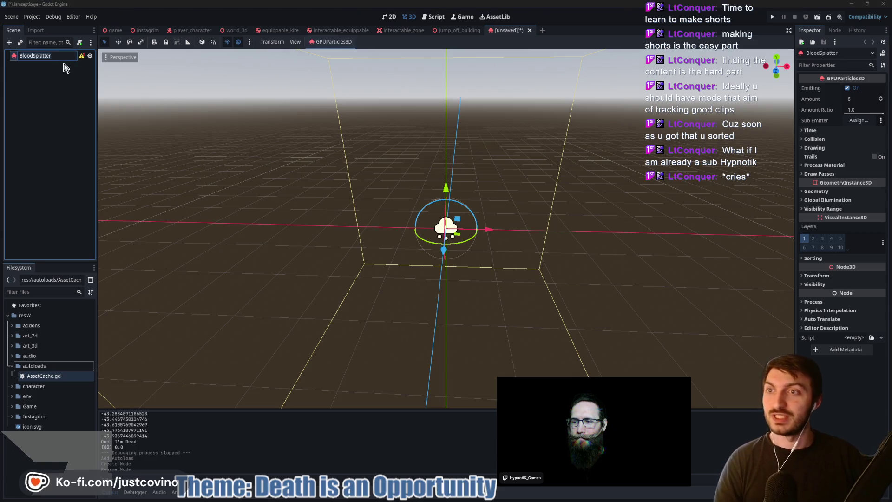
mouse_move(80, 58)
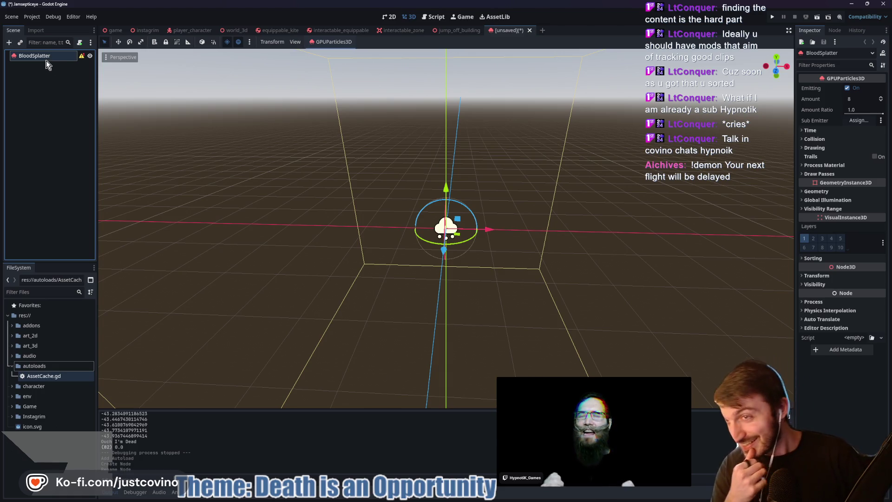
left_click(813, 174)
- Set Draw Pass 1 to a SphereMesh with radius 0.25 and height 0.5
left_click(857, 196)
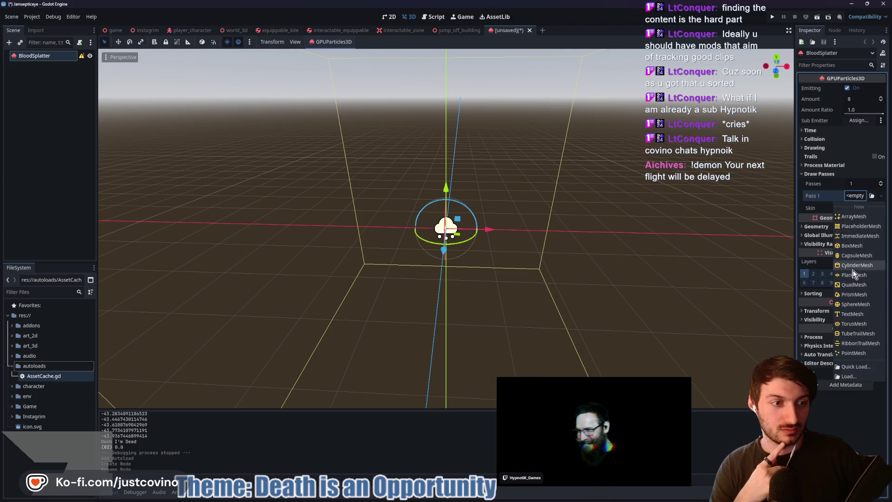
left_click(858, 304)
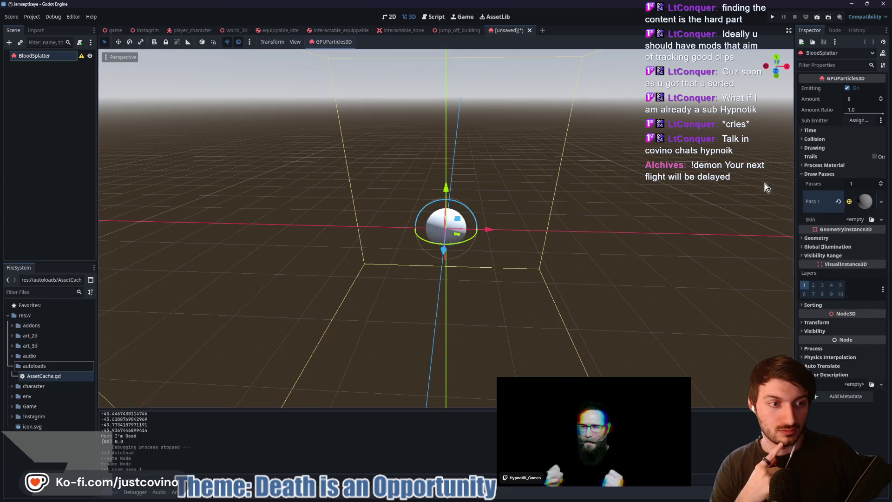
left_click(861, 204)
left_click(859, 272)
type("0.25")
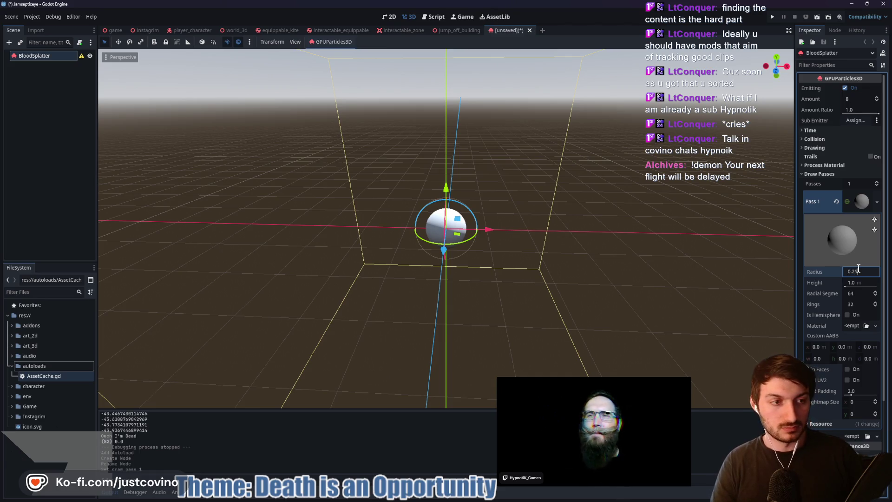
key("Tab")
type("0.5")
key("Return")
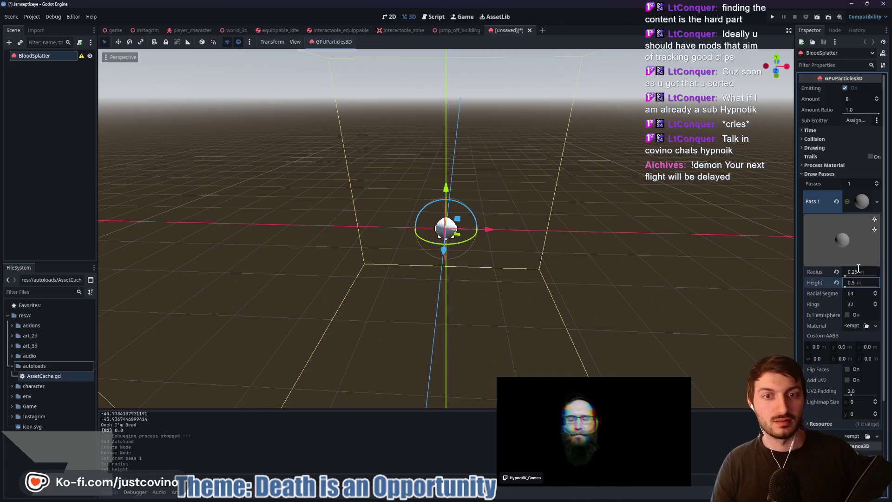
left_click(851, 327)
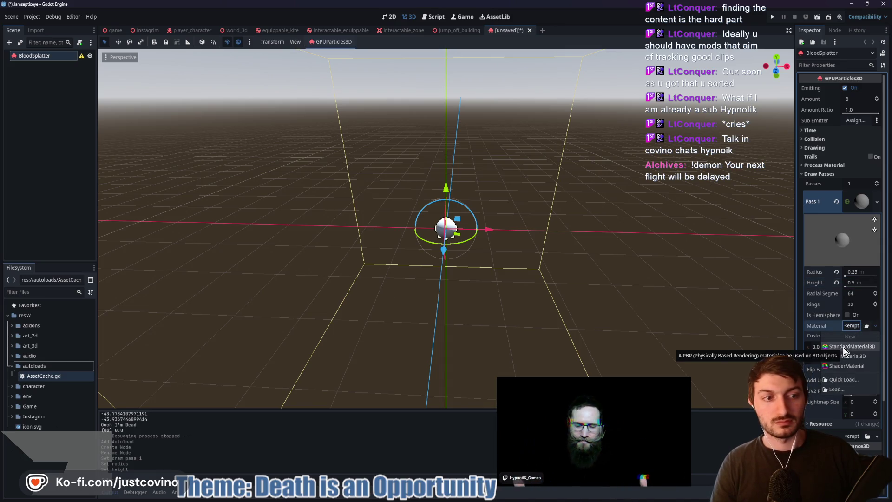
- Give the sphere a new StandardMaterial3D and try a GradientTexture2D as its albedo texture
left_click(844, 347)
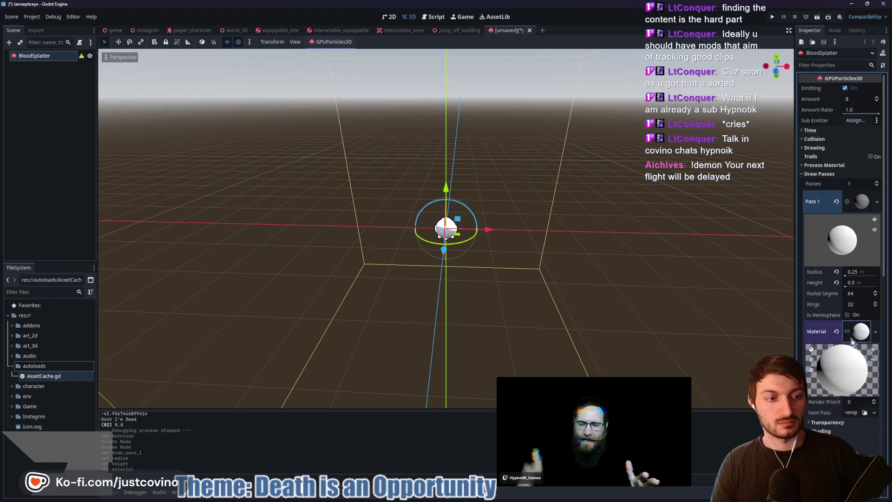
scroll(852, 339, "down", 3)
left_click(830, 344)
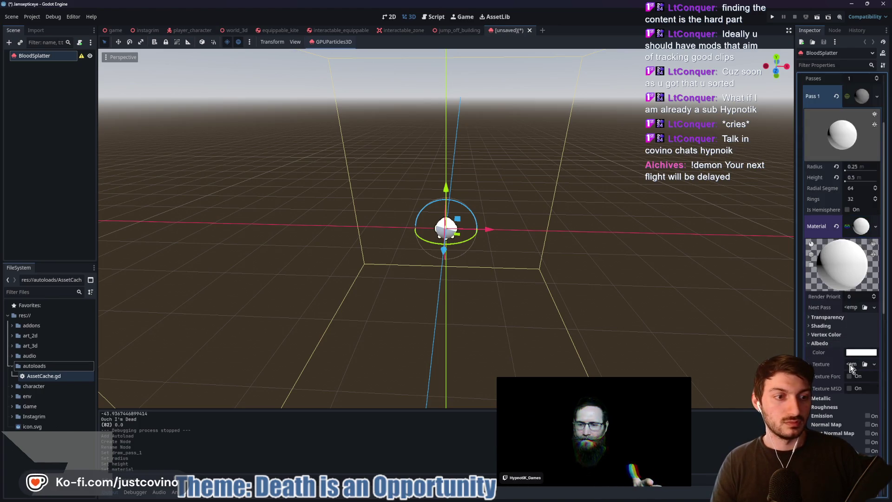
left_click(852, 366)
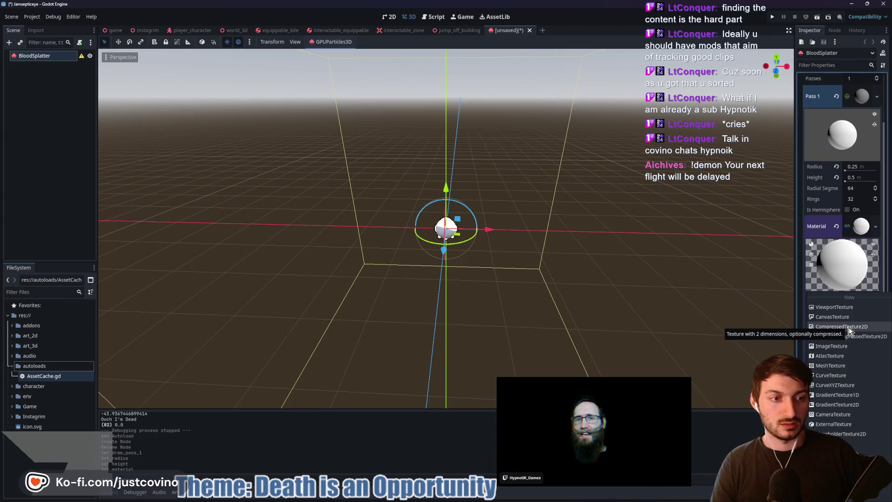
left_click(847, 405)
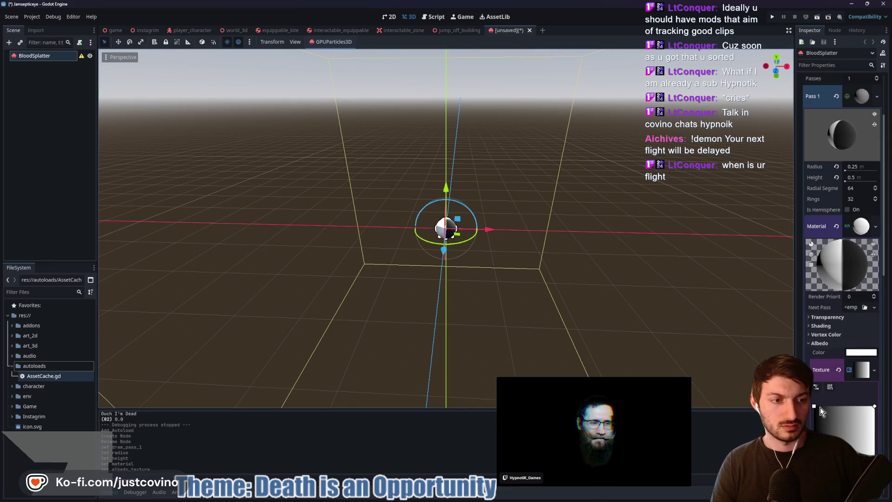
left_click(830, 387)
left_click_drag(875, 408, 877, 422)
- Remove the gradient albedo texture and collapse the albedo and sphere mesh sections
left_click(840, 368)
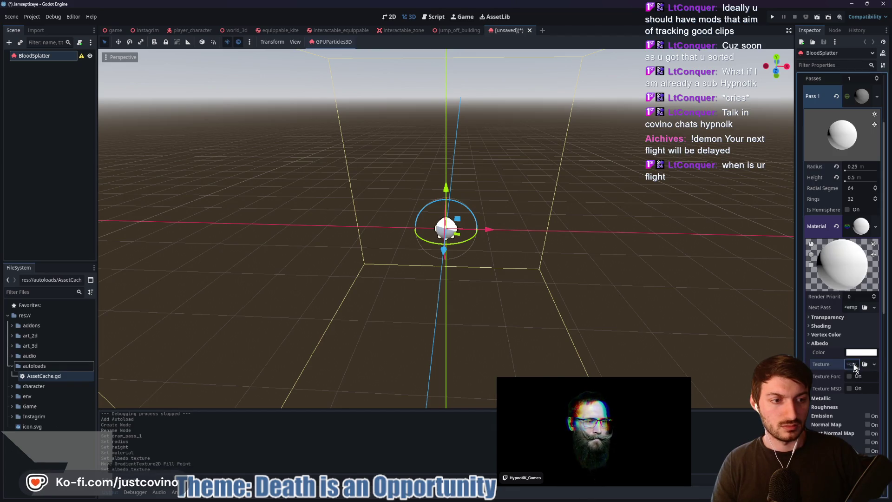
left_click(854, 364)
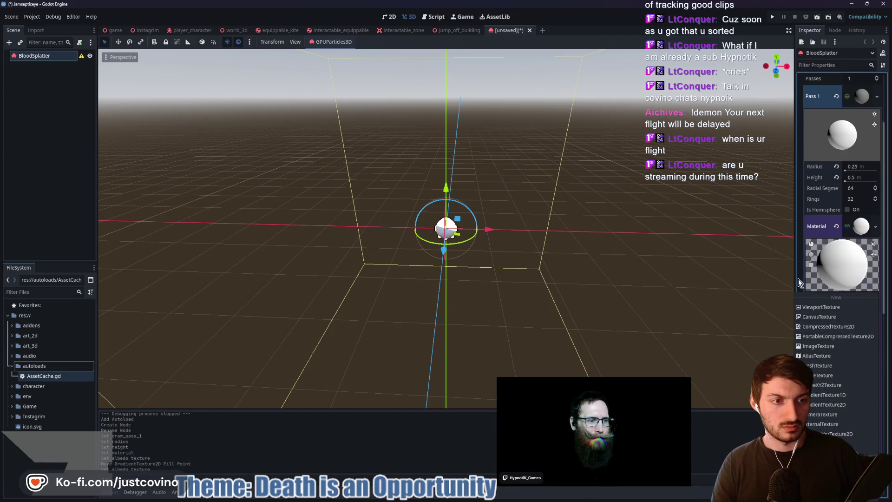
left_click(829, 269)
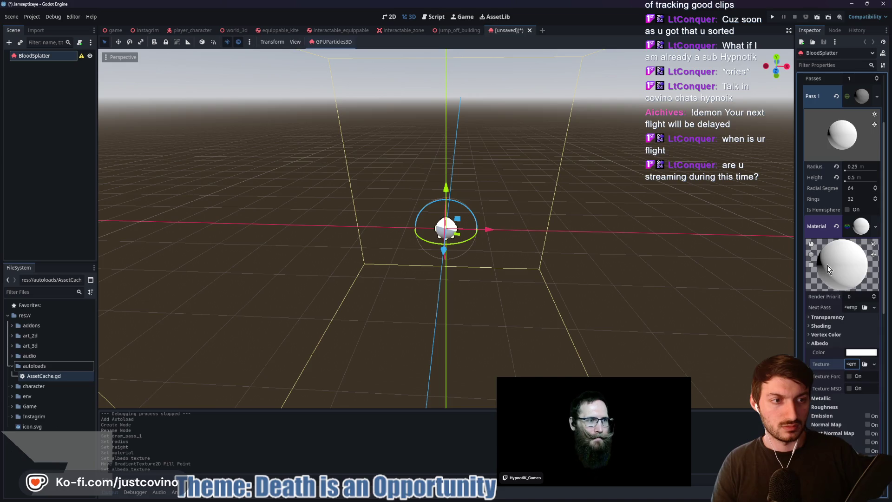
left_click(815, 345)
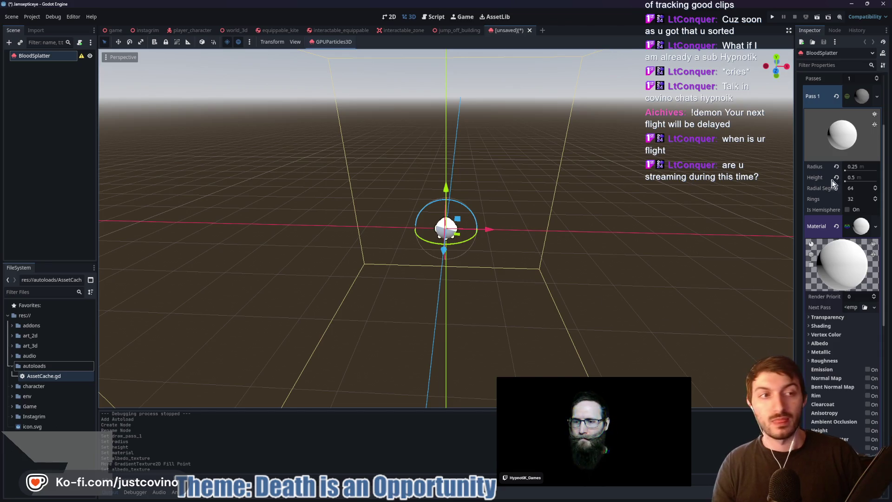
left_click(862, 97)
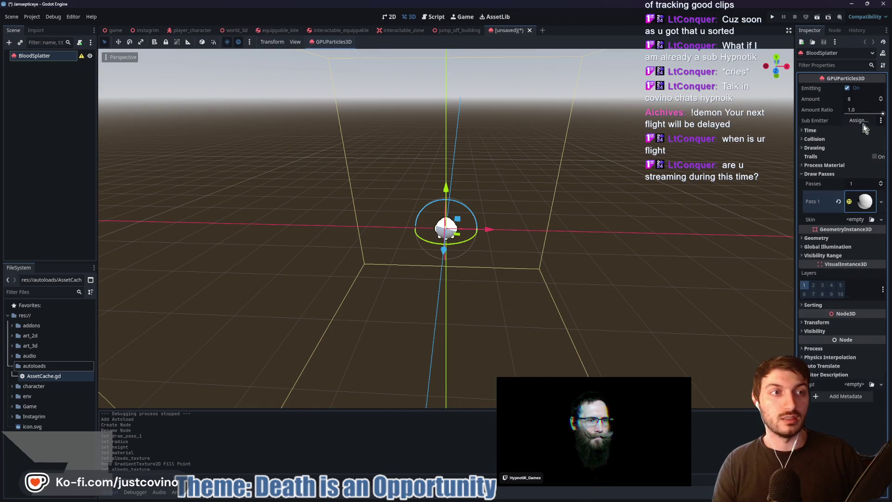
- Assign a new ParticleProcessMaterial to BloodSplatter's Process Material and expand its properties
left_click(824, 165)
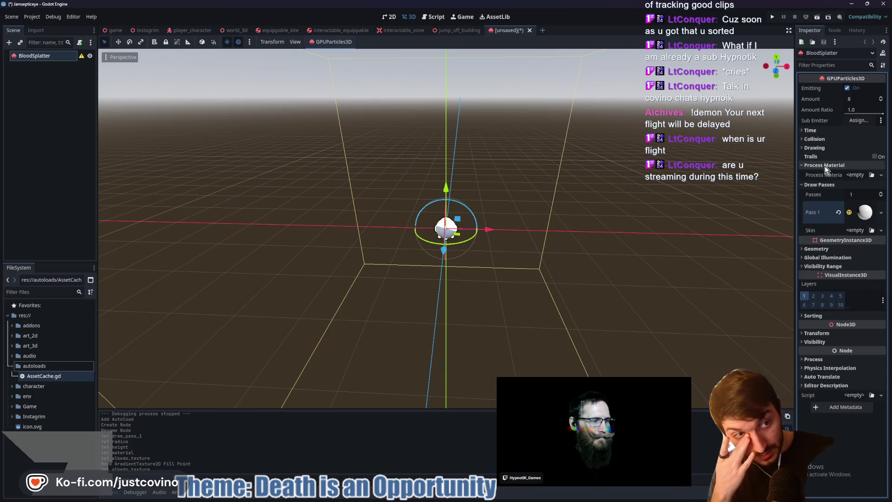
left_click(854, 175)
left_click(851, 194)
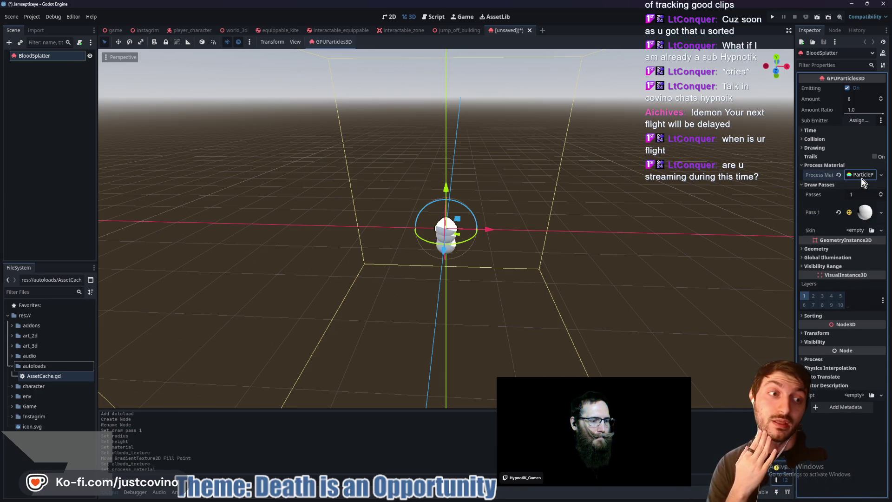
left_click(857, 174)
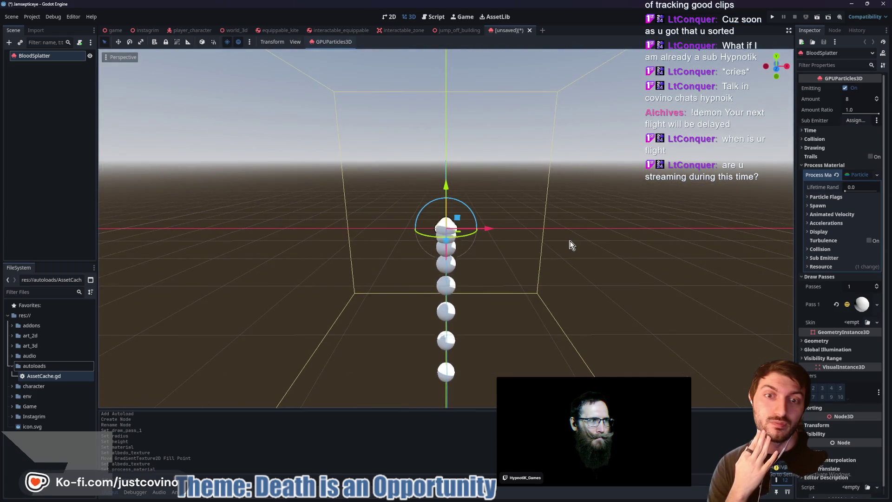
scroll(568, 245, "up", 3)
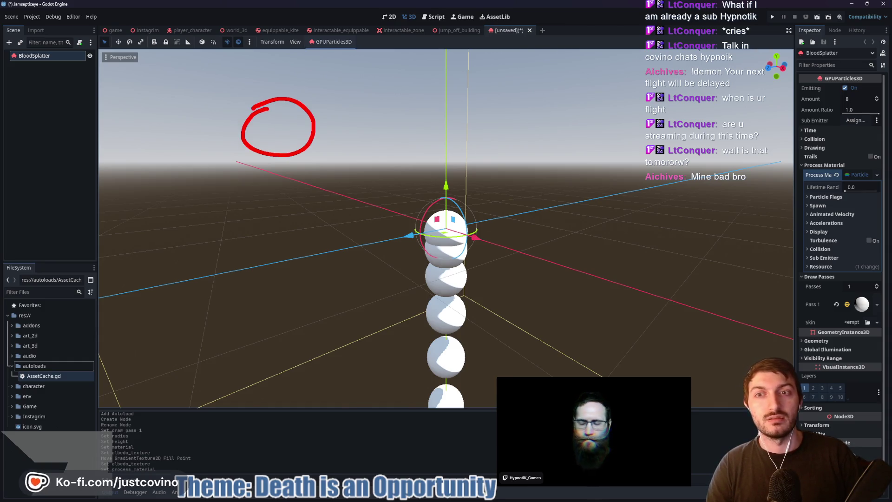
left_click_drag(515, 128, 341, 128)
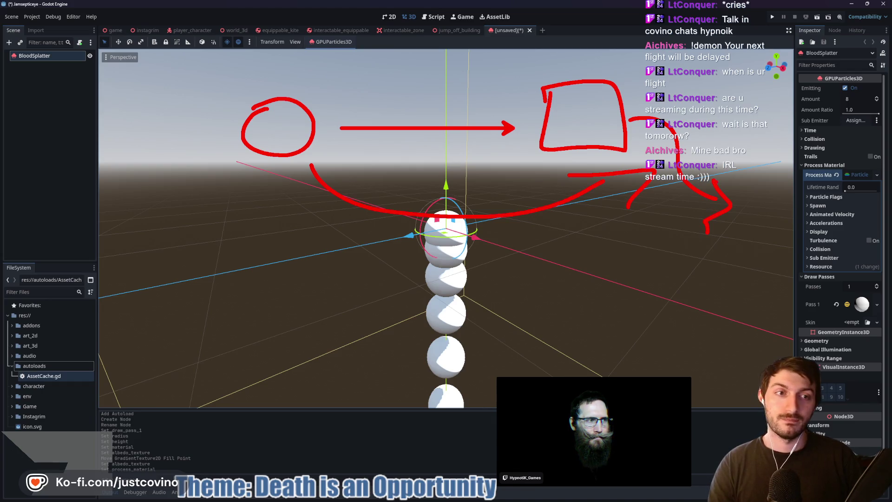
key("Escape")
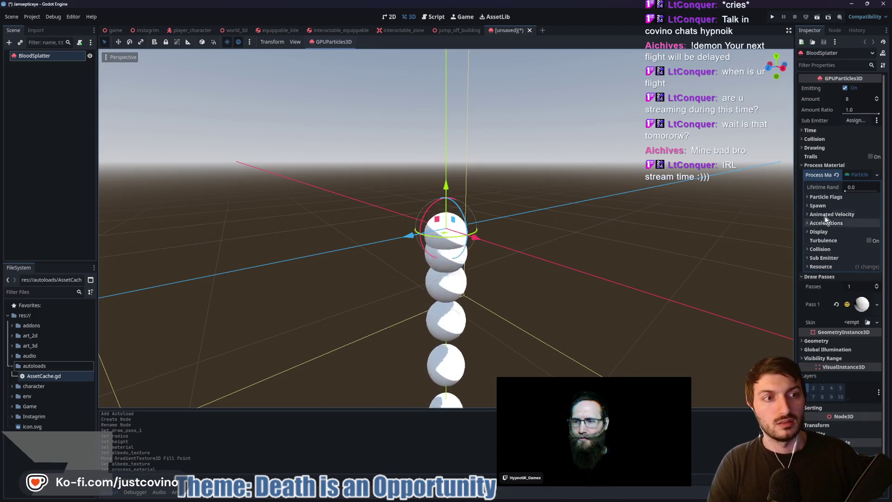
- Inspect the material's Flags, Spawn, Accelerations and Time sections, collapsing each again
left_click(822, 198)
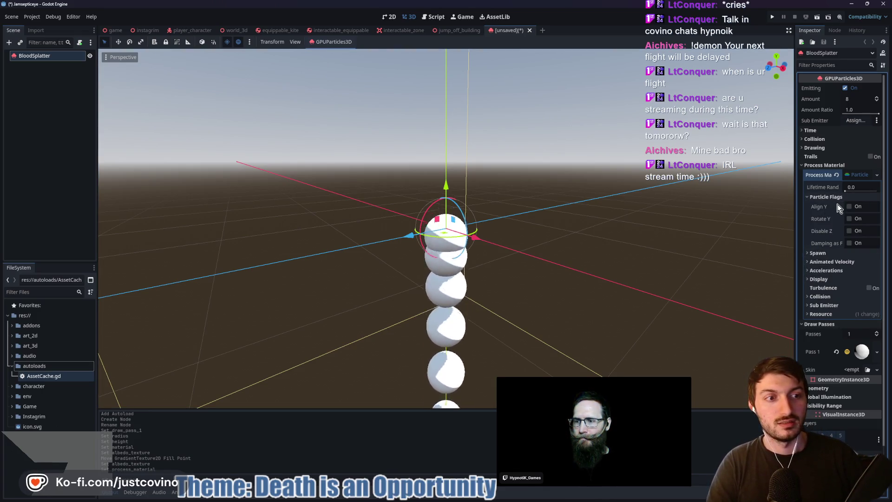
left_click(819, 254)
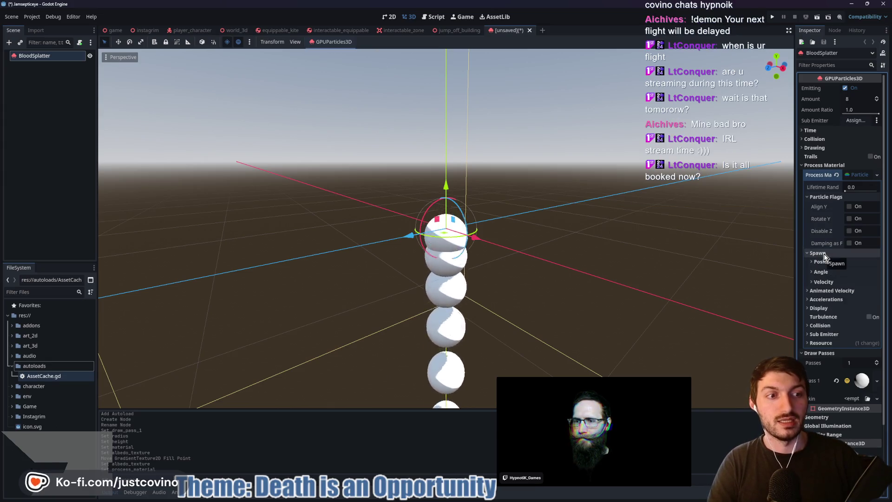
left_click(821, 253)
left_click(811, 271)
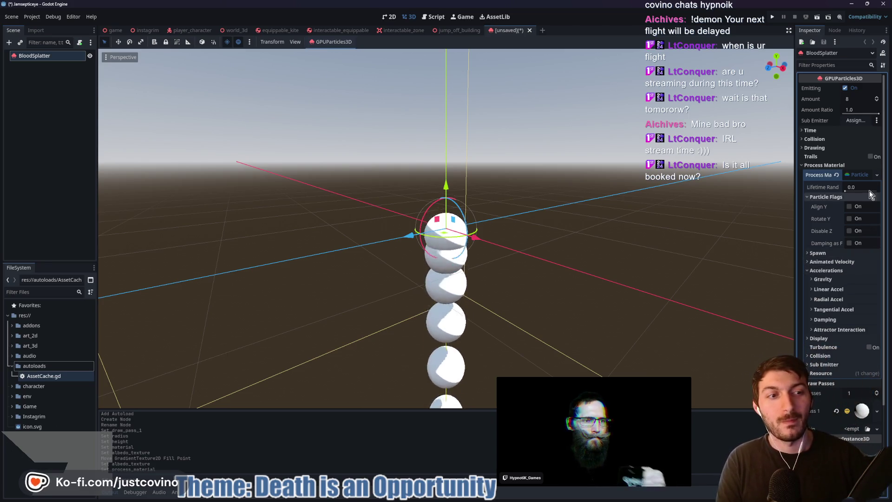
left_click(837, 290)
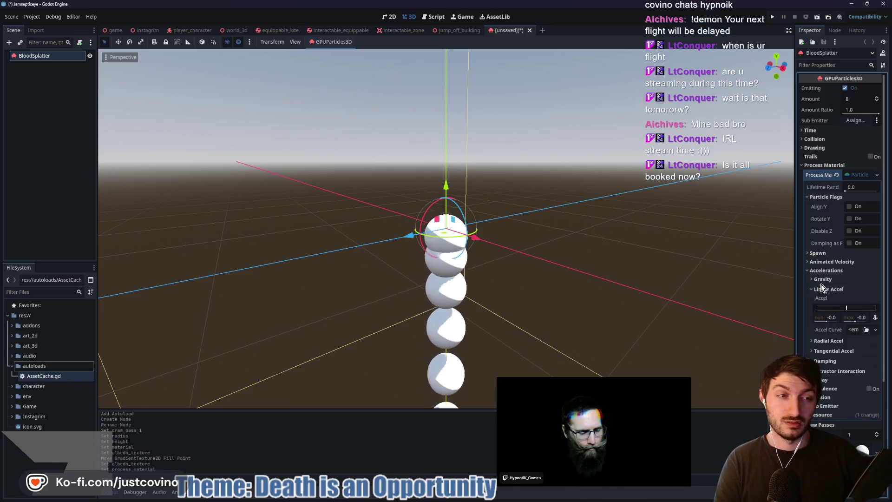
left_click(822, 285)
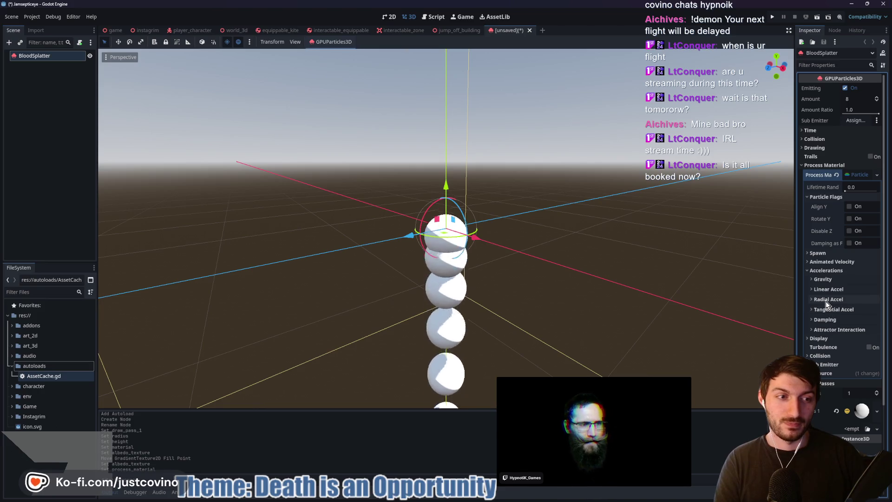
left_click(822, 272)
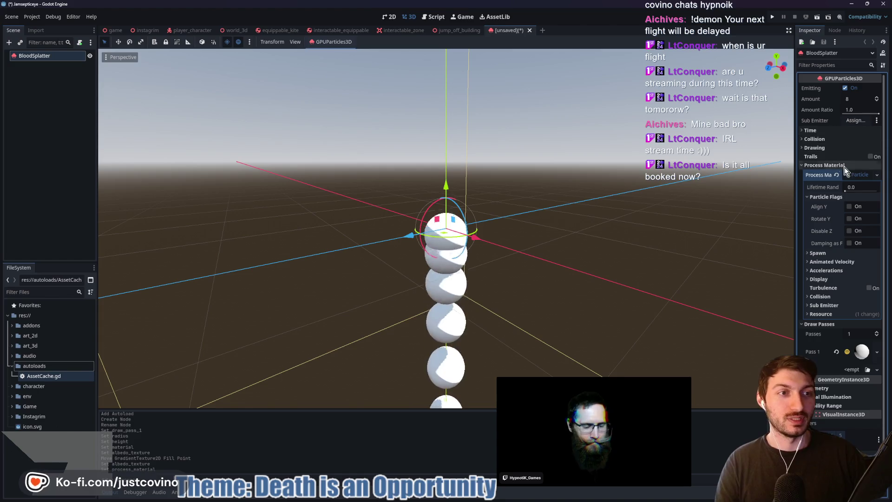
left_click(818, 132)
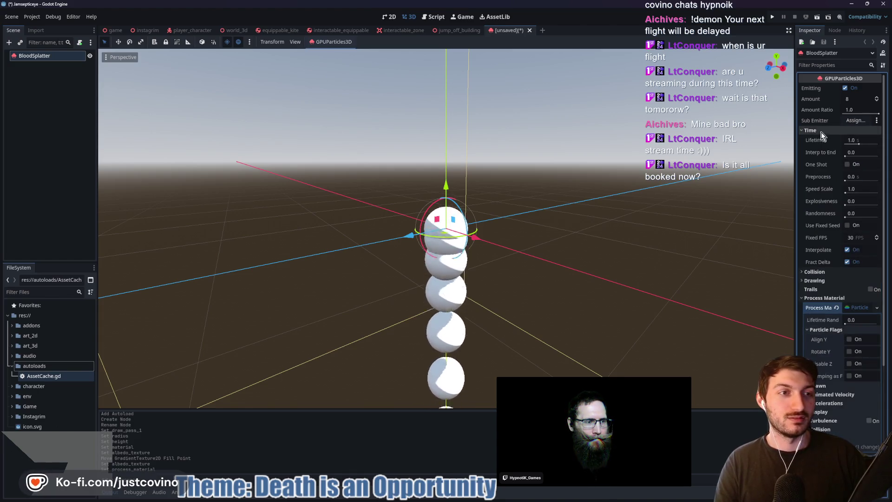
left_click(818, 130)
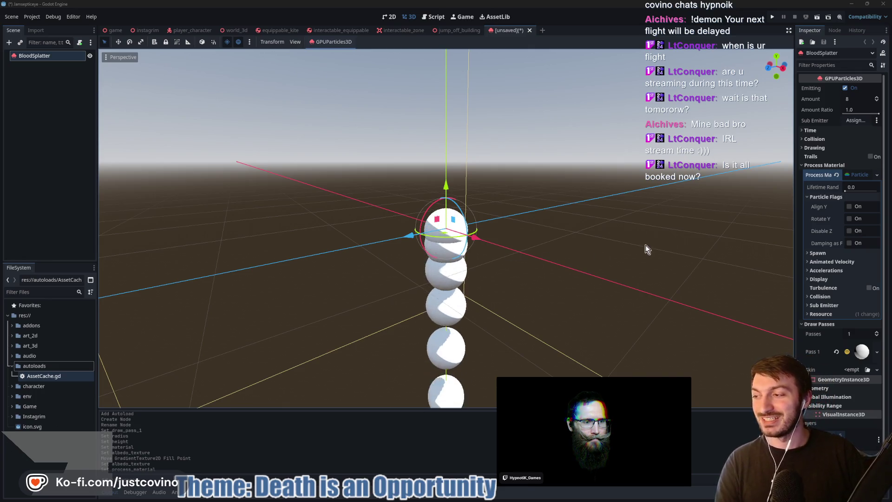
- Orbit around the particle column and expand the Display, Scale, Animated Velocity and Spawn groups
left_click_drag(675, 226, 662, 232)
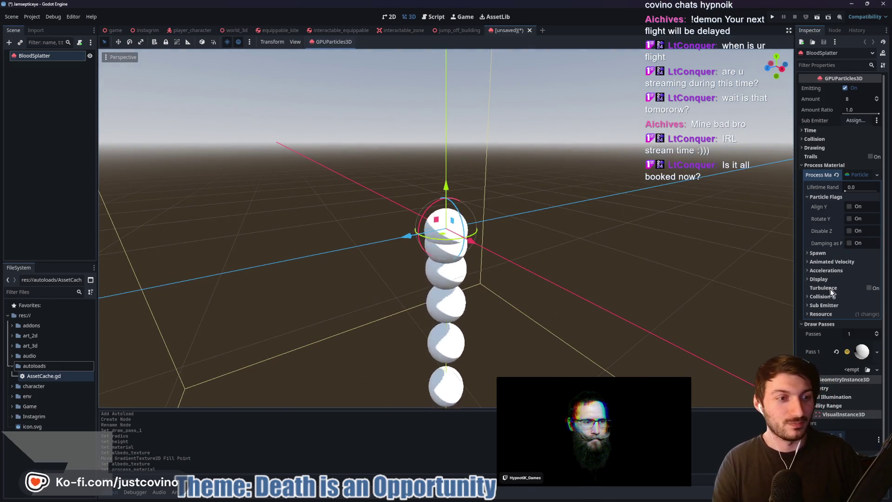
left_click(819, 279)
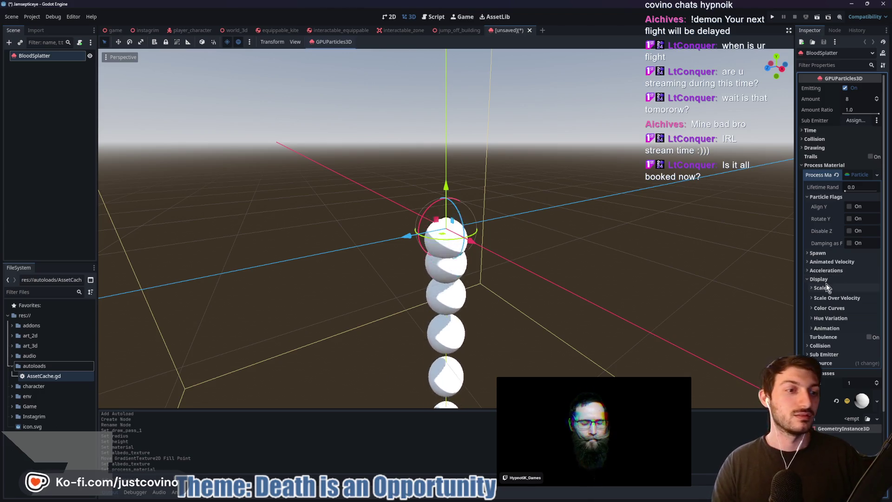
left_click(831, 289)
left_click(832, 289)
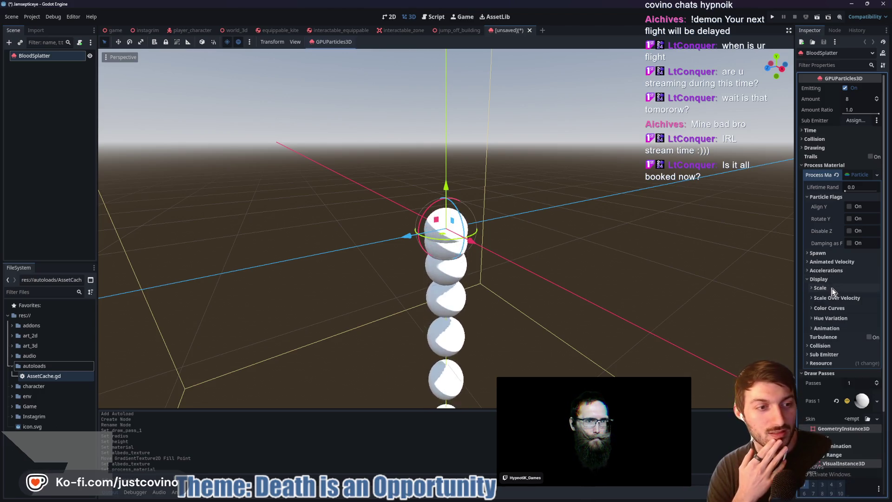
left_click(826, 263)
left_click(821, 263)
left_click(818, 253)
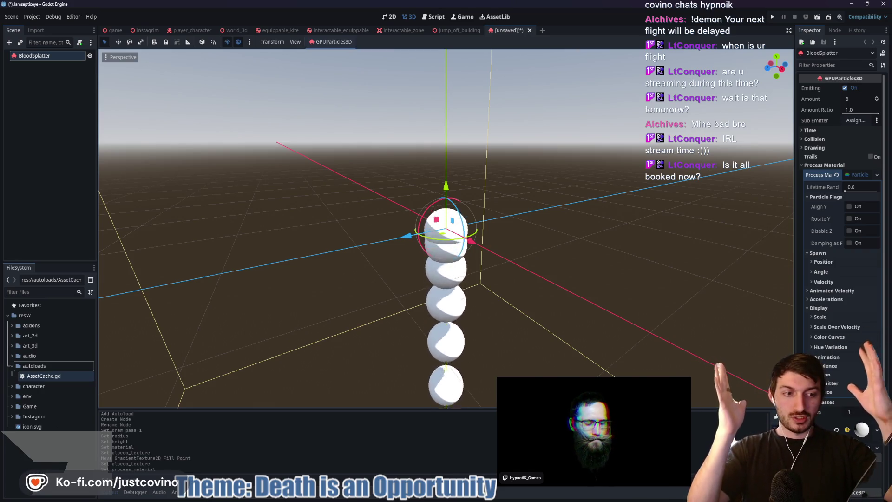
- Set Display > Scale Min to 0.25 and Scale Max to 0.75, then collapse Scale
left_click(824, 318)
left_click(830, 345)
type("0.")
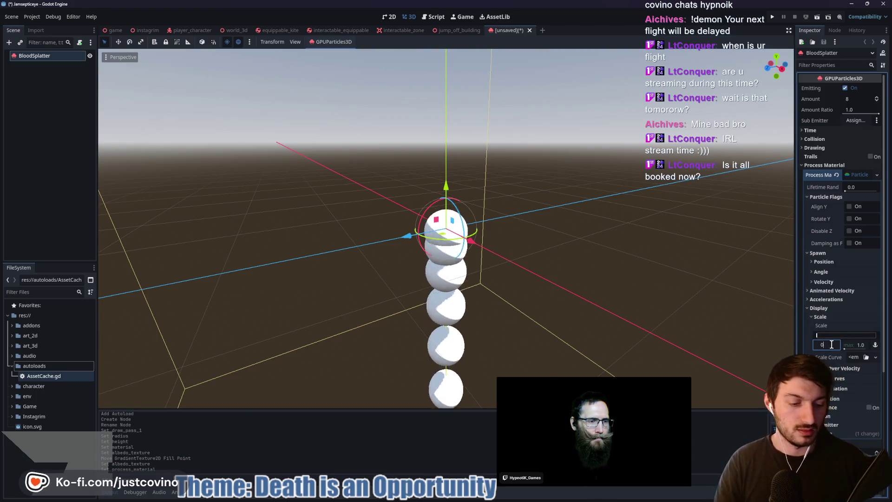
type("25")
key("Return")
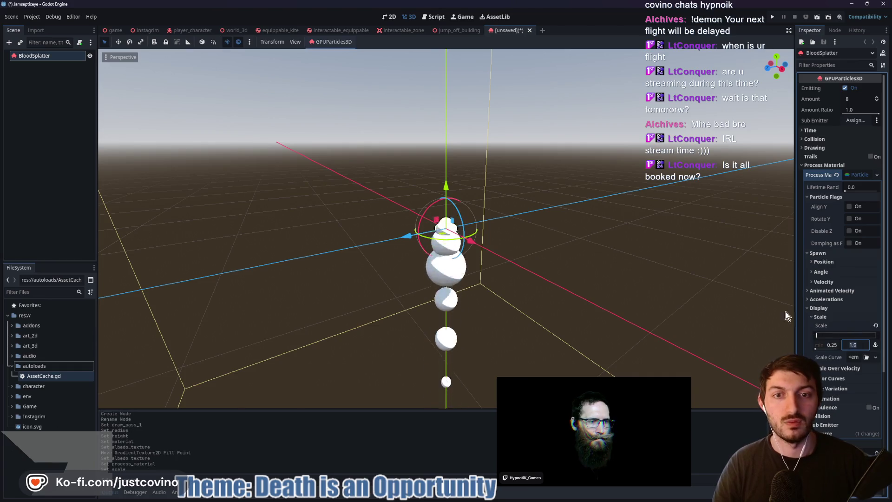
left_click(592, 255)
left_click(446, 235)
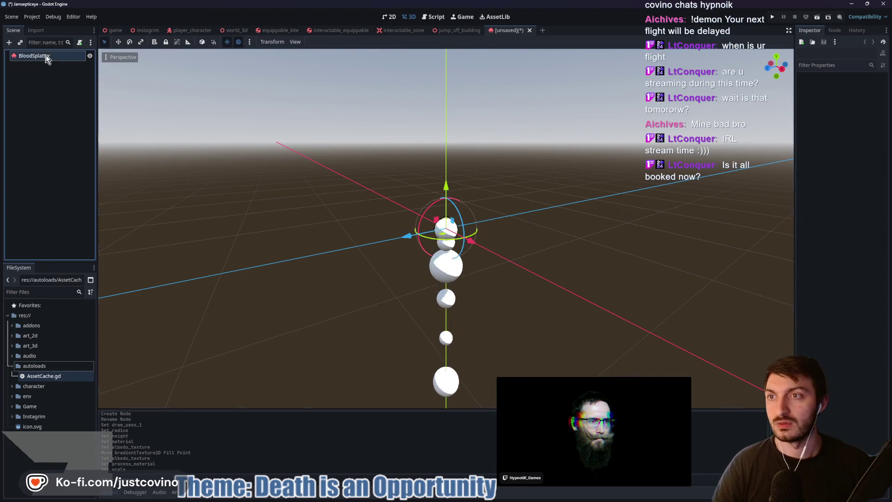
left_click(861, 345)
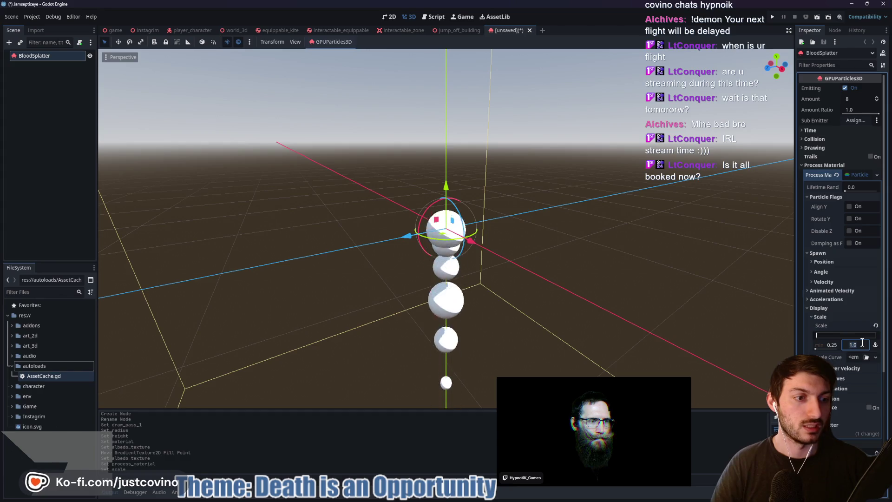
type("0.")
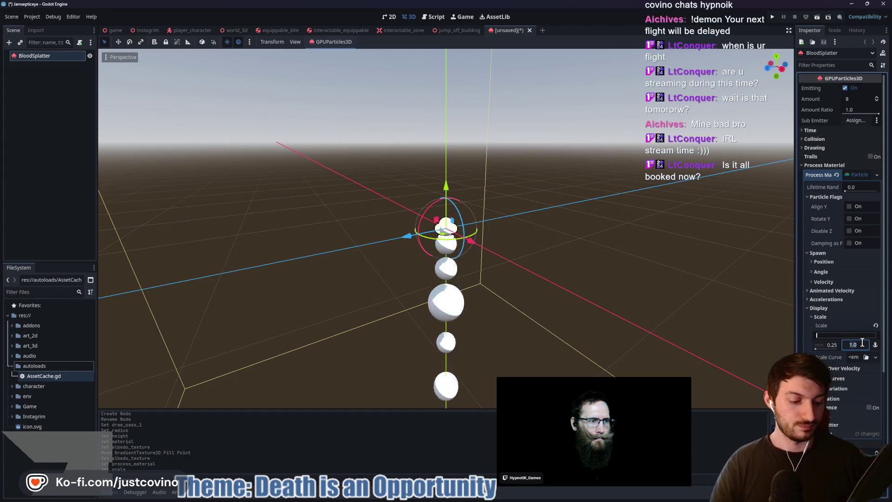
type("75")
key("Return")
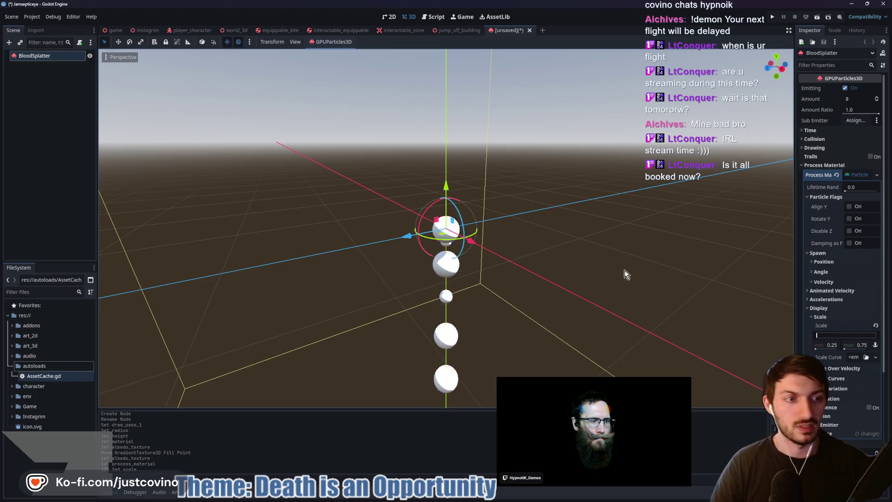
left_click(821, 317)
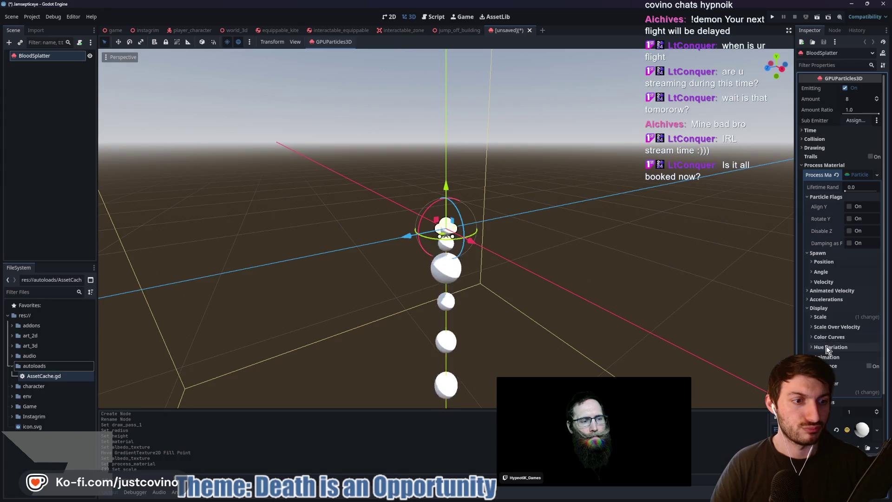
left_click(826, 339)
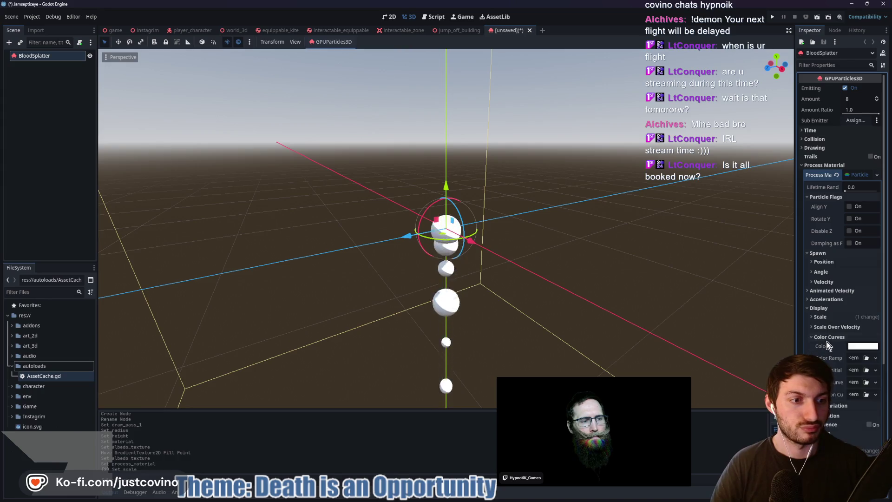
- Give Color Ramp a new GradientTexture1D and make its first stop pure red #ff0000
left_click(853, 359)
left_click(861, 358)
left_click(861, 368)
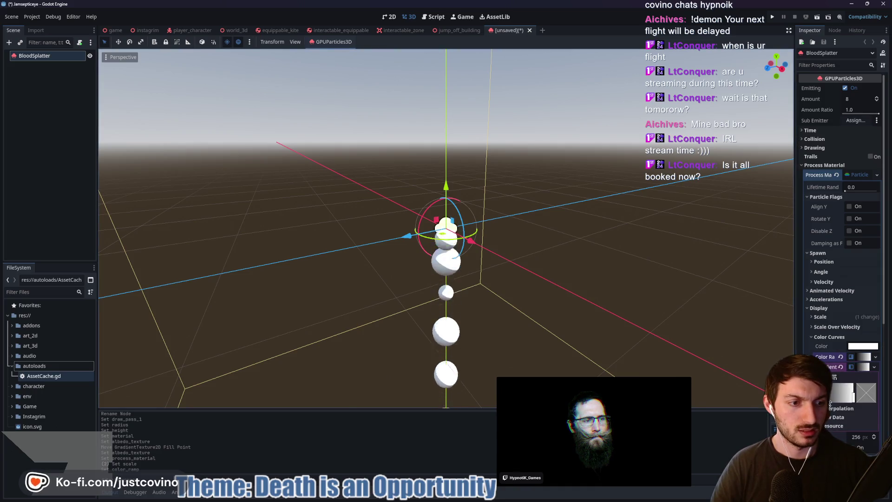
left_click(867, 393)
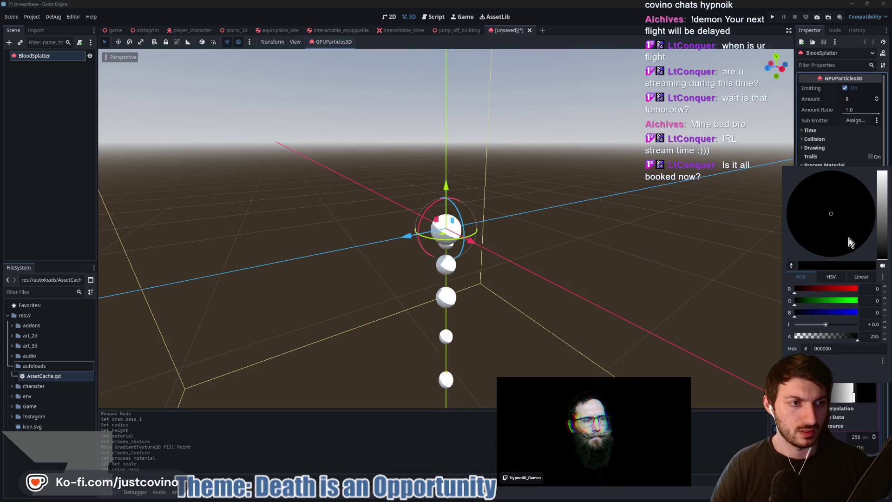
left_click(882, 268)
left_click(857, 277)
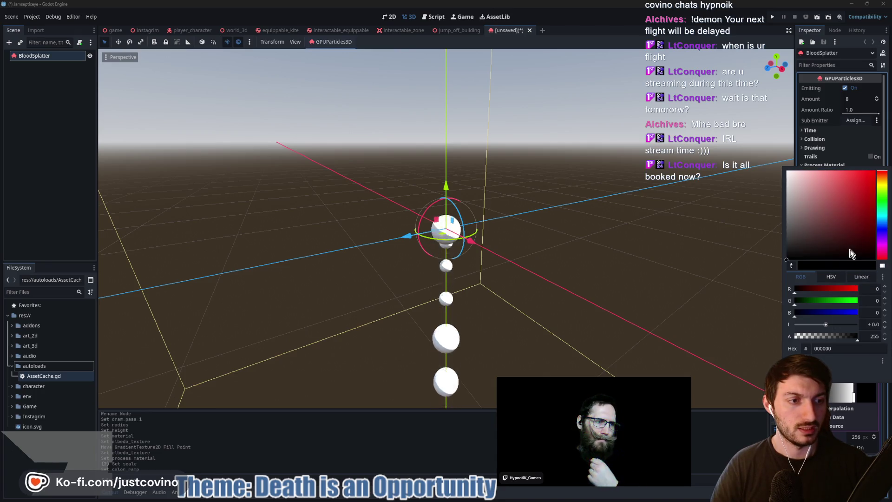
left_click_drag(792, 255, 878, 170)
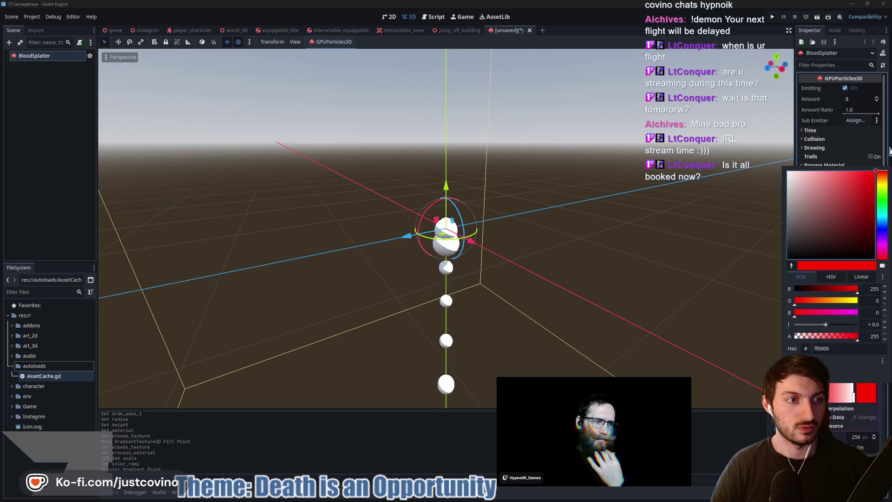
left_click(866, 384)
- Set the other gradient stop to dark red #200000, reposition both stops, and collapse Color Curves
left_click(854, 396)
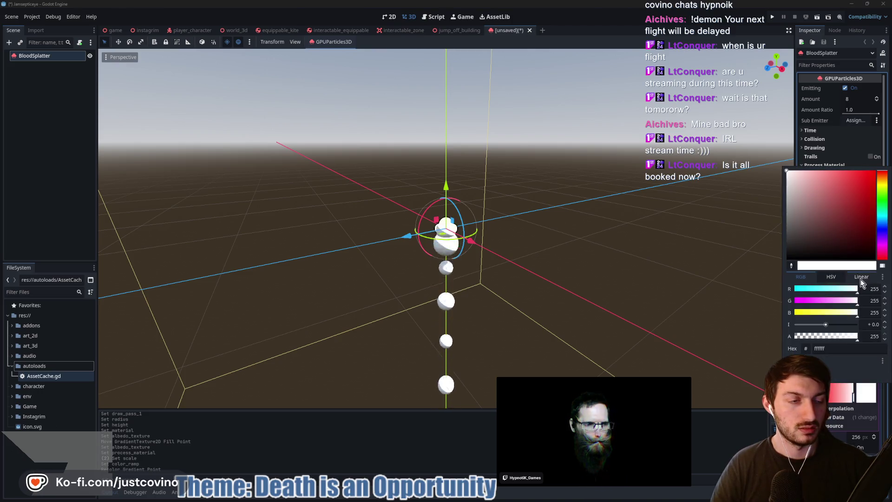
left_click(873, 236)
left_click_drag(873, 236, 875, 253)
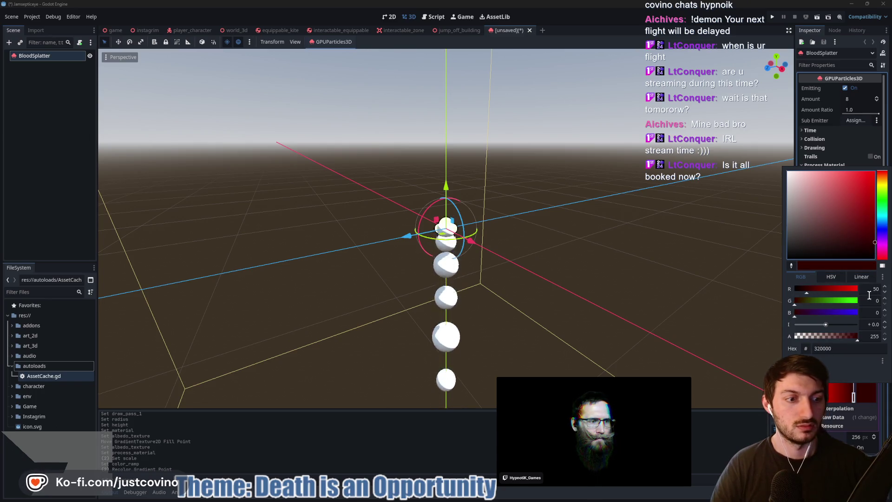
left_click(858, 390)
left_click_drag(855, 398, 844, 400)
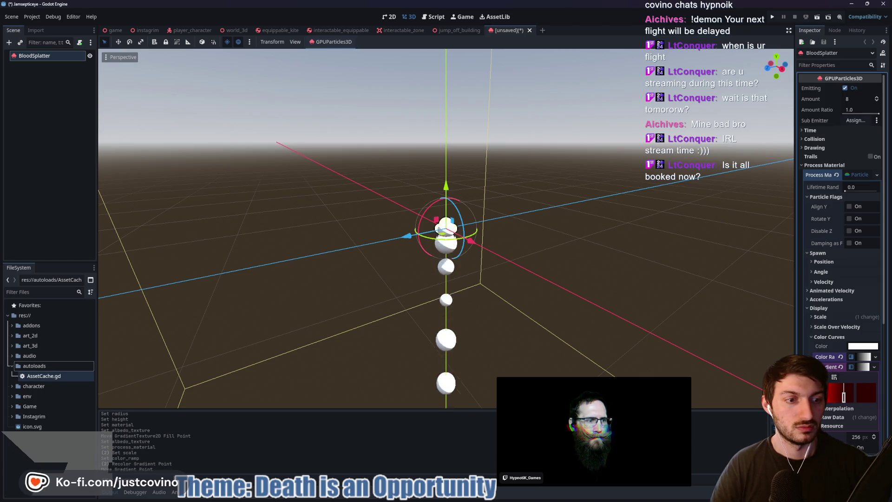
left_click(849, 395)
mouse_move(842, 399)
left_mouse_down()
mouse_move(832, 400)
mouse_move(853, 401)
left_mouse_up()
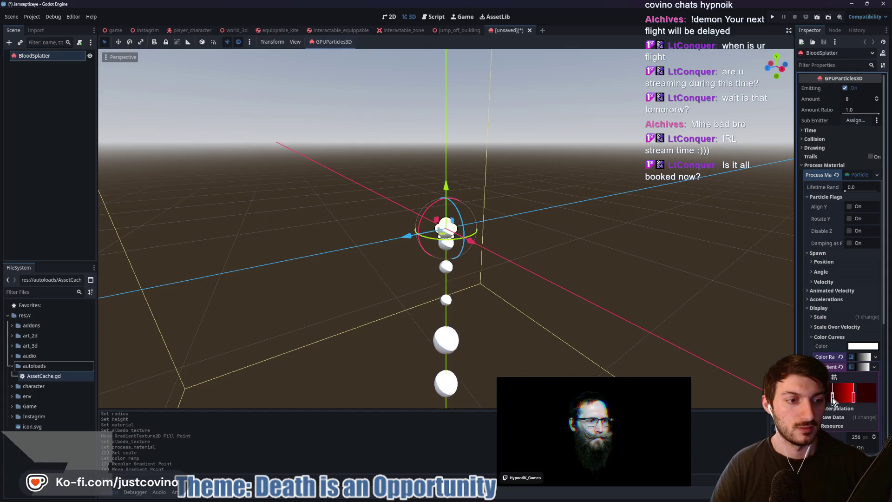
left_click(832, 397)
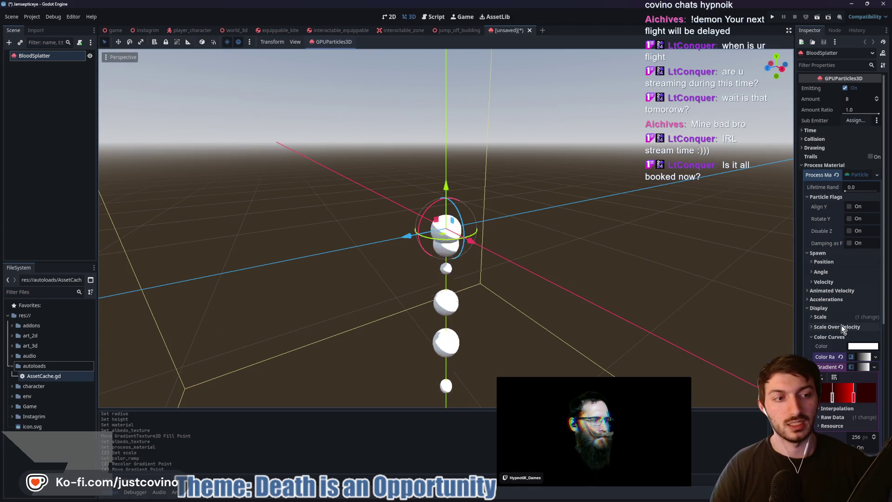
left_click(841, 338)
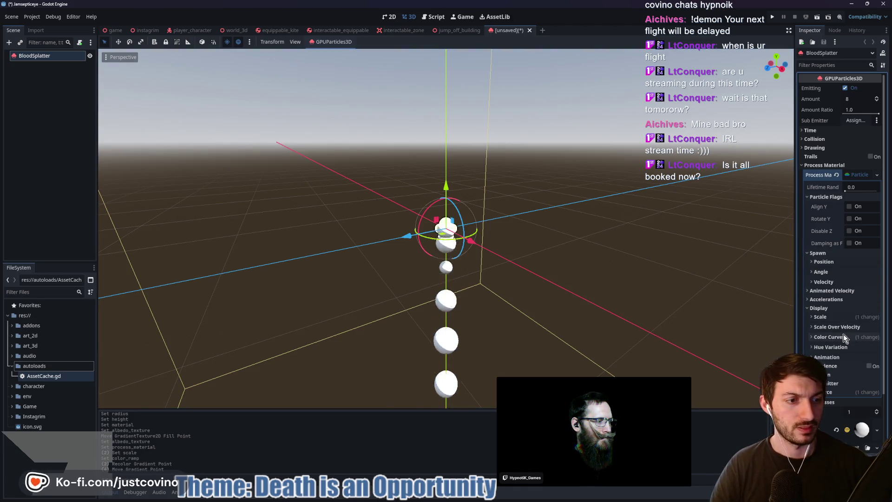
- Scroll down to Draw Passes and expand the Pass 1 sphere mesh
scroll(844, 334, "down", 3)
left_click(826, 287)
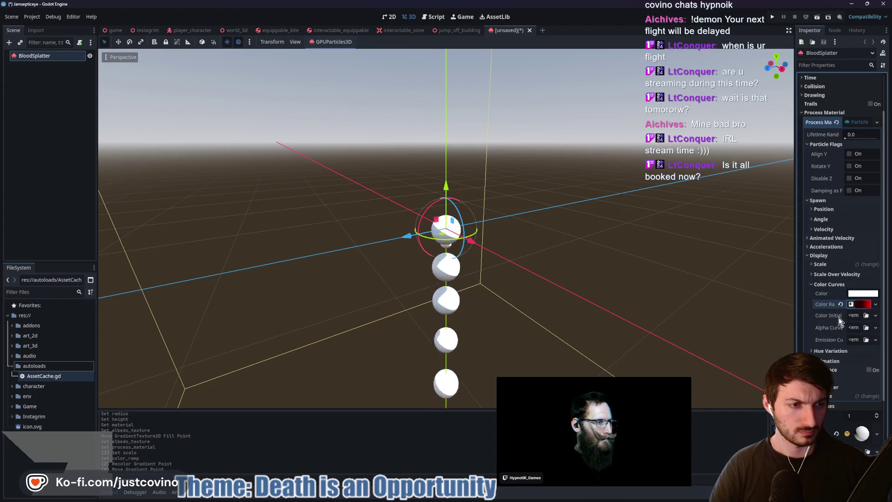
scroll(836, 330, "down", 3)
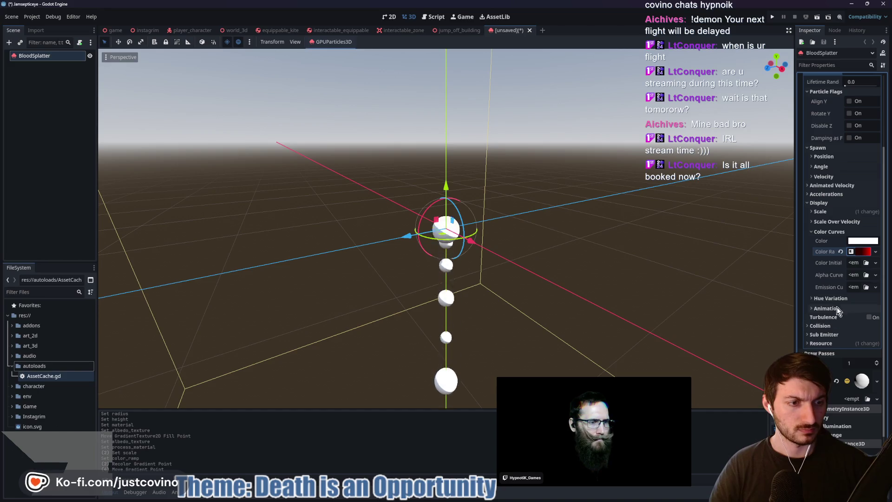
scroll(838, 305, "down", 3)
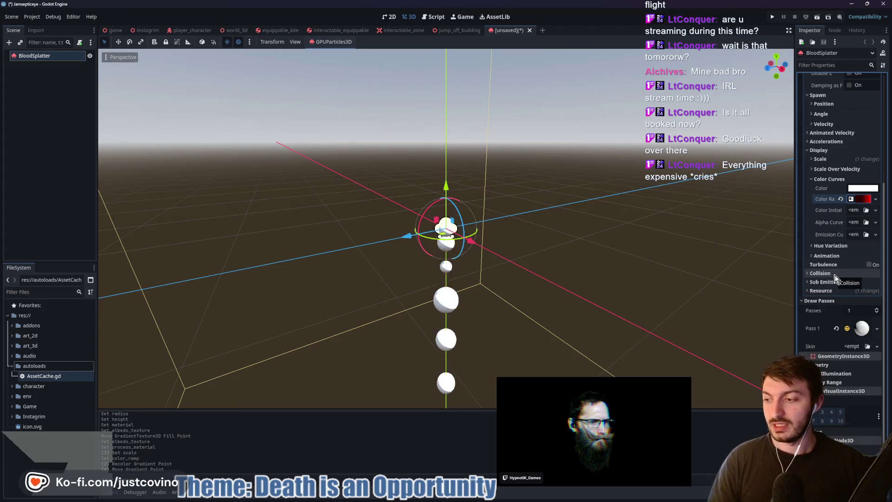
left_click(862, 328)
scroll(839, 377, "down", 4)
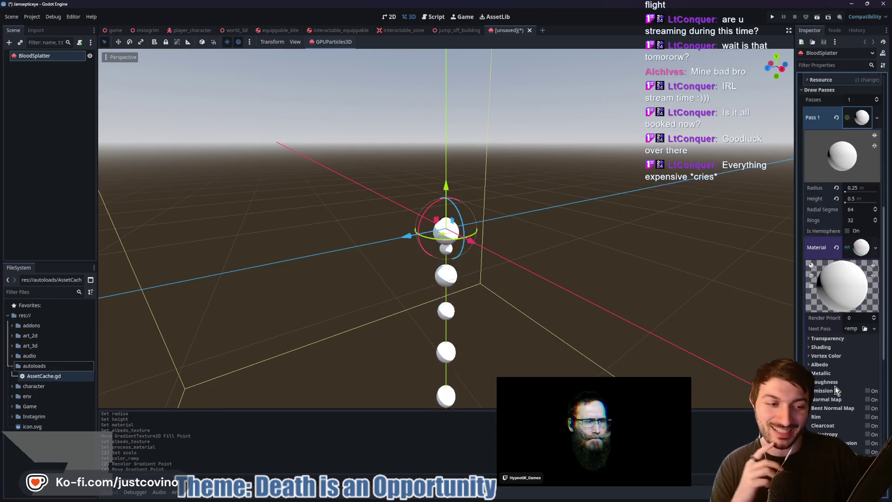
scroll(834, 279, "down", 4)
- Enable Vertex Color > Use as Albedo on the sphere material so particles turn red, then collapse it
left_click(835, 198)
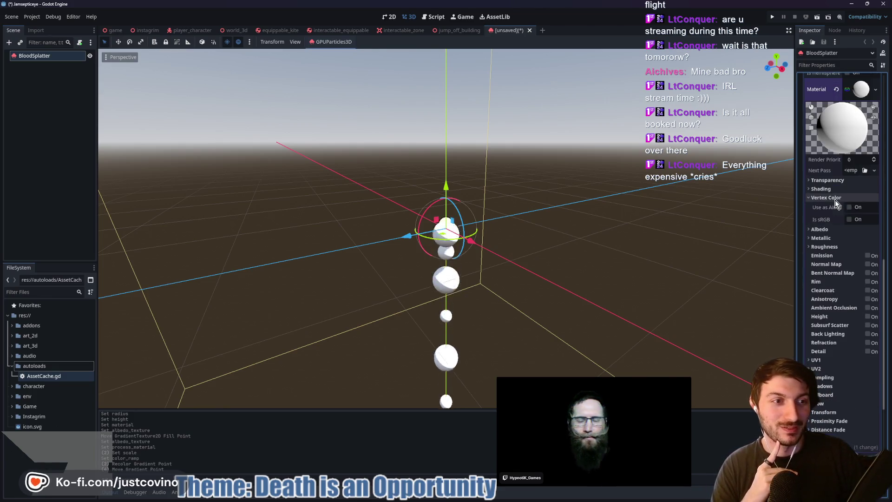
left_click(849, 207)
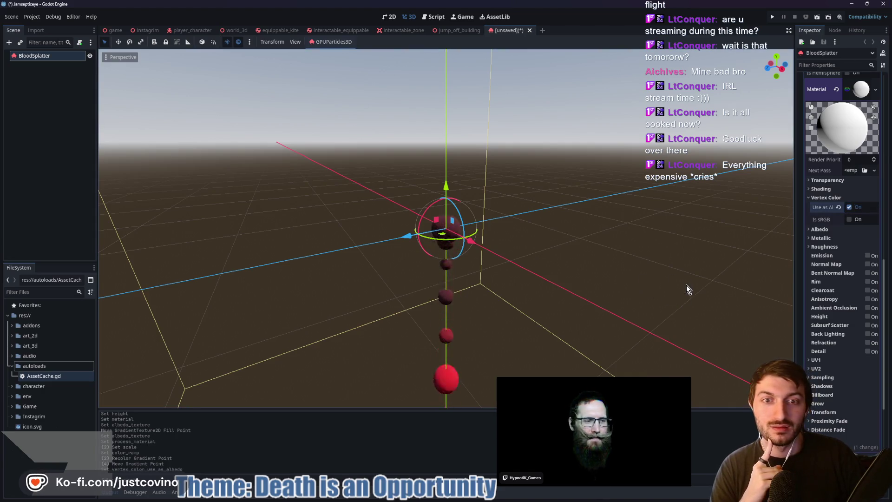
mouse_move(575, 294)
left_mouse_down()
mouse_move(686, 271)
mouse_move(628, 309)
left_mouse_up()
scroll(846, 282, "up", 5)
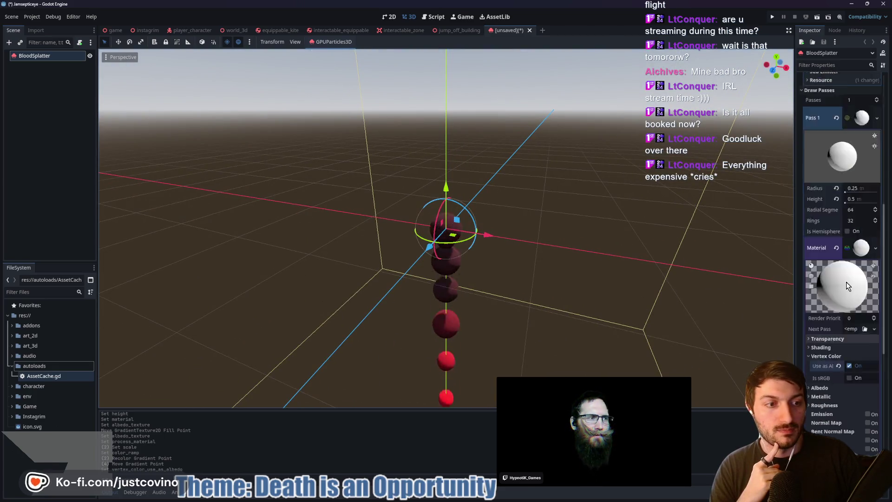
left_click(862, 300)
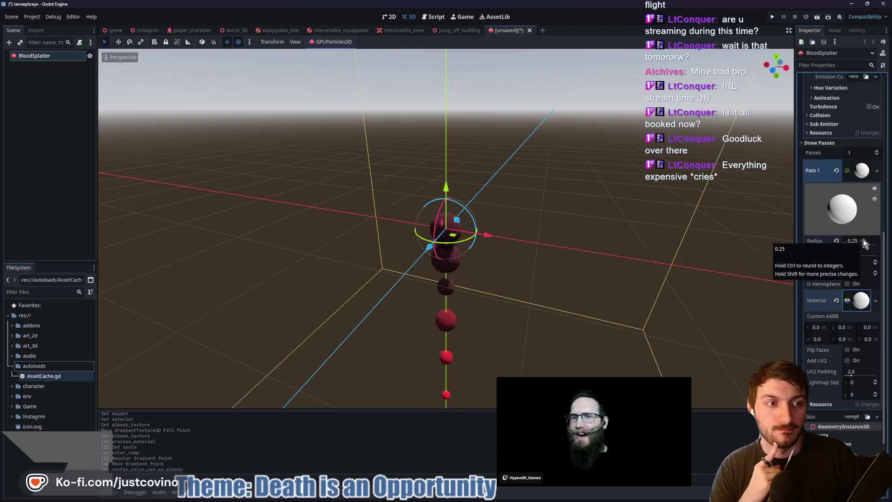
left_click(859, 176)
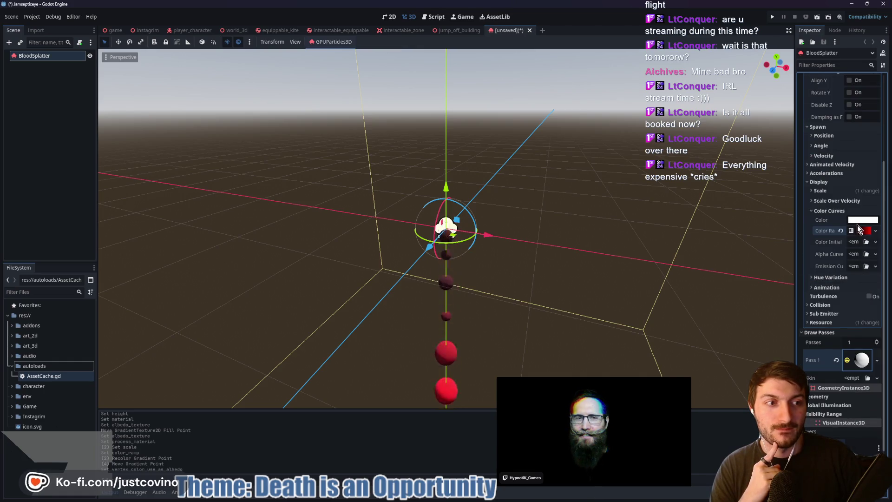
- Change the minimum particle scale to 0.13 under Display > Scale
scroll(858, 239, "up", 3)
left_click(836, 241)
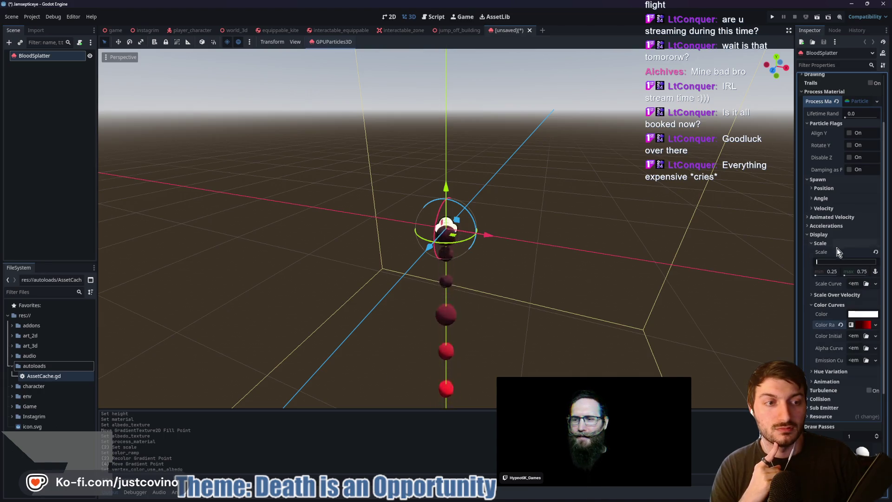
key("BackSpace")
type("3")
key("Return")
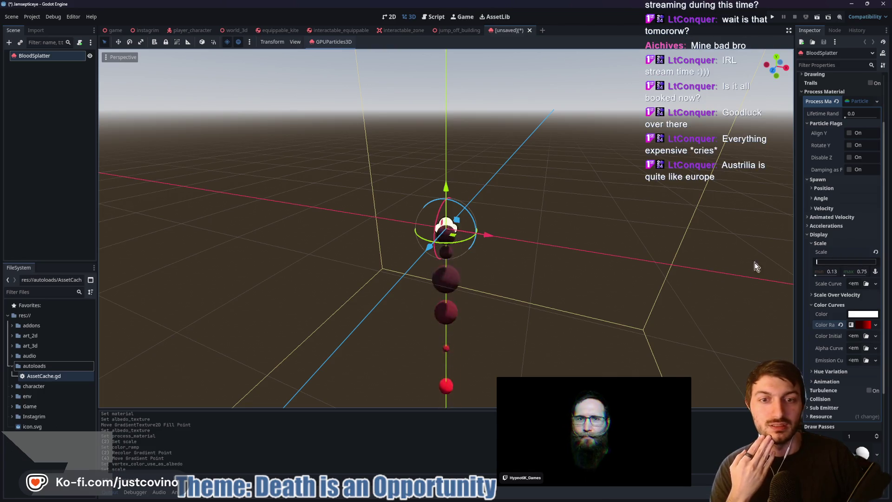
left_click(832, 244)
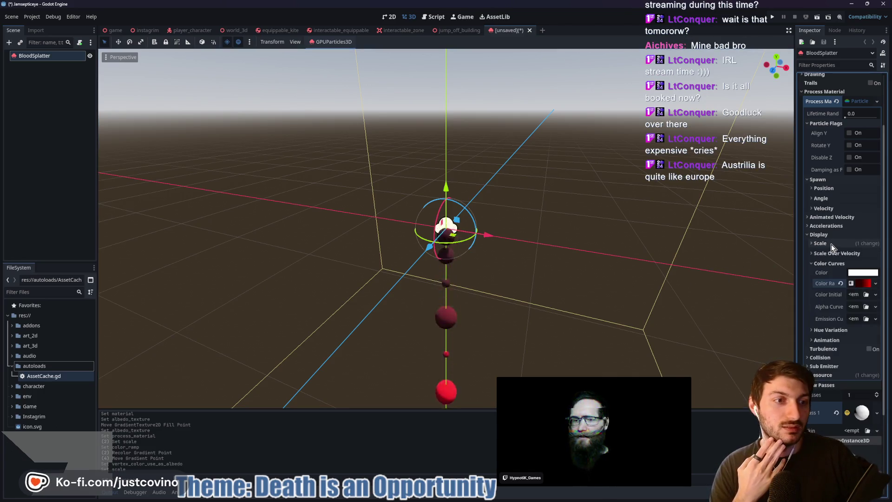
- Set the Accelerations > Gravity Y value to 1
left_click(826, 226)
left_click(827, 235)
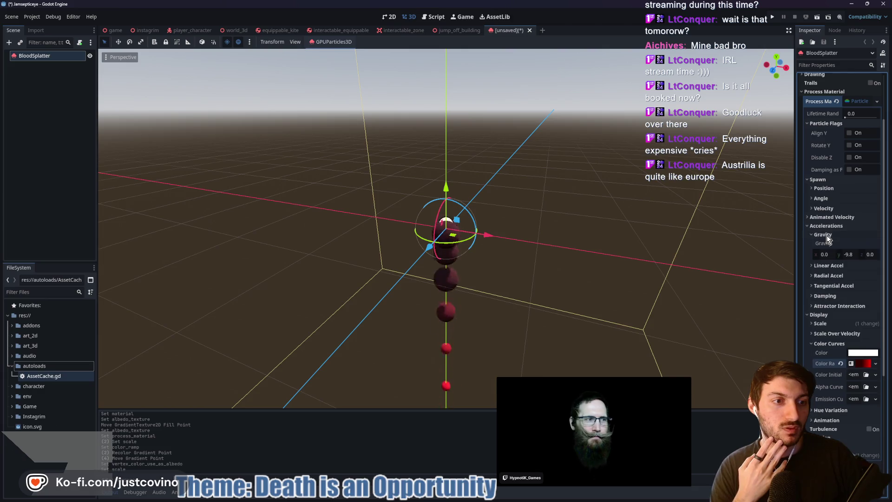
left_click(848, 255)
type("1")
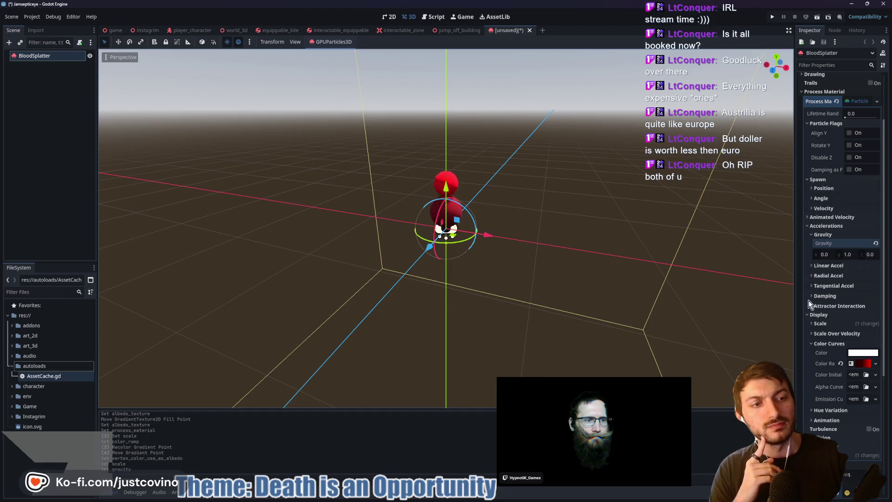
left_click(821, 333)
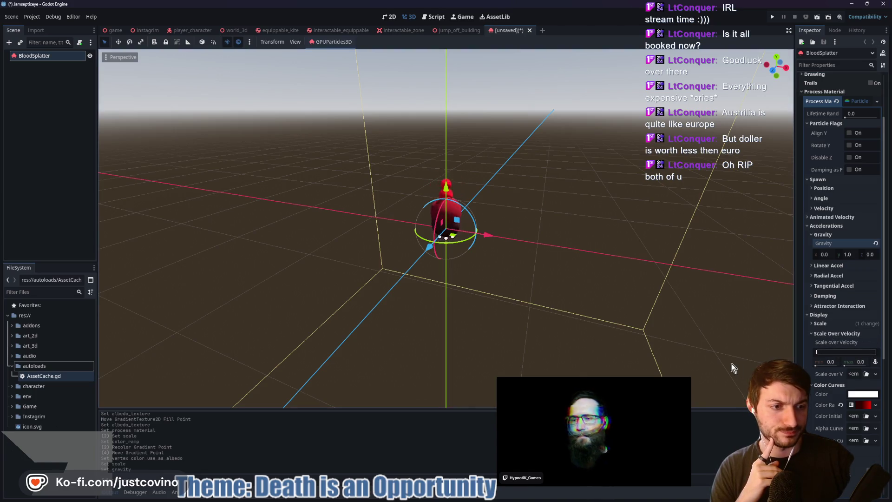
scroll(837, 338, "down", 3)
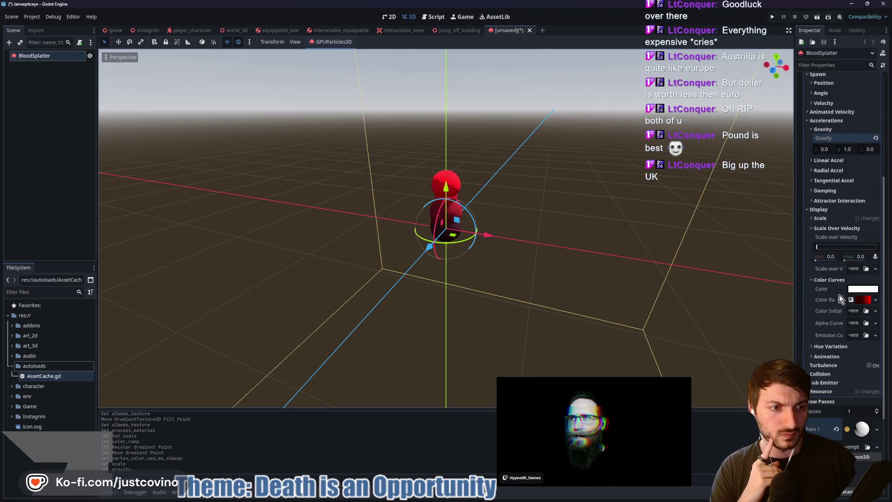
left_click(827, 228)
left_click(825, 238)
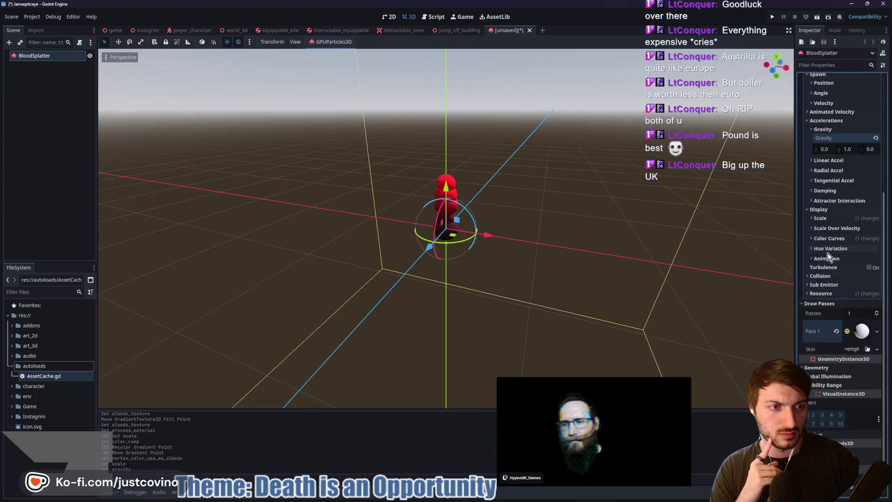
left_click(818, 277)
left_click(819, 276)
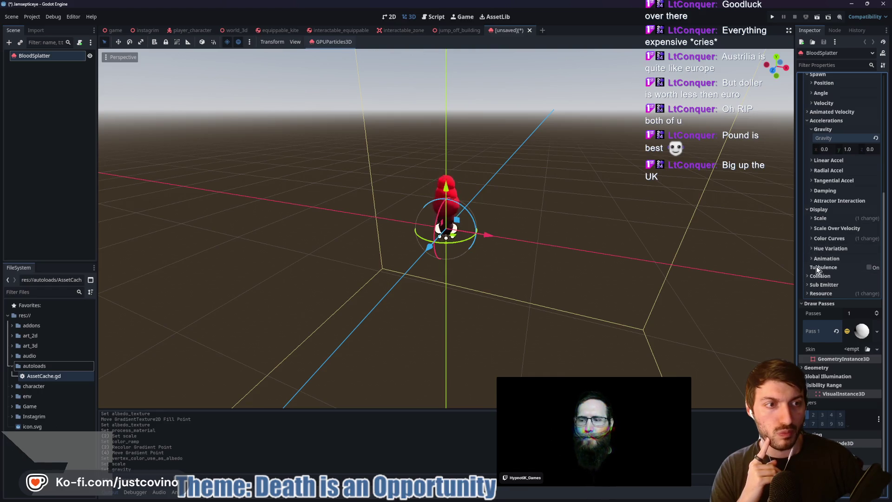
left_click(824, 219)
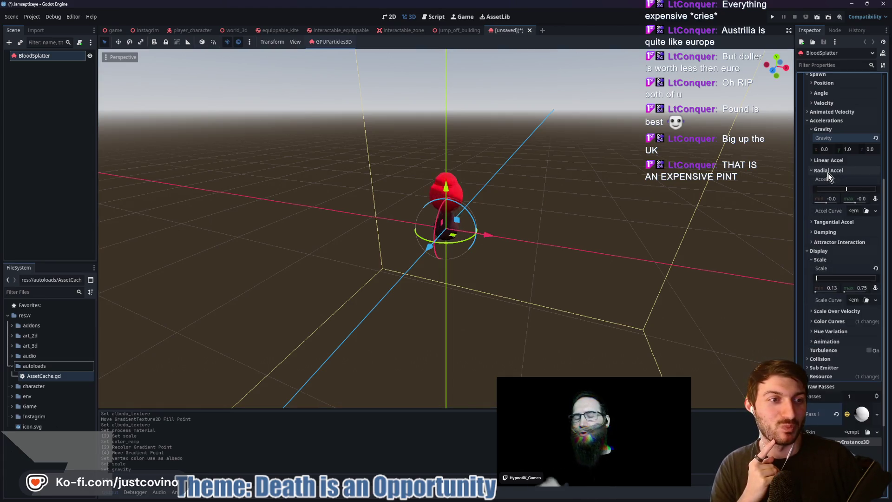
left_click(827, 159)
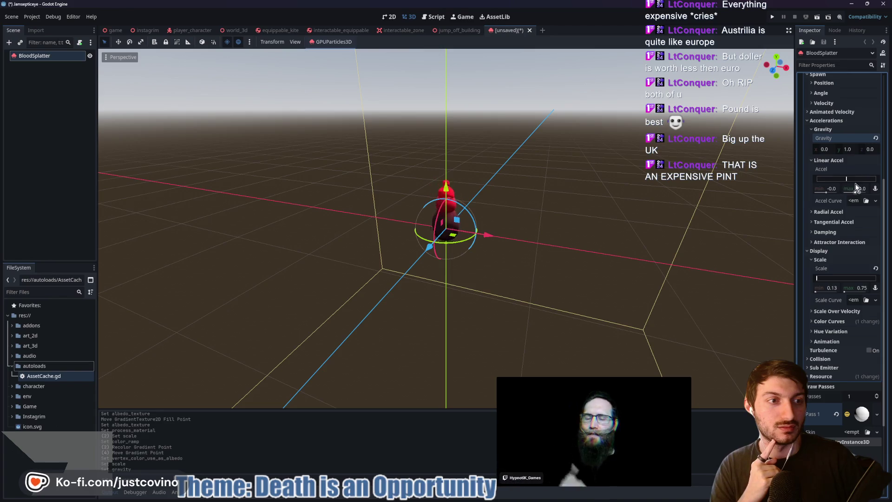
left_click(826, 161)
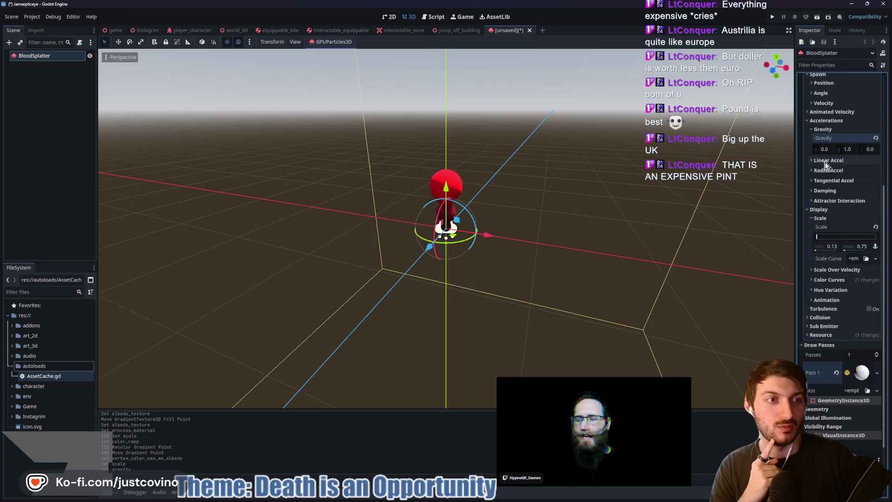
left_click(826, 127)
left_click(821, 113)
left_click(820, 115)
scroll(824, 144, "up", 3)
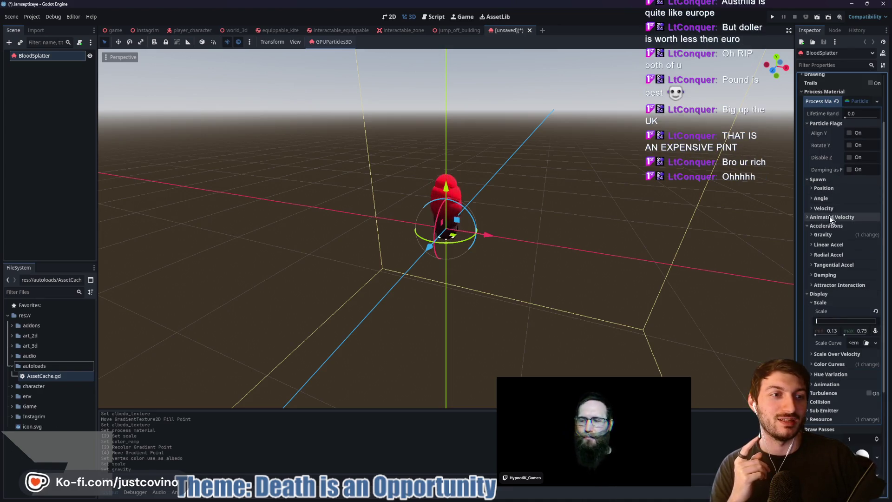
left_click(818, 209)
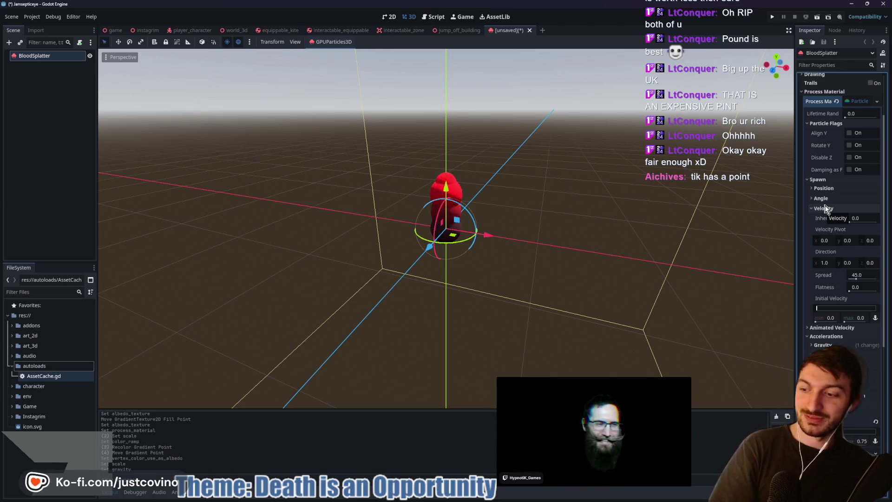
- Set Spawn > Velocity > Direction X to 0
left_click(848, 263)
left_click(825, 263)
type("0")
key("Return")
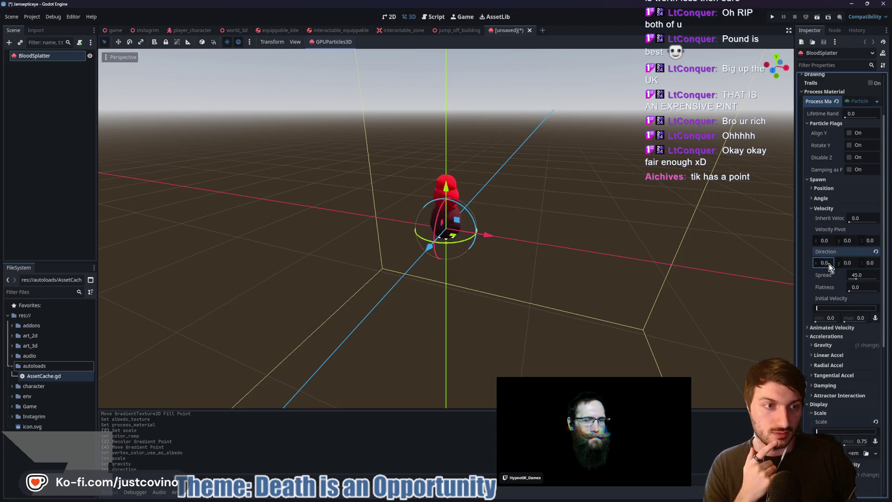
left_click(826, 209)
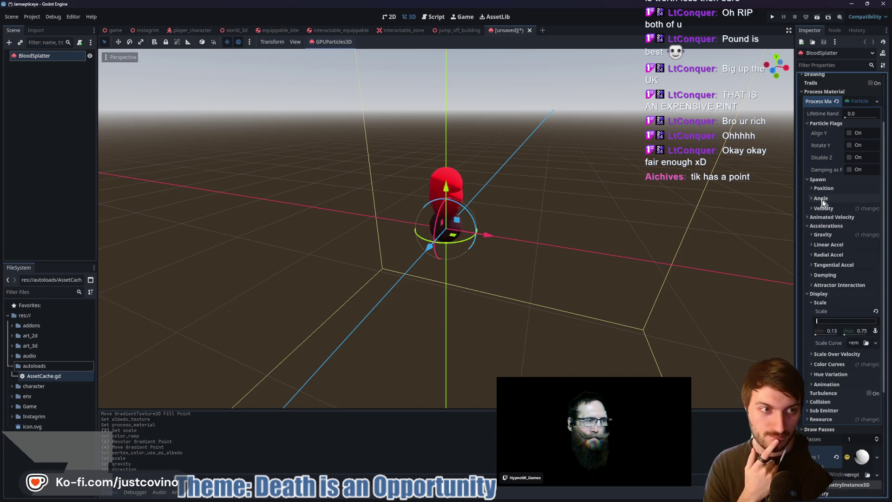
- Try a maximum Linear Accel of 1, then revert it to default
left_click(832, 255)
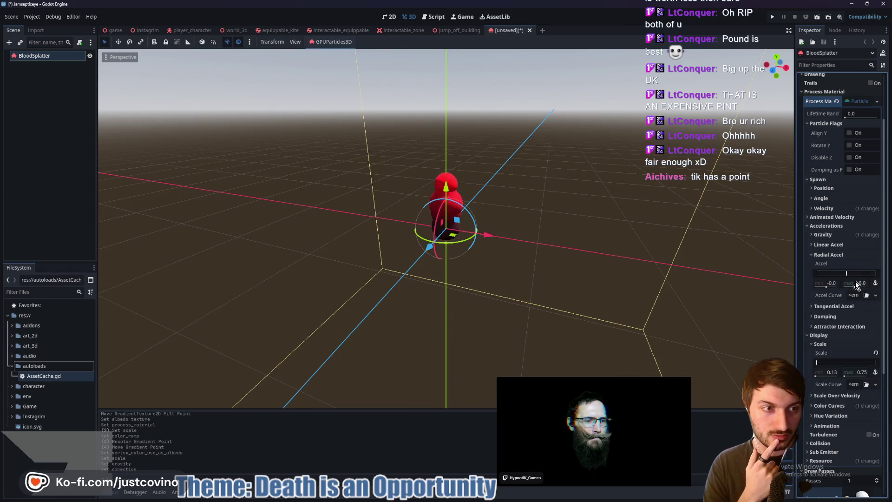
left_click(829, 254)
left_click(829, 245)
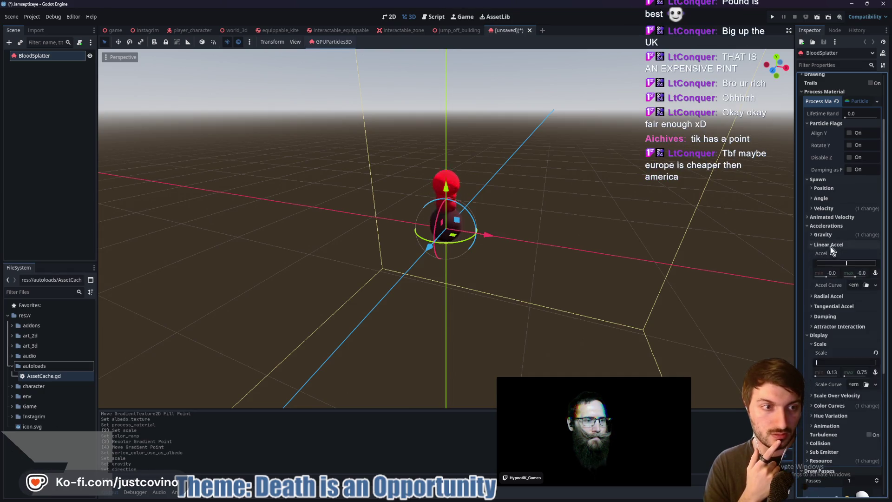
type("1")
key("Return")
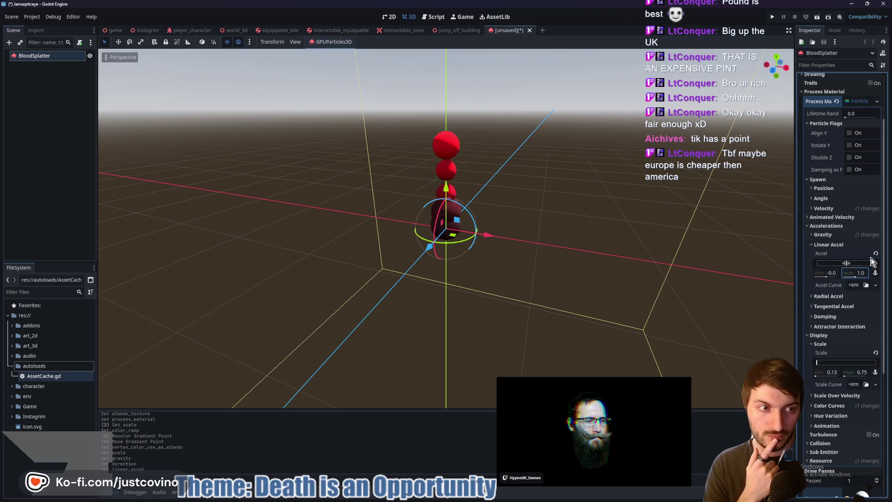
left_click(875, 253)
- Try Radial Accel values of 0.25 min and 2.0 max, then reset it to default
left_click(829, 298)
left_click(821, 245)
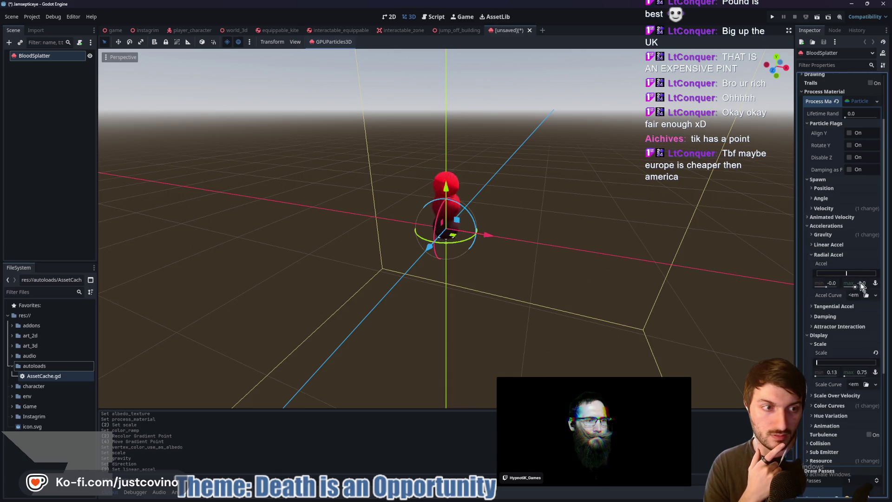
left_click_drag(858, 284, 853, 287)
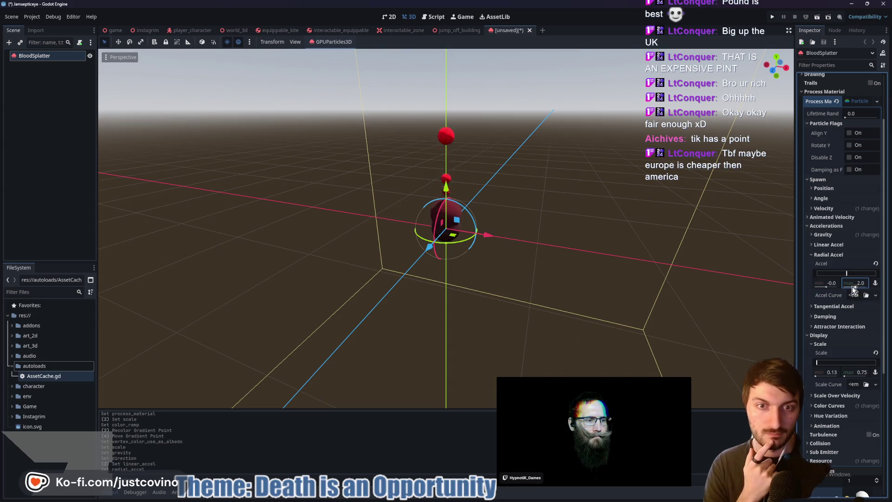
left_click(832, 282)
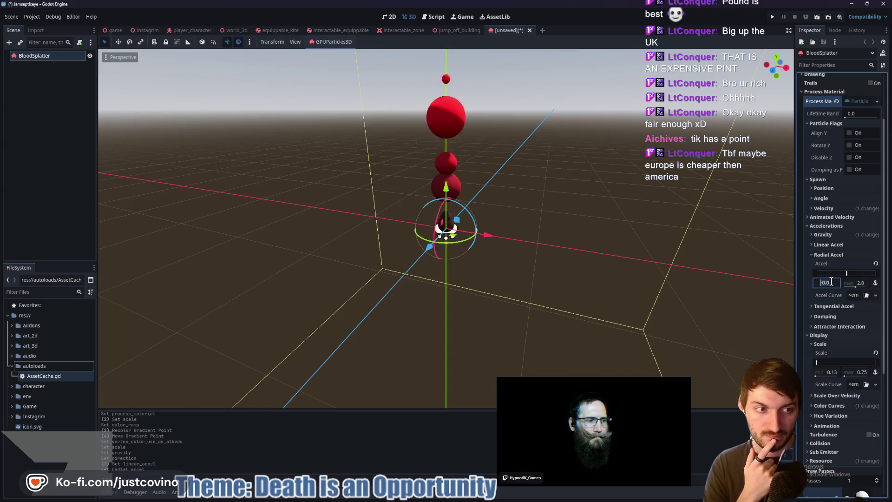
type("0.25")
key("Return")
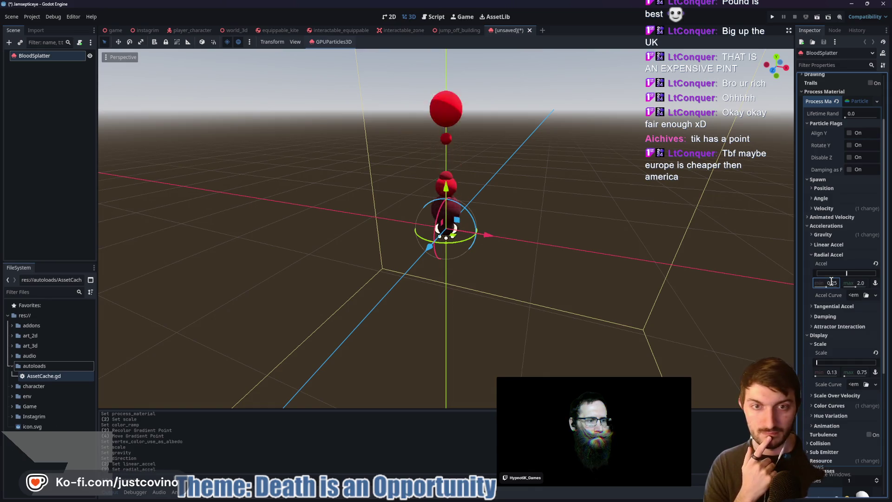
left_click(876, 264)
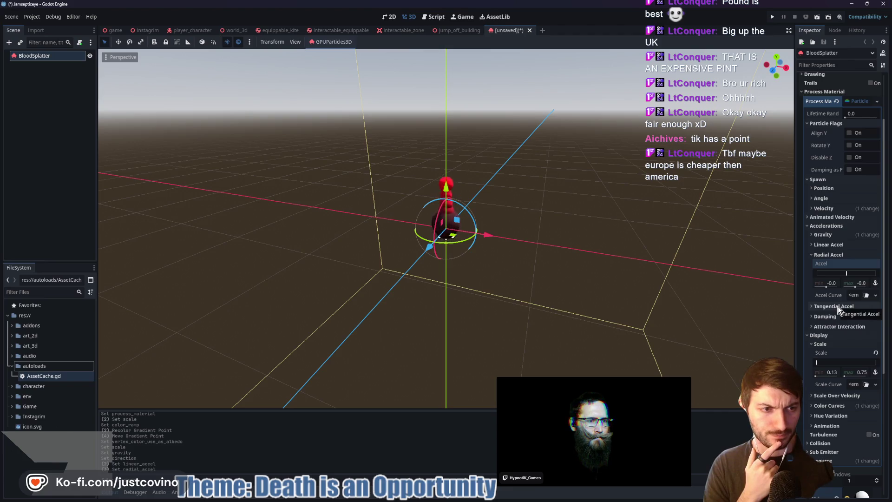
left_click(821, 254)
- Look through the Scale and Color Curves sections, collapsing them again
scroll(829, 294, "down", 4)
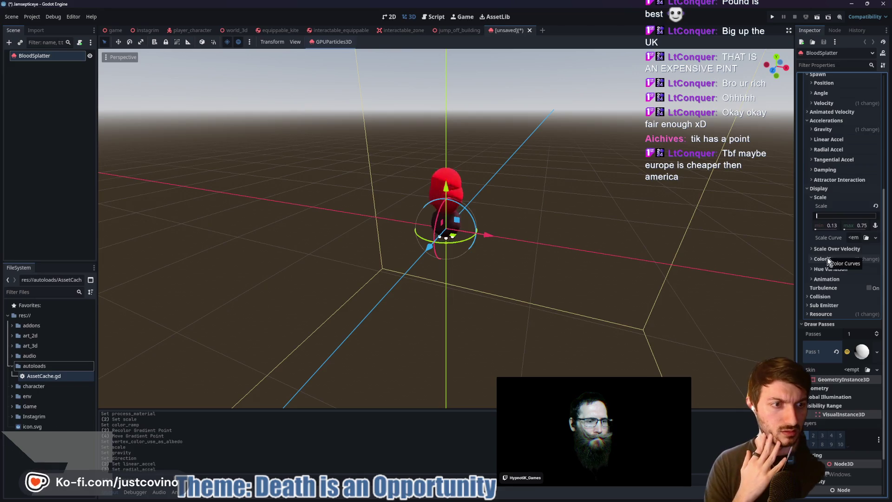
left_click(818, 197)
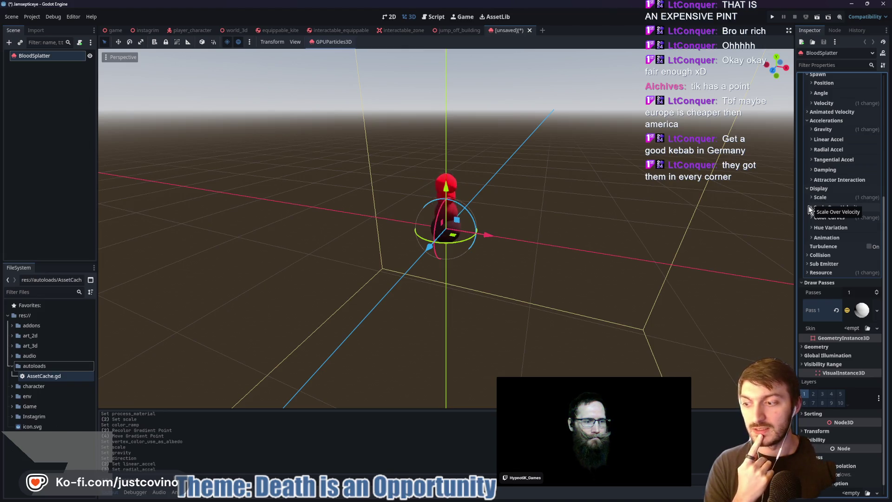
left_click(829, 218)
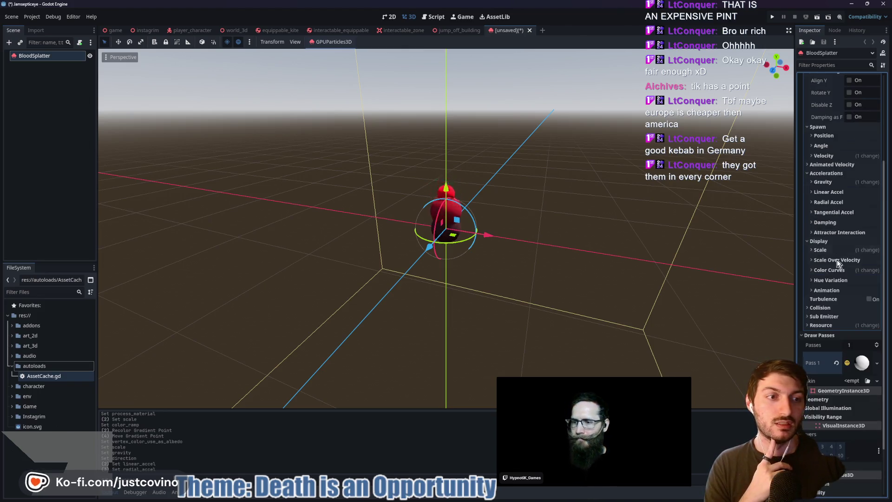
left_click(830, 270)
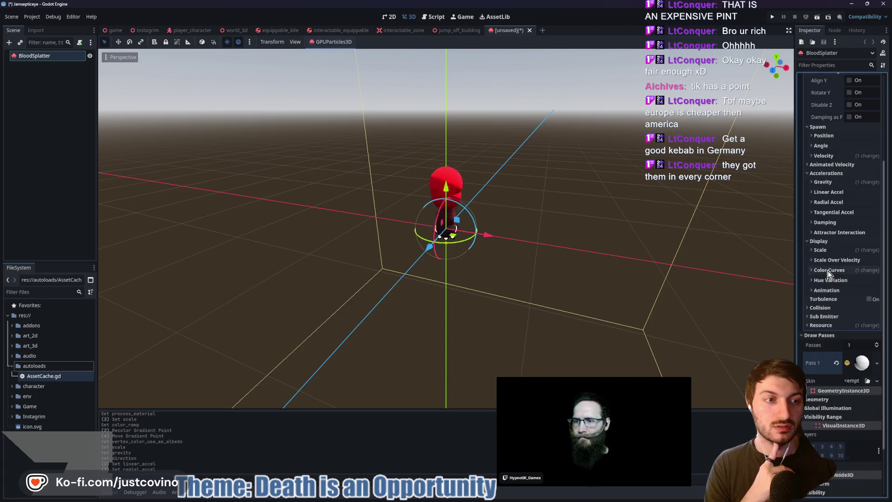
left_click(820, 251)
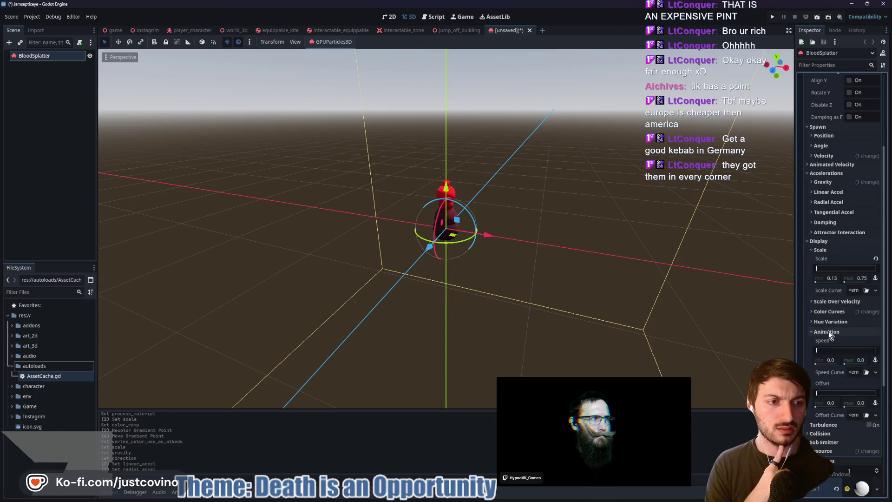
left_click(830, 250)
scroll(850, 325, "up", 5)
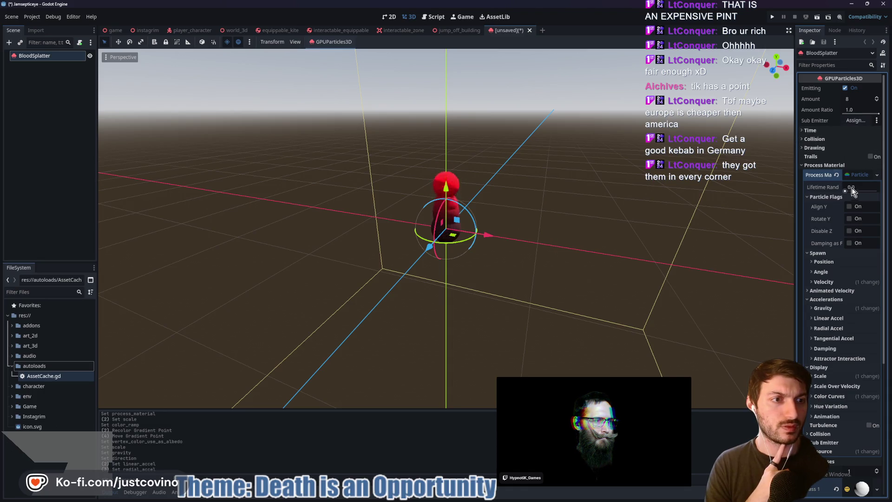
scroll(835, 212, "down", 2)
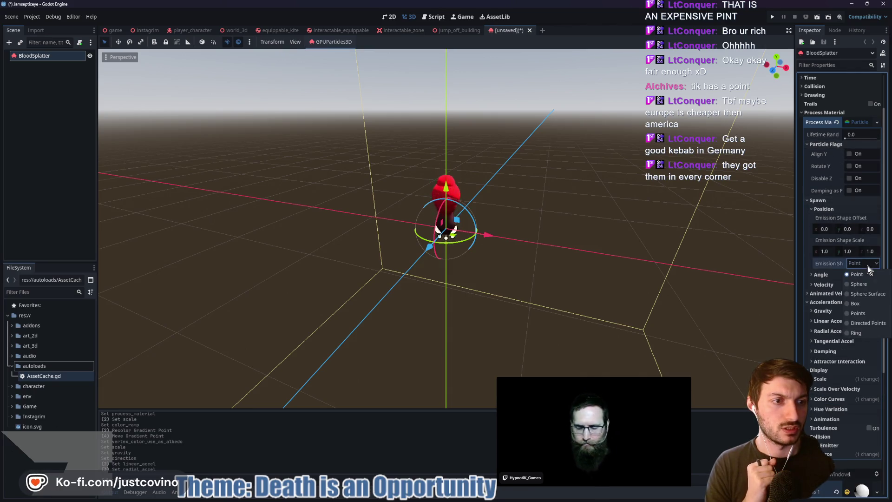
- Switch Emission Shape to Sphere Surface with radius 1.0 and expand Velocity
left_click(867, 293)
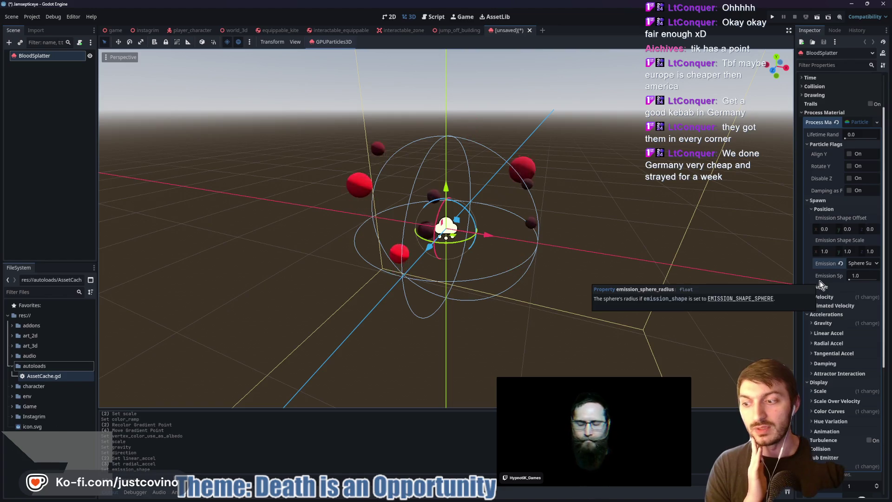
left_click(830, 295)
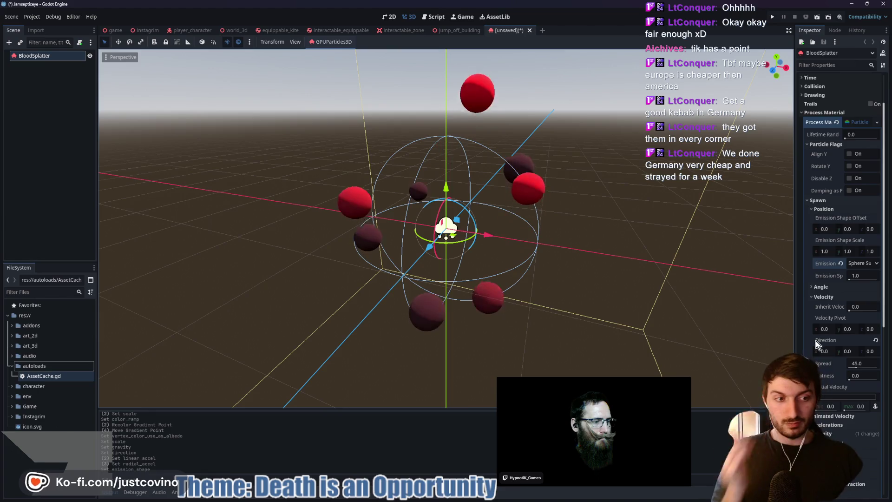
- Set Accelerations > Tangential Accel max to 15 so particles swirl around the emitter
scroll(832, 367, "down", 2)
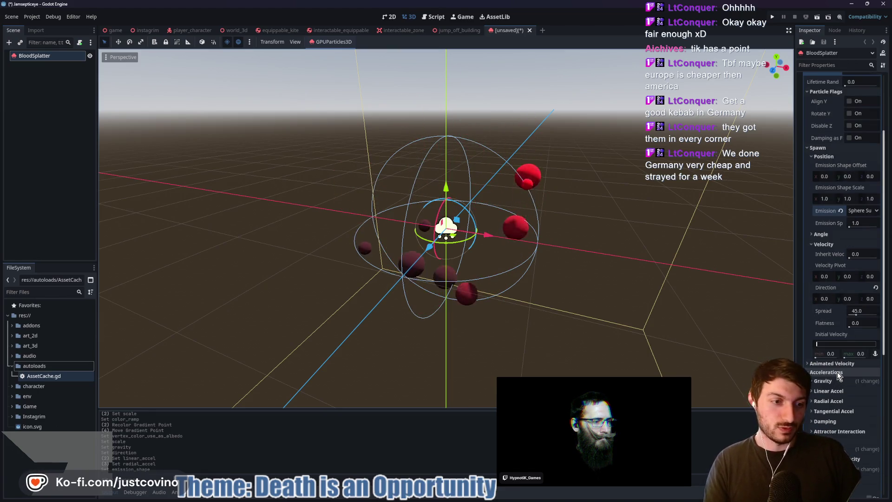
scroll(832, 374, "down", 2)
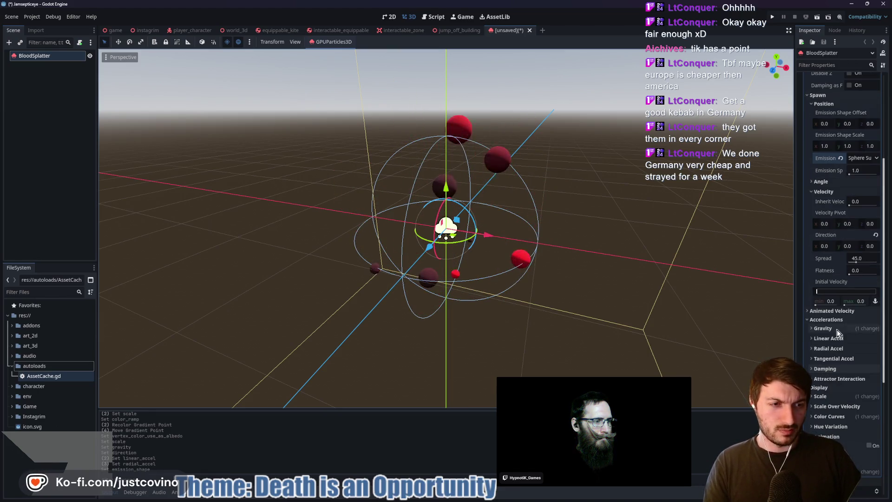
left_click(836, 359)
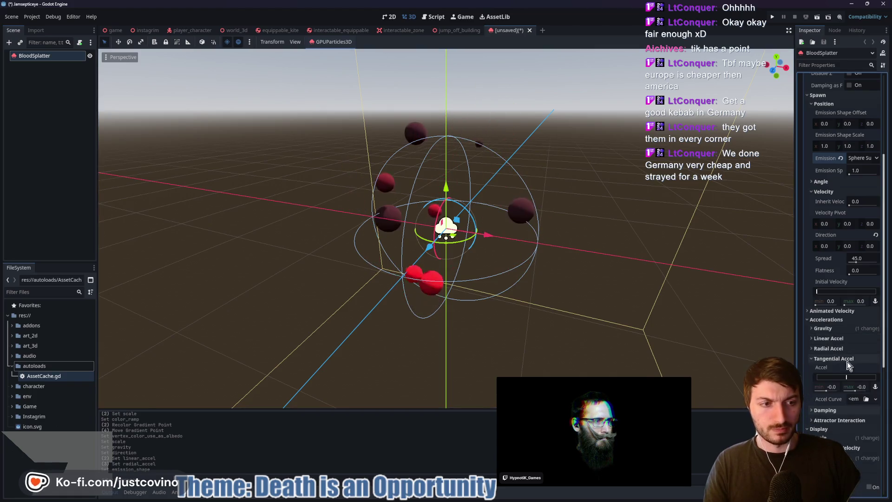
left_click(859, 386)
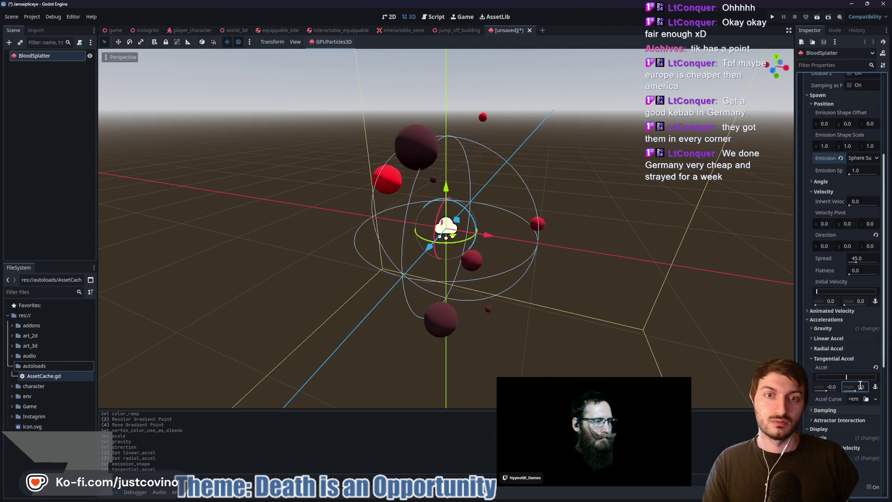
type("15")
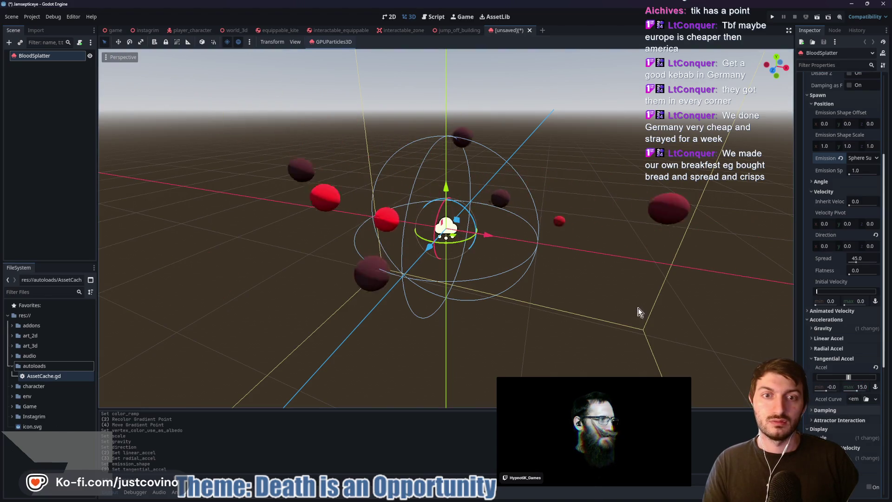
scroll(856, 236, "up", 5)
left_click(857, 98)
type("25")
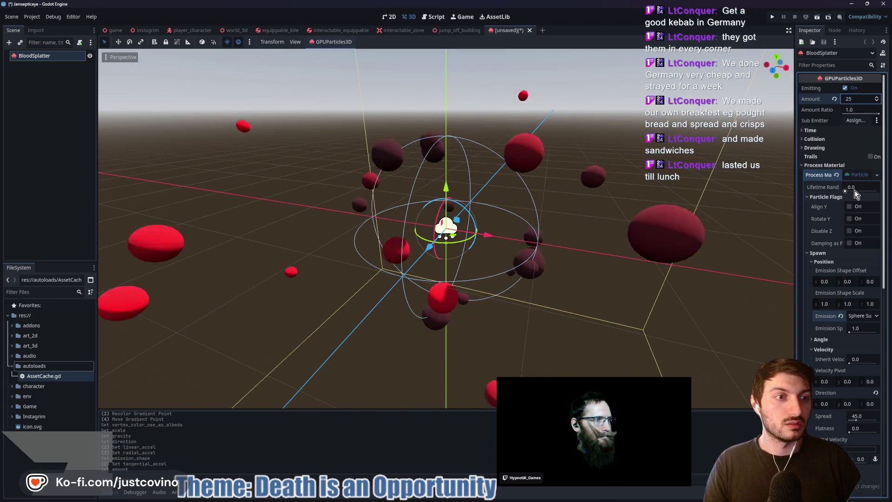
- Reset Tangential Accel to 0 and set Radial Accel max to 25
mouse_move(664, 246)
left_mouse_down()
mouse_move(545, 253)
mouse_move(629, 259)
left_mouse_up()
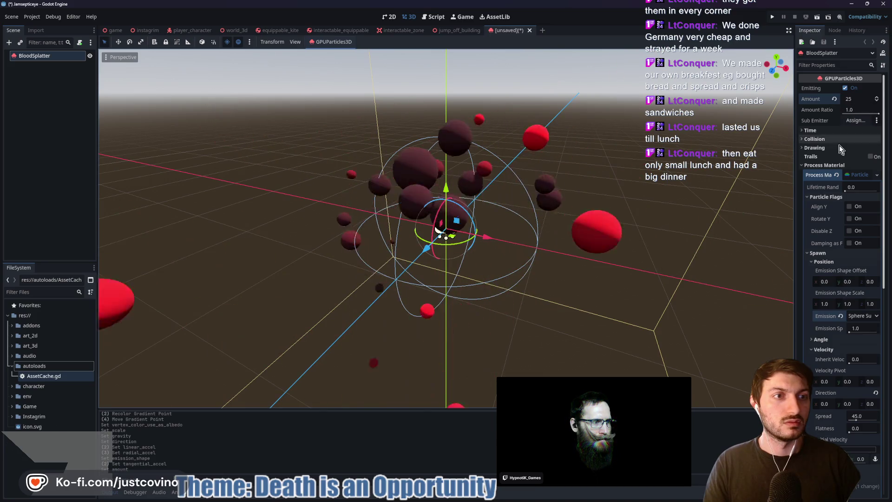
scroll(841, 269, "down", 4)
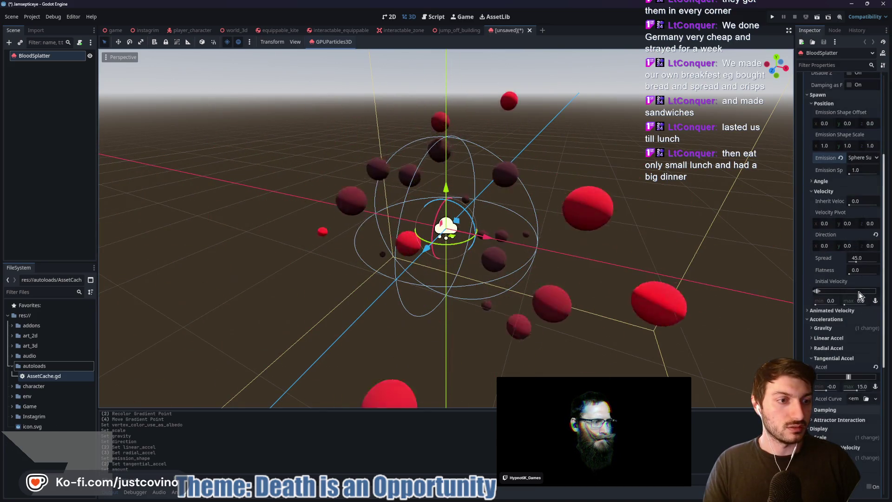
scroll(846, 298, "down", 1)
left_click(876, 314)
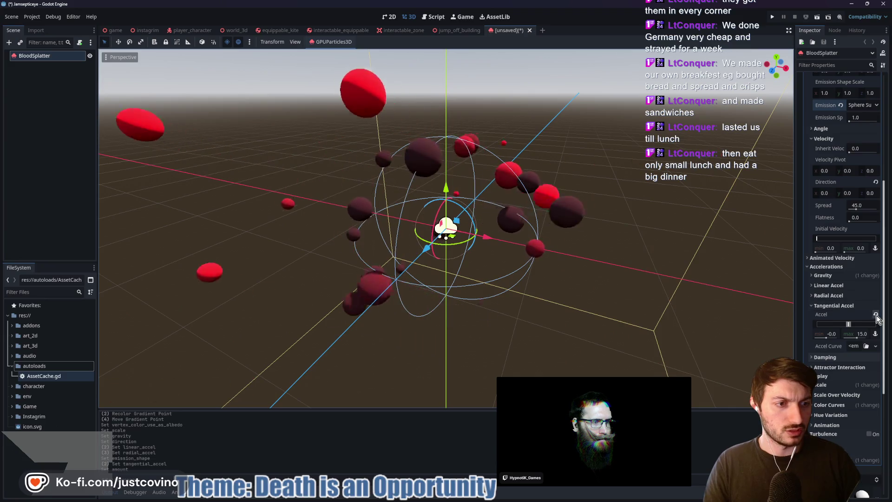
left_click(832, 297)
type("25")
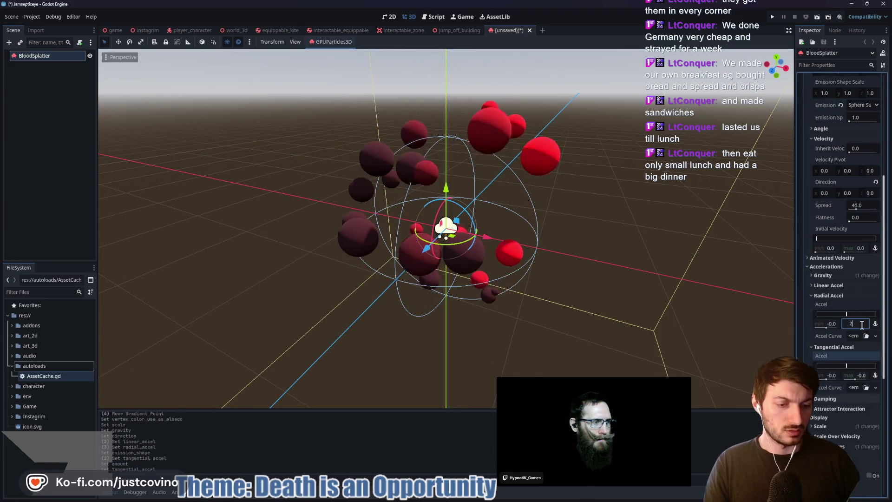
key("Return")
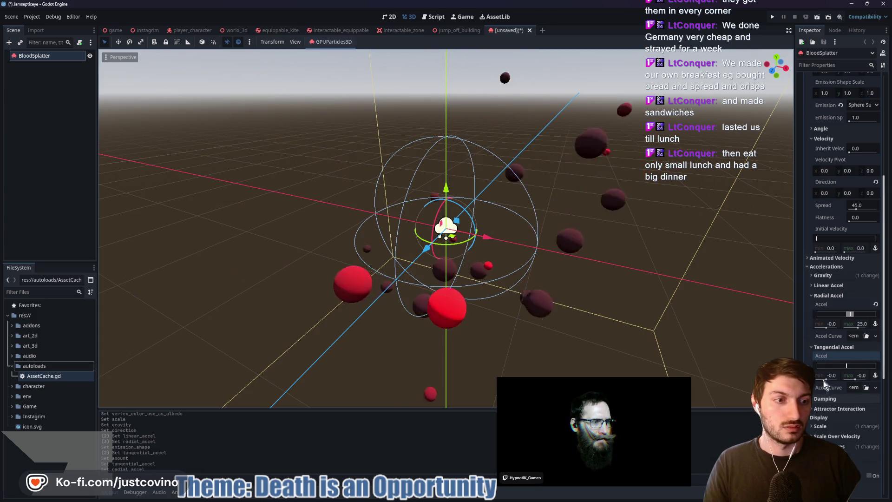
left_click(812, 348)
scroll(570, 310, "up", 2)
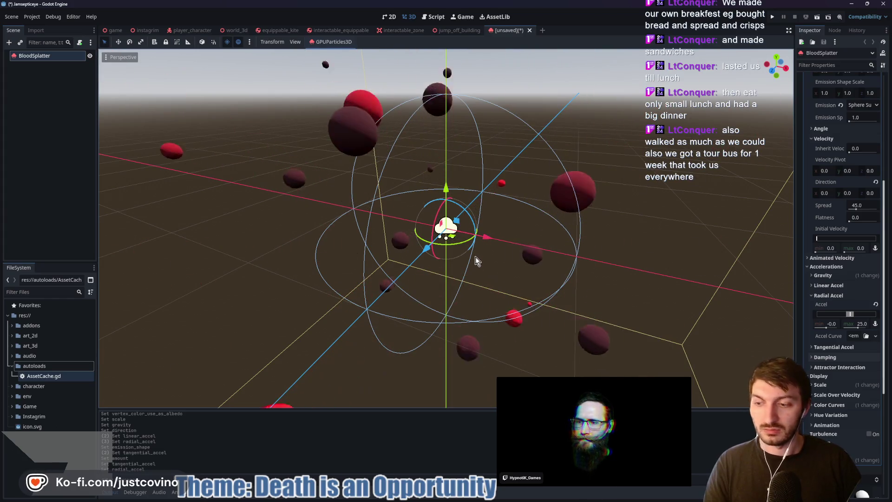
mouse_move(539, 247)
left_mouse_down()
mouse_move(512, 251)
mouse_move(584, 256)
mouse_move(796, 236)
left_mouse_up()
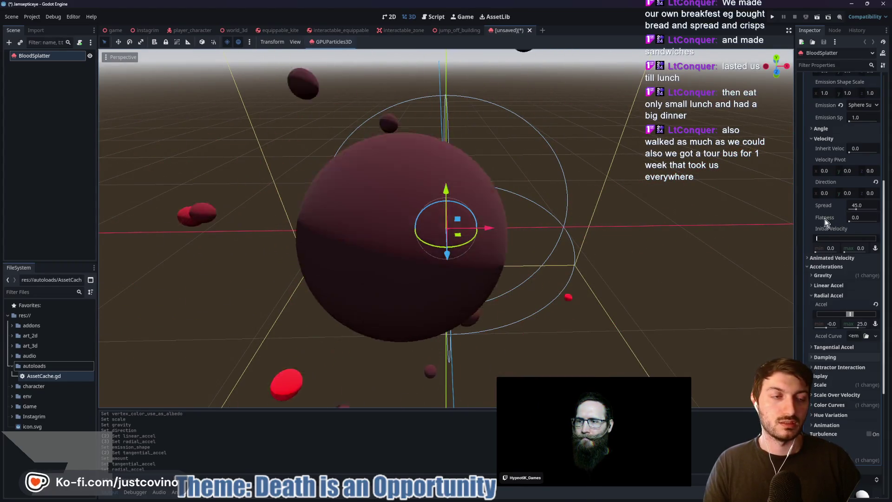
scroll(824, 219, "up", 2)
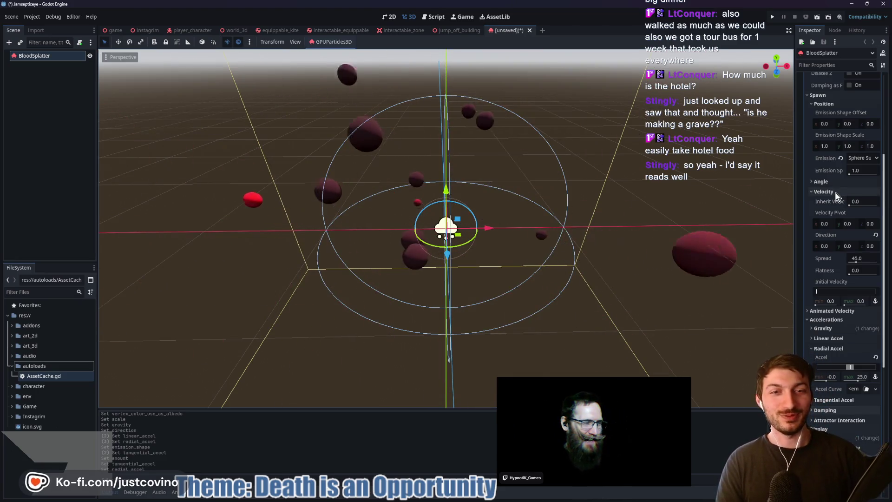
scroll(832, 213, "up", 5)
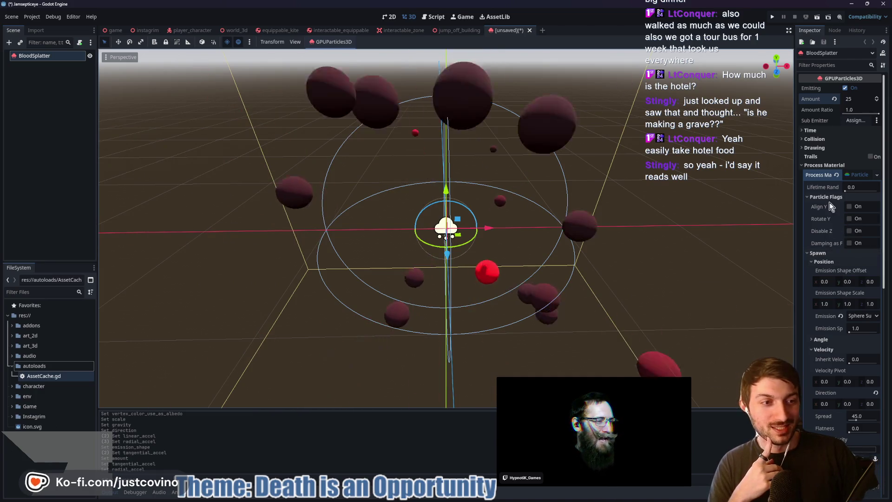
- Raise the Time section's Explosiveness to 1.0 so the 25 spheres burst together
left_click(824, 198)
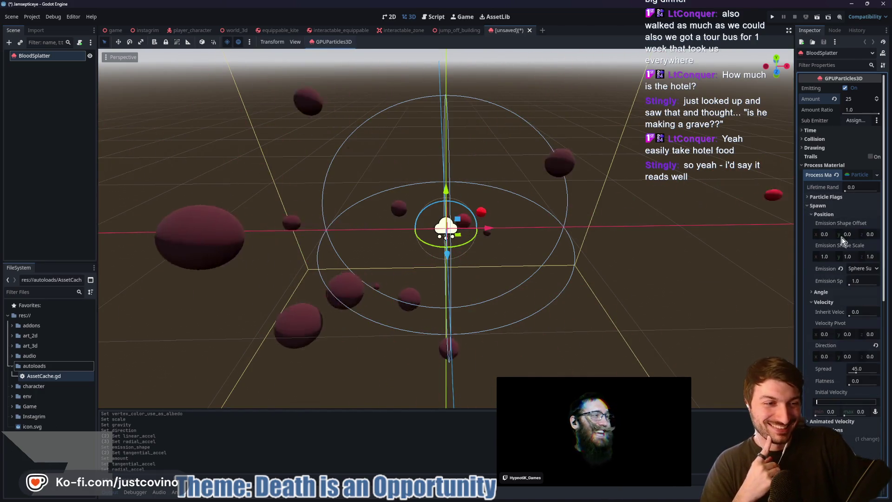
scroll(836, 254, "down", 2)
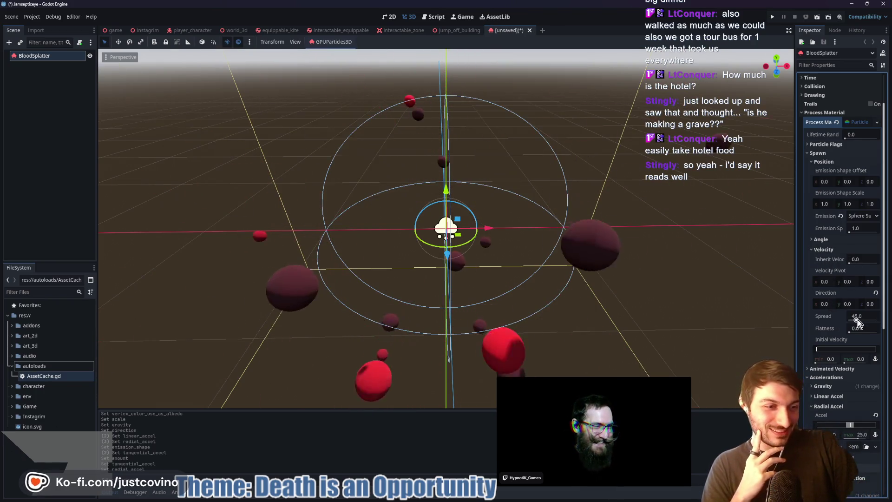
scroll(858, 320, "up", 2)
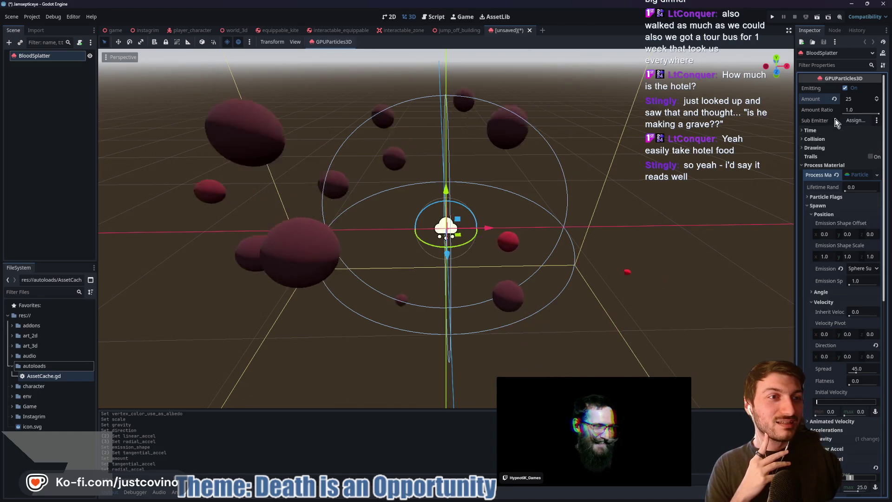
left_click(836, 130)
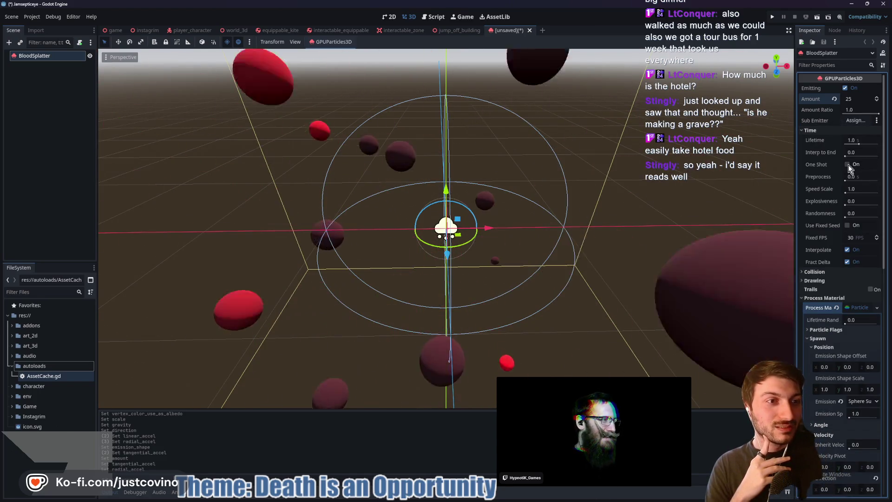
left_click_drag(852, 201, 878, 201)
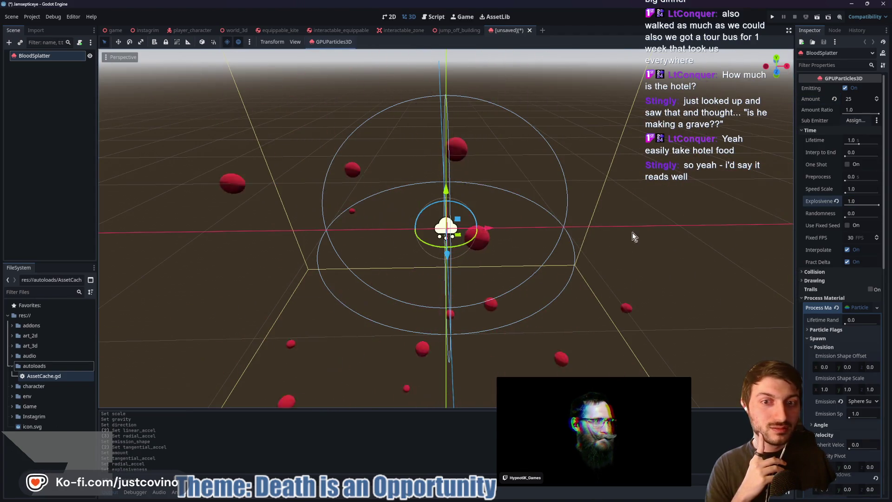
scroll(640, 261, "down", 3)
mouse_move(640, 262)
left_mouse_down()
mouse_move(571, 254)
mouse_move(609, 255)
mouse_move(656, 228)
left_mouse_up()
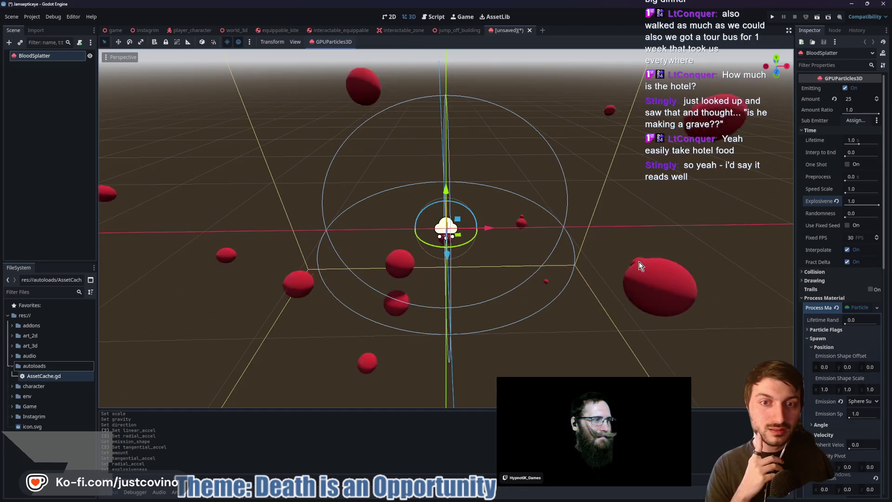
left_click(856, 100)
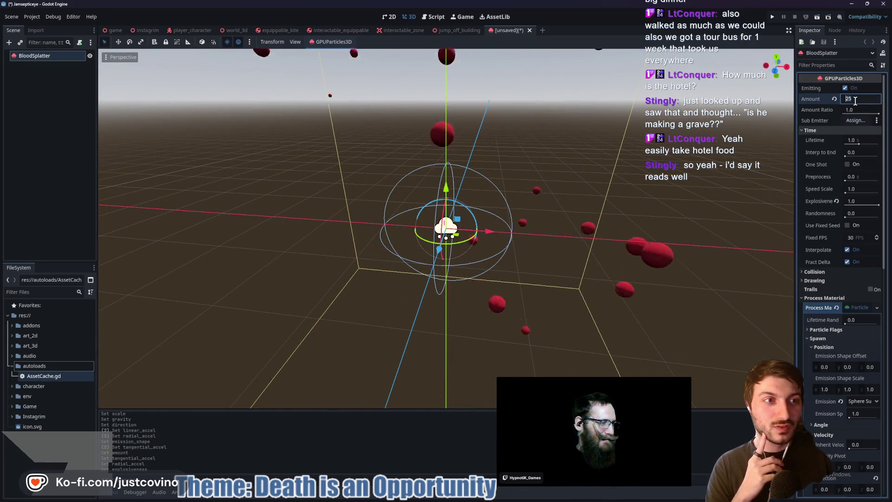
type("50")
- Commit an Amount of 50 particles per burst
key("Return")
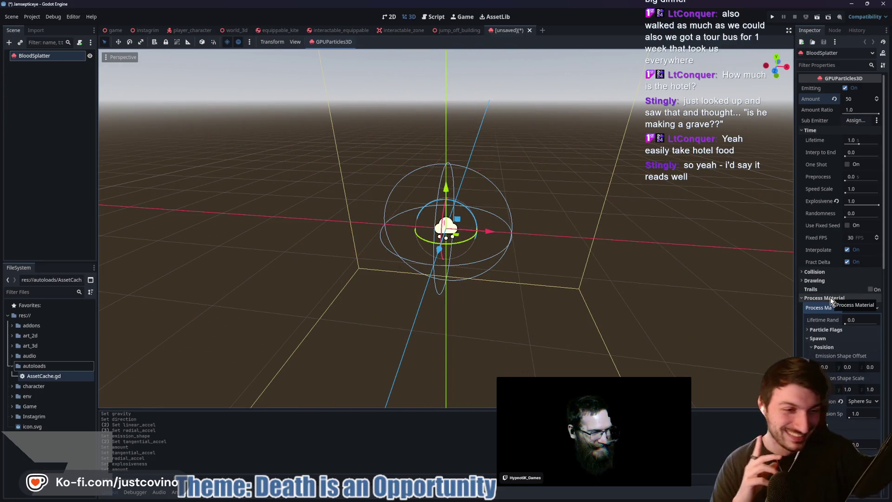
left_click(816, 330)
left_click(816, 330)
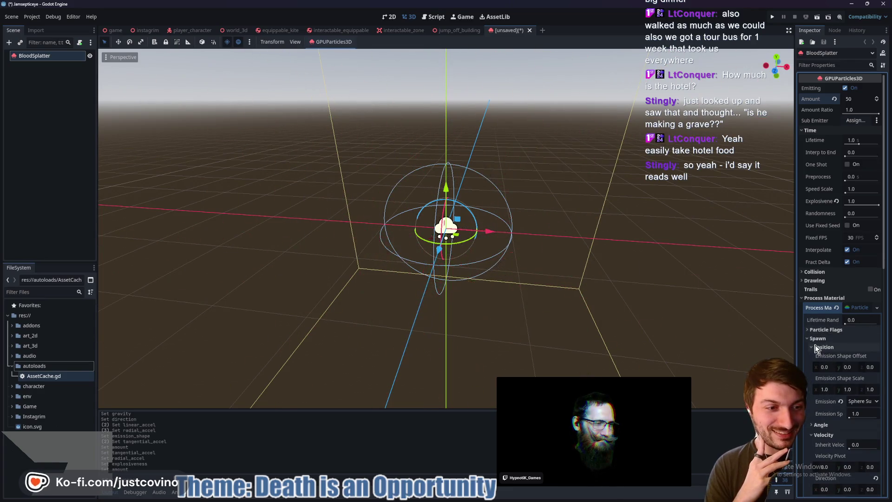
scroll(821, 357, "down", 3)
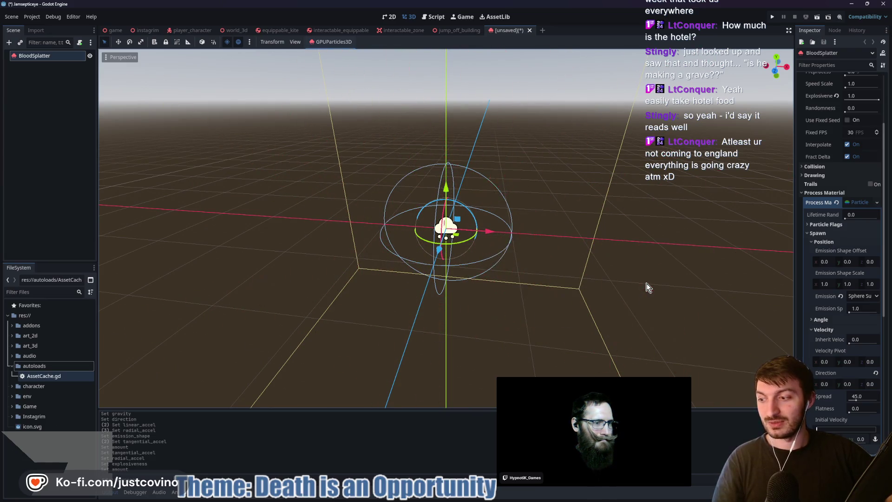
scroll(643, 261, "down", 3)
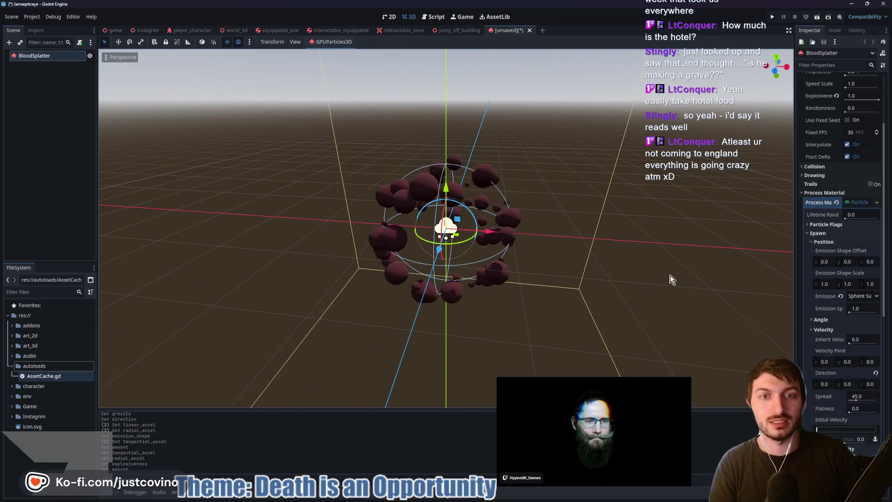
scroll(638, 263, "up", 2)
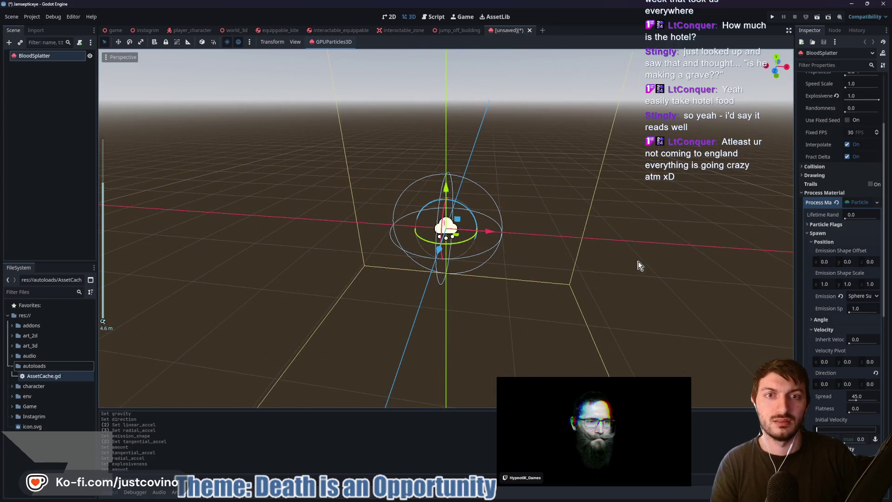
scroll(829, 229, "down", 5)
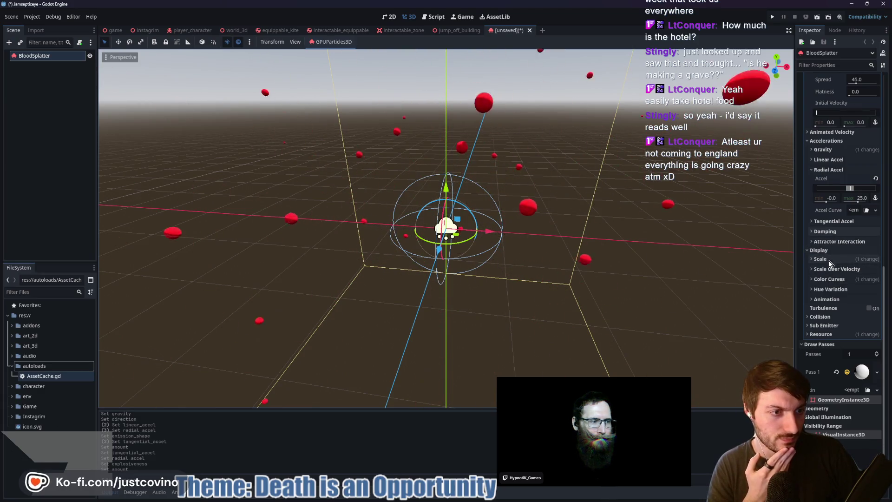
left_click(830, 280)
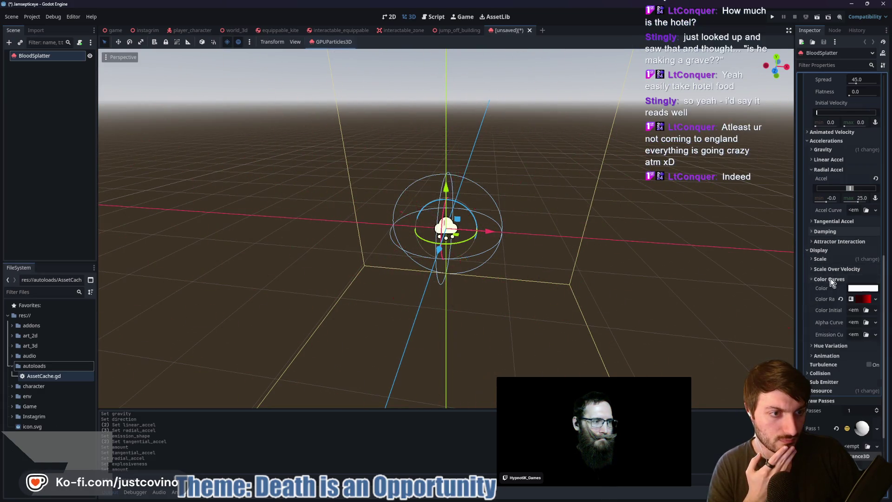
left_click_drag(826, 339, 824, 339)
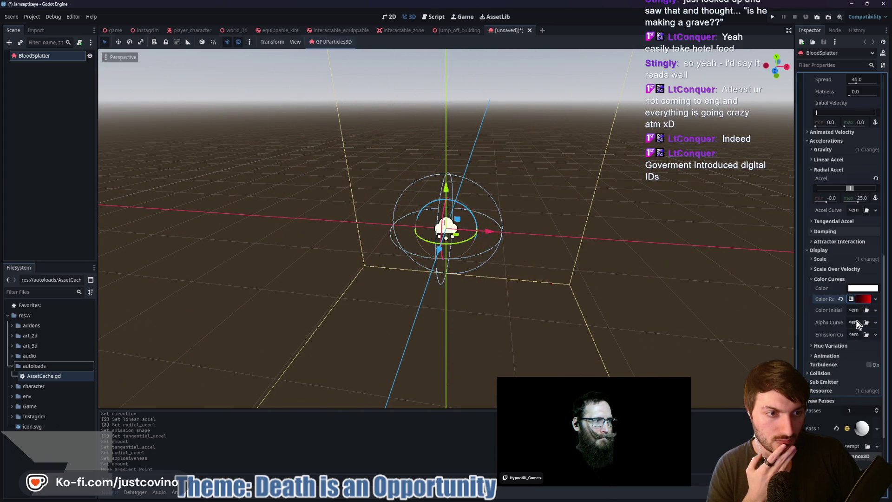
mouse_move(830, 314)
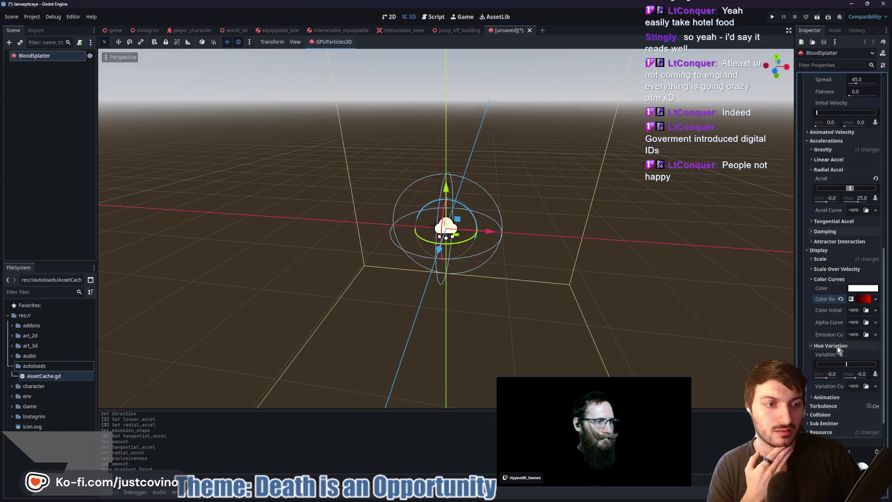
left_click(828, 357)
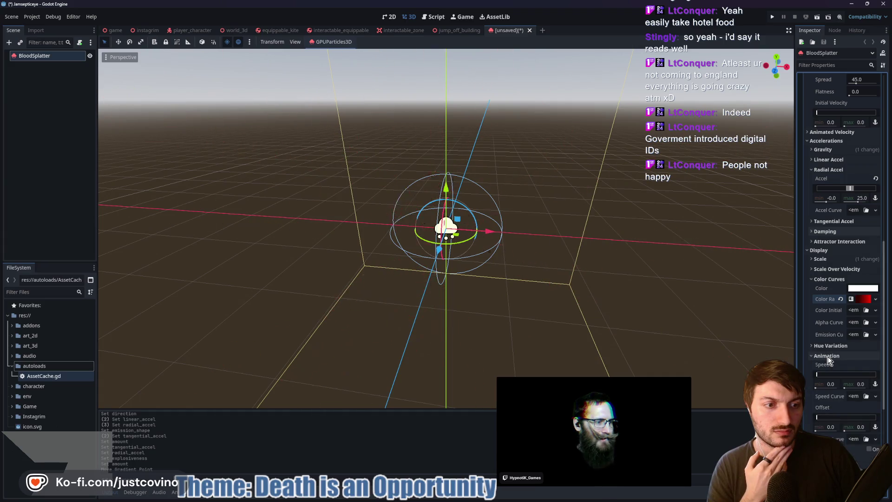
scroll(828, 360, "down", 5)
scroll(841, 271, "up", 1)
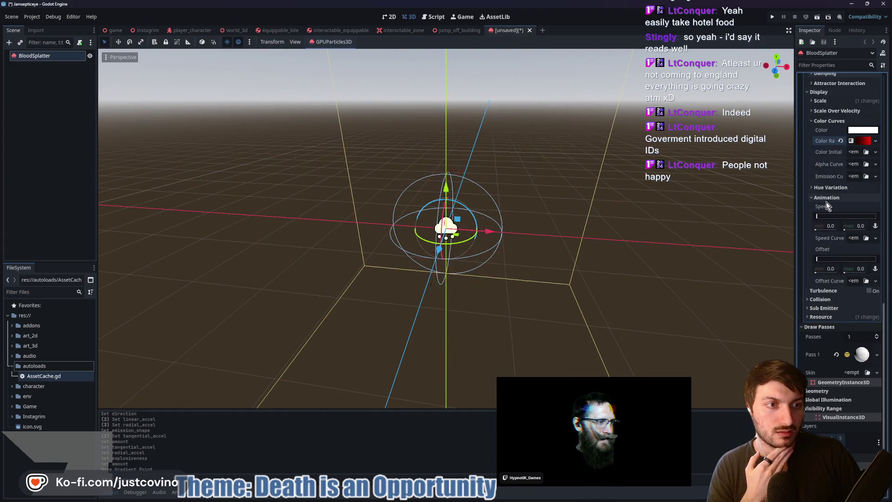
left_click(825, 198)
left_click(826, 241)
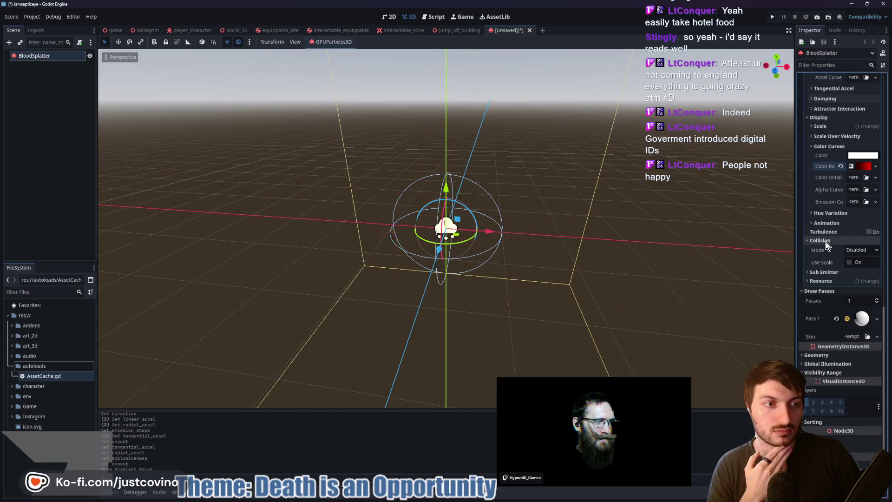
left_click(826, 242)
scroll(826, 243, "up", 1)
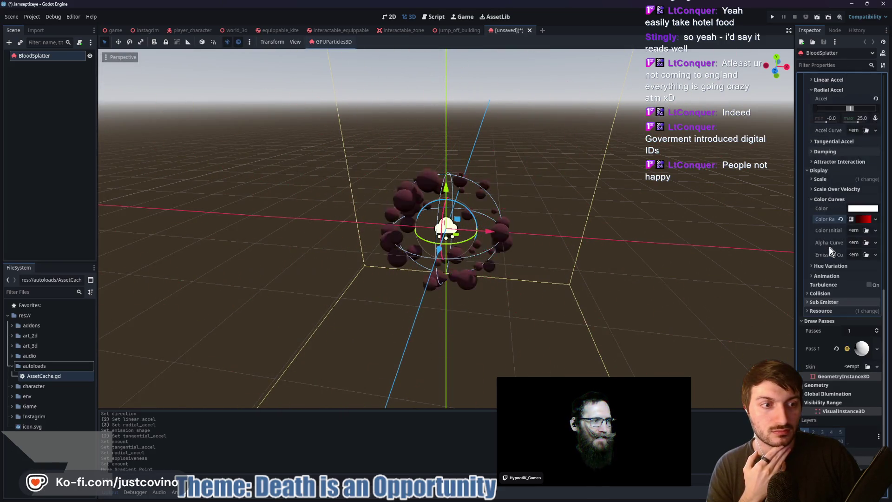
scroll(829, 269, "up", 4)
left_click(822, 284)
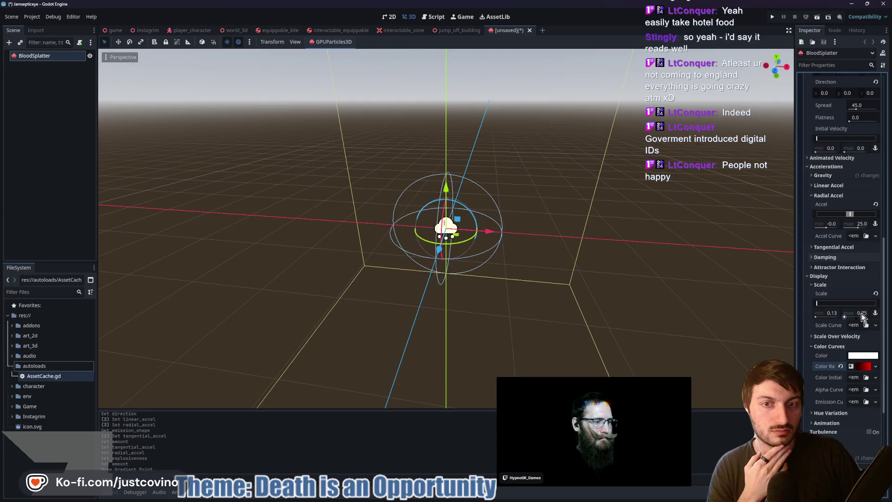
left_click(820, 286)
left_click(828, 267)
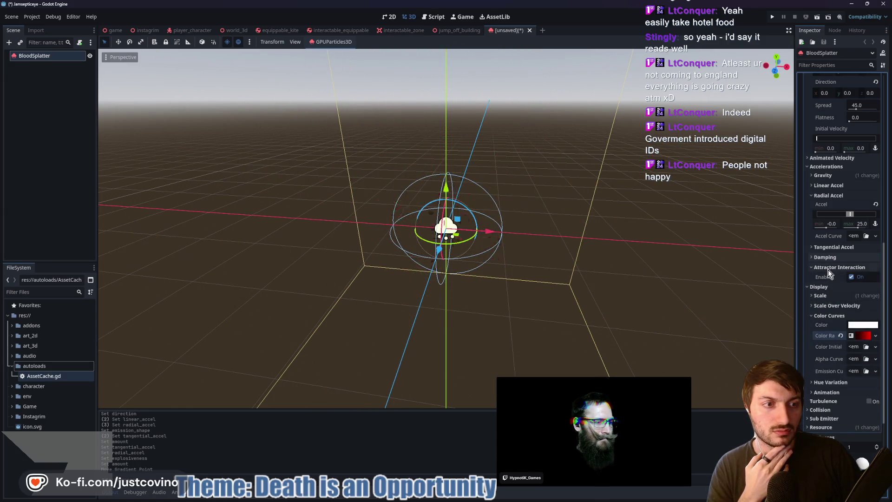
left_click(826, 268)
left_click(823, 258)
type("1")
key("Return")
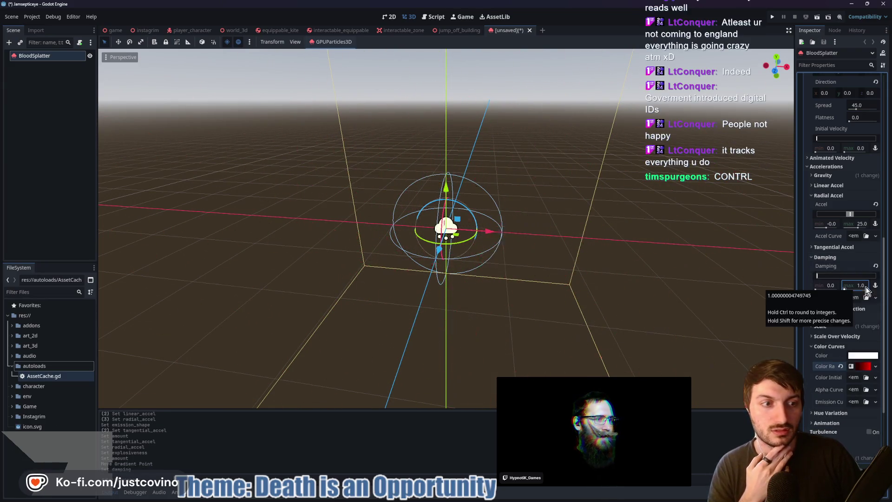
left_click(876, 267)
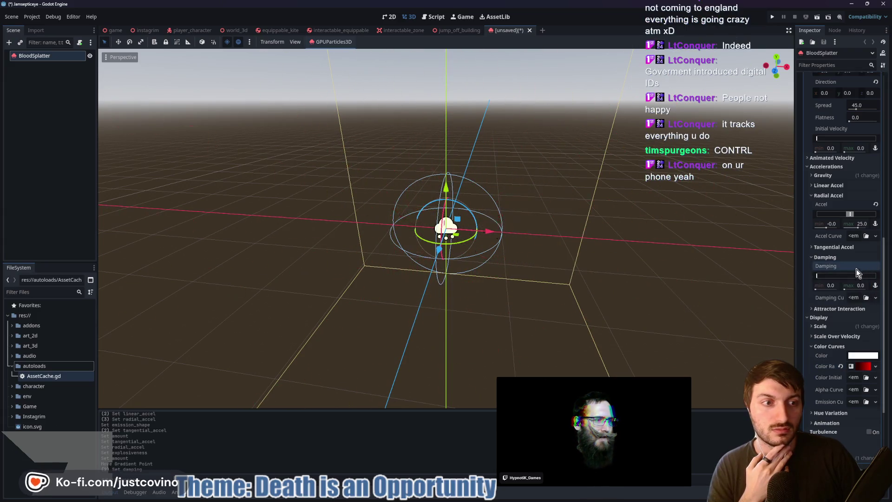
left_click(822, 247)
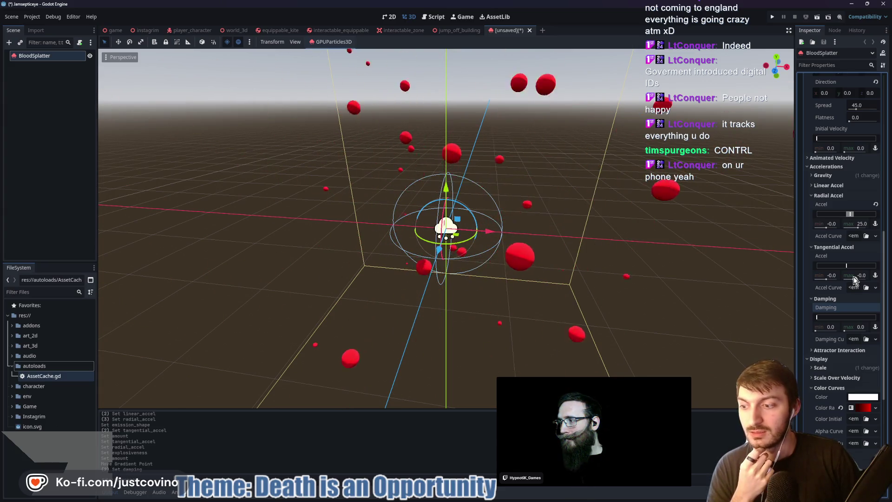
mouse_move(854, 279)
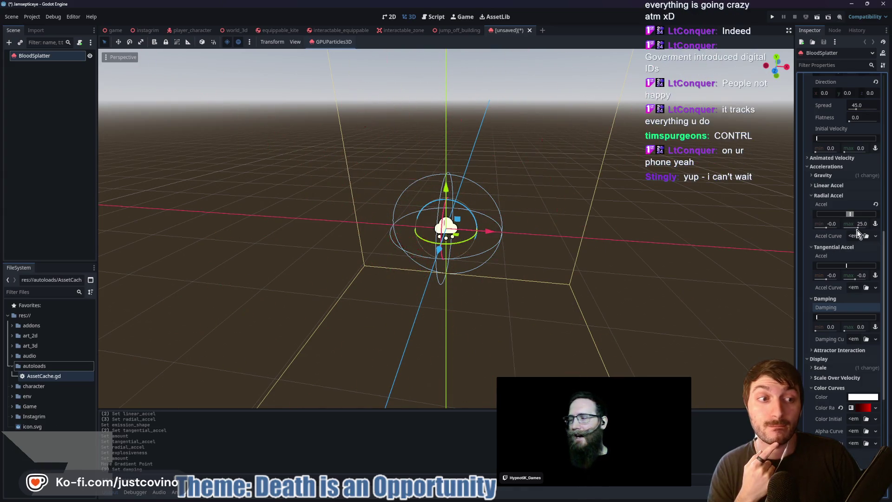
left_click(823, 176)
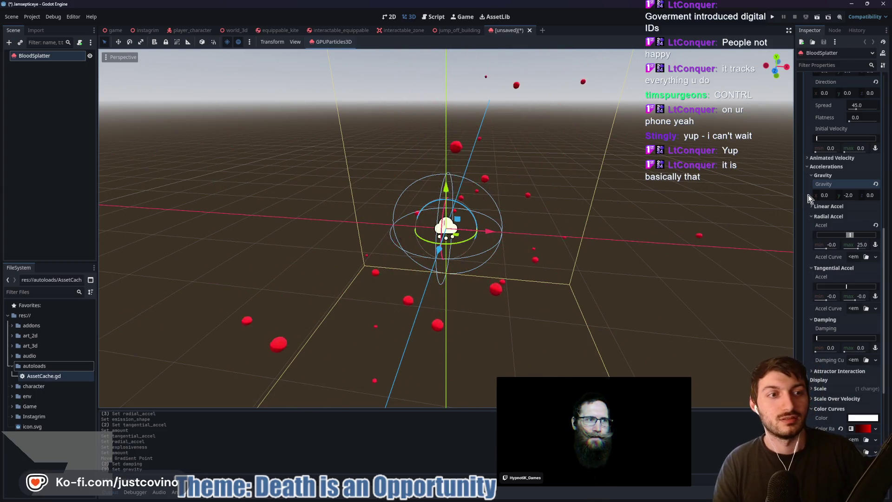
left_click(836, 206)
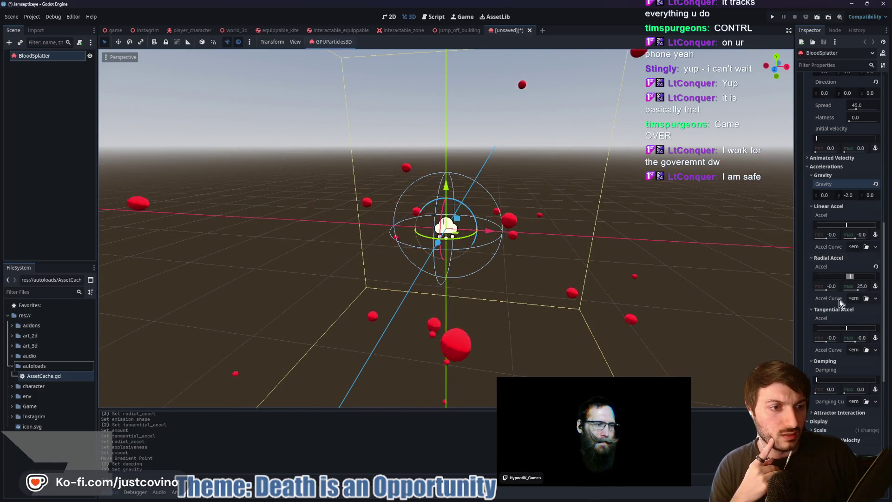
left_click(853, 299)
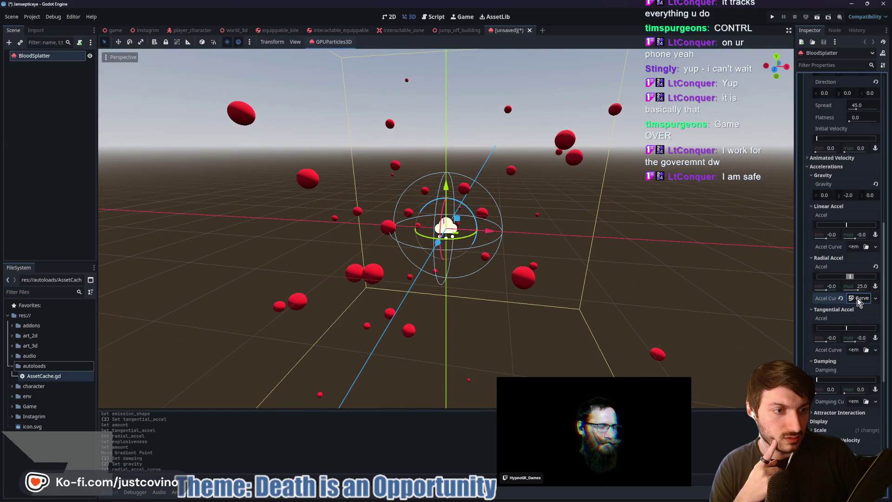
- Give Radial Accel a new CurveTexture and adjust its starting and end points
left_click(854, 319)
left_click_drag(823, 385, 822, 368)
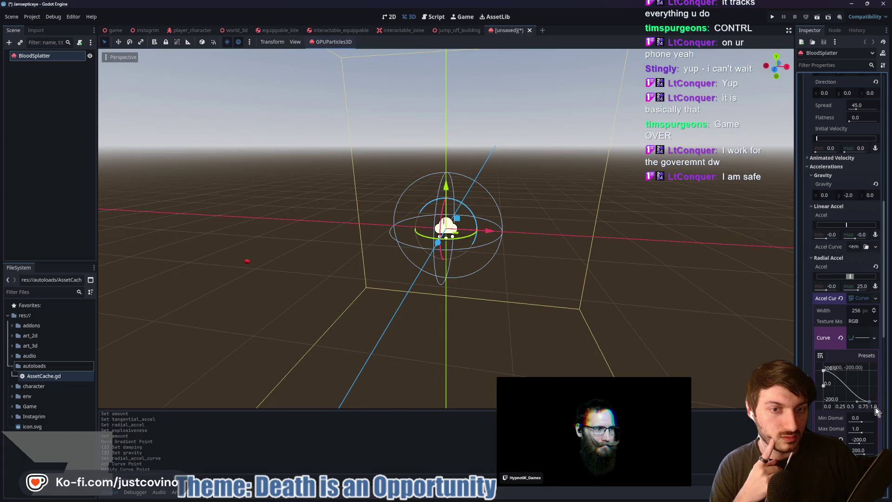
left_click_drag(823, 370, 824, 386)
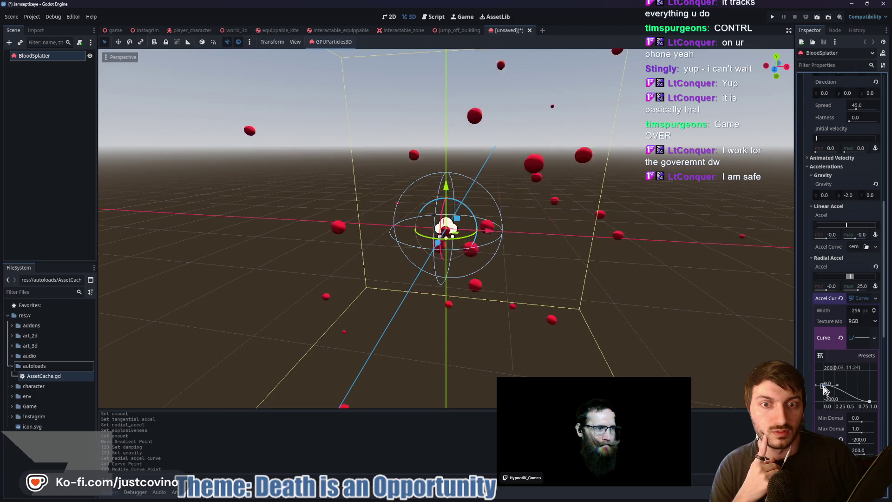
mouse_move(866, 400)
left_mouse_down()
mouse_move(840, 397)
mouse_move(854, 375)
mouse_move(864, 394)
mouse_move(852, 381)
mouse_move(852, 395)
left_mouse_up()
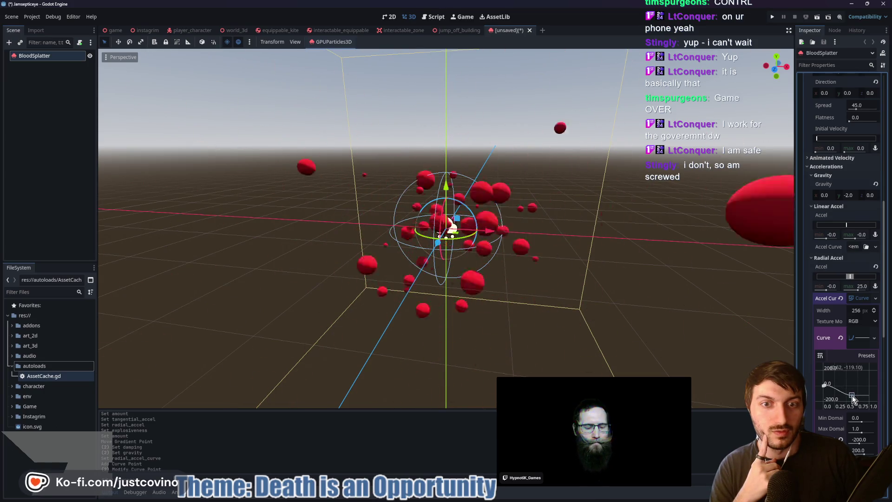
mouse_move(852, 395)
left_mouse_down()
mouse_move(826, 394)
mouse_move(847, 399)
mouse_move(859, 381)
mouse_move(856, 392)
left_mouse_up()
left_click(859, 338)
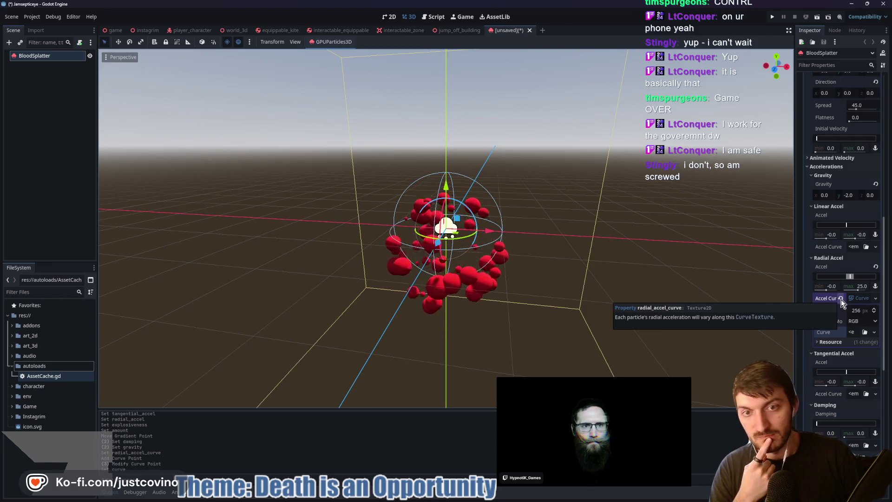
- Build a fresh curve from the origin up to a peak near 0.65 and back down
left_click(852, 333)
left_click(855, 351)
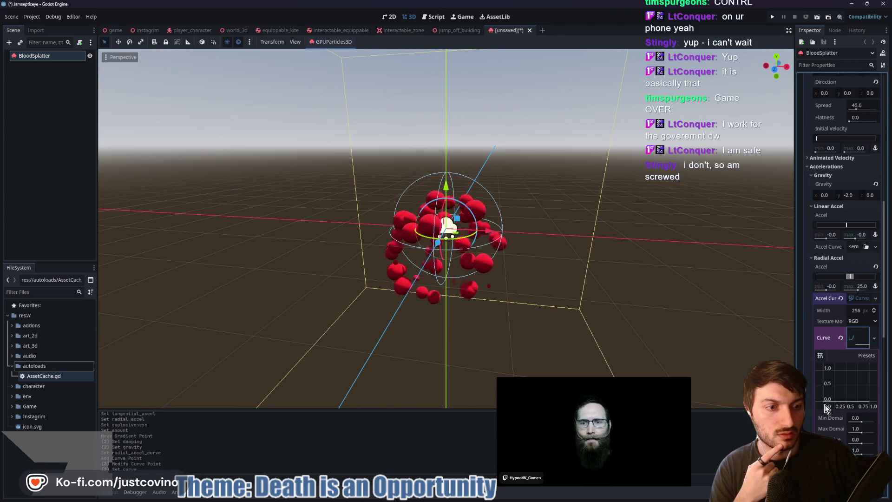
left_click(838, 395)
left_click_drag(838, 395, 819, 408)
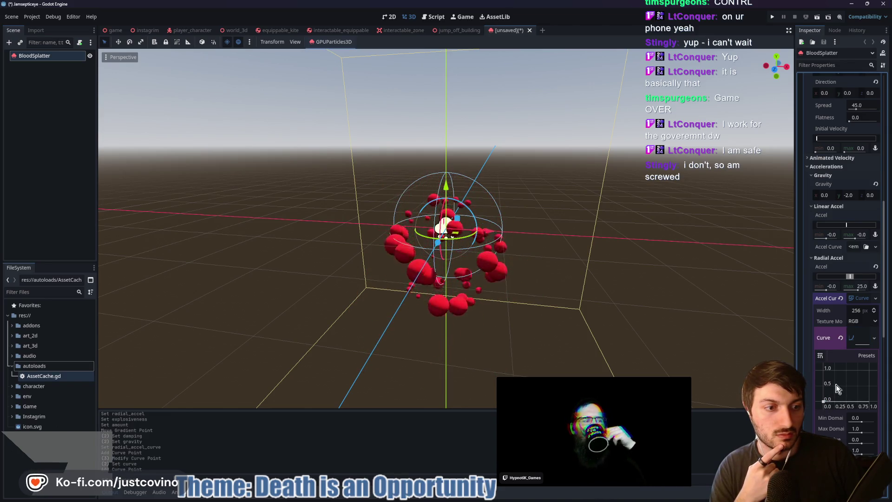
left_click(857, 403)
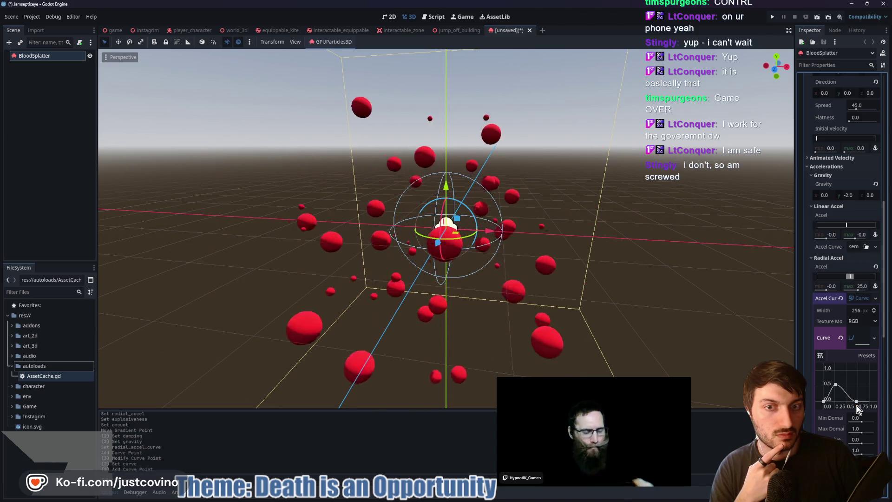
mouse_move(835, 384)
left_mouse_down()
mouse_move(846, 381)
mouse_move(852, 400)
left_mouse_up()
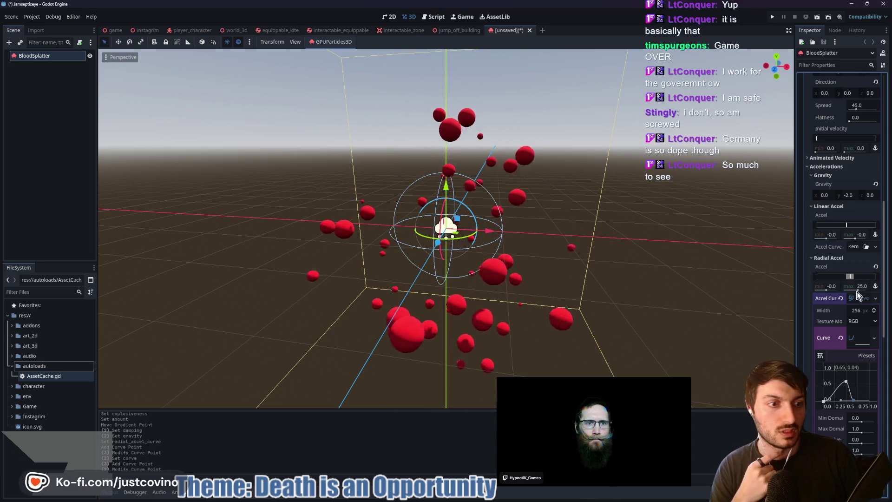
- Set Gravity Y to -9.8
left_click(851, 195)
type("-9.8")
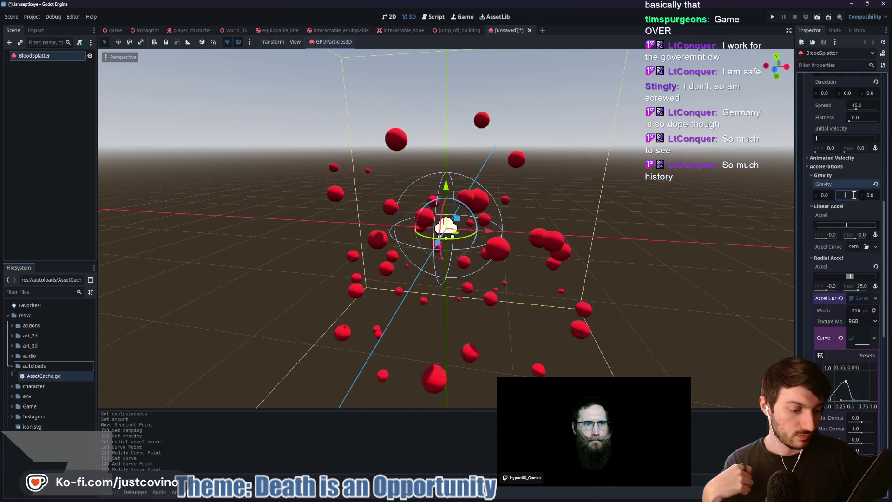
key("BackSpace")
type(".8")
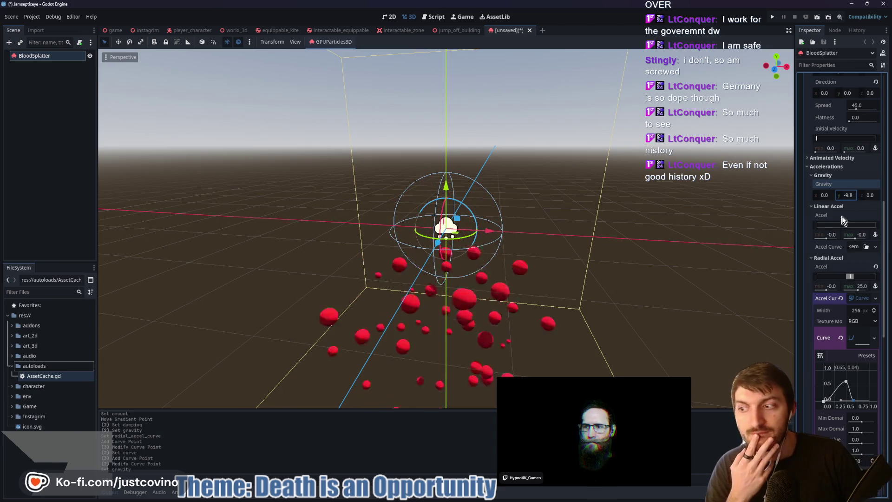
- Clear the Radial Accel curve and set its maximum to 15
left_click(840, 298)
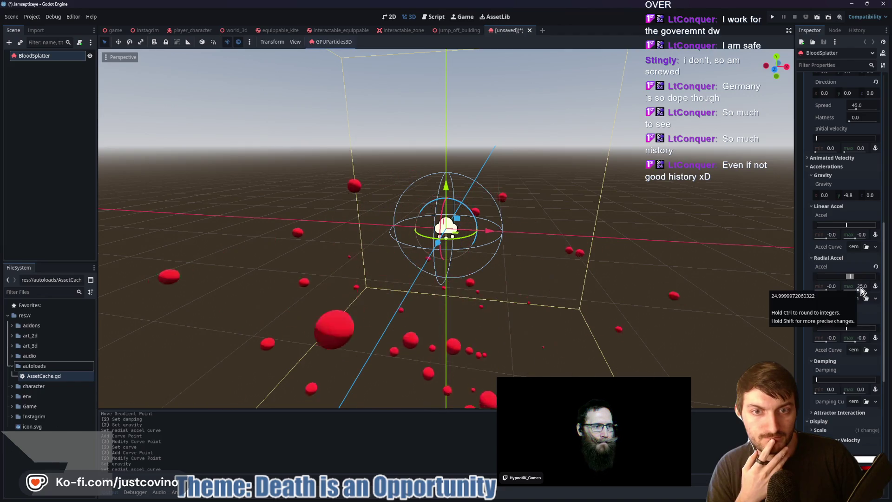
left_click(860, 287)
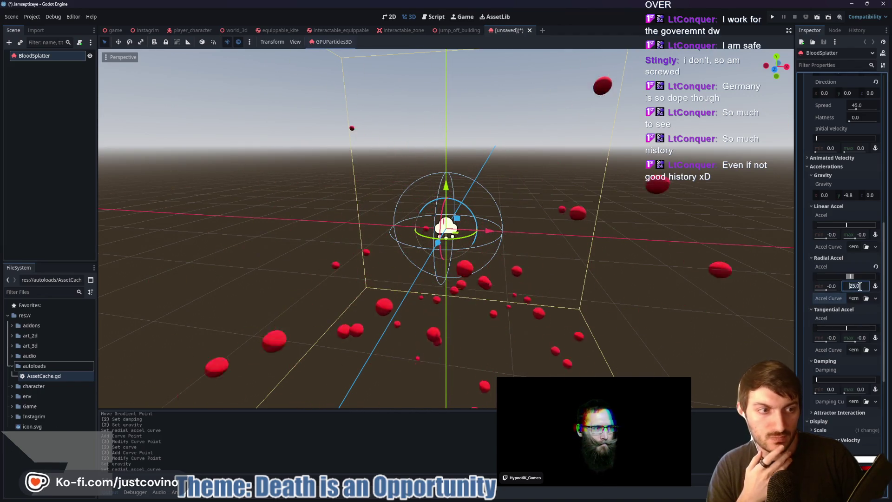
type("15")
key("Return")
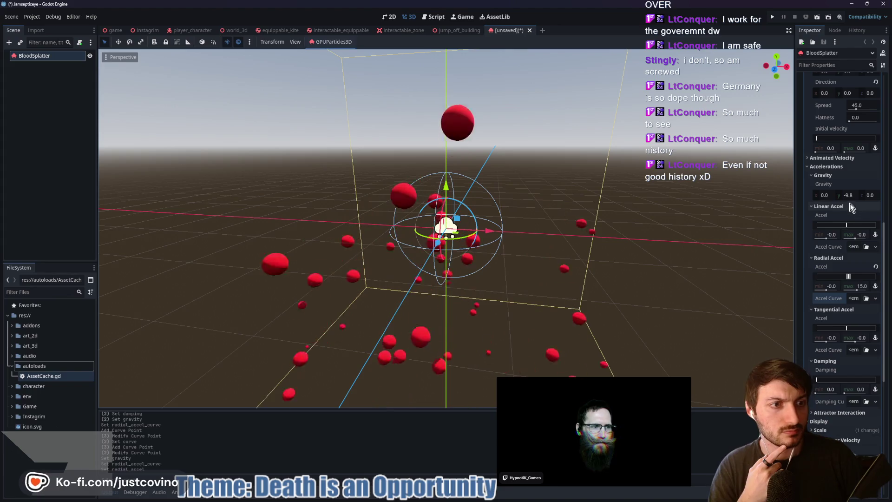
mouse_move(634, 278)
left_mouse_down()
mouse_move(699, 263)
mouse_move(669, 280)
mouse_move(677, 274)
left_mouse_up()
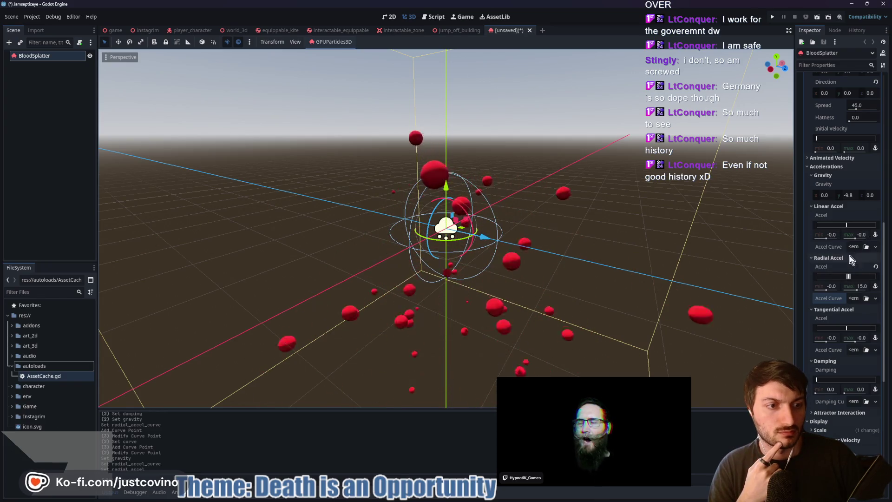
- Try linear acceleration maxima of 1.0 and 2.0, then reset linear acceleration to zero
left_click(861, 235)
type("1")
key("Return")
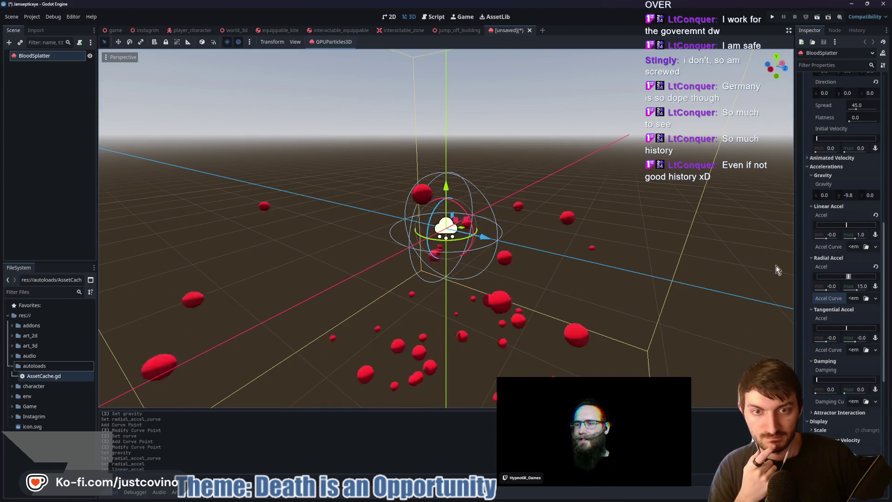
left_click(864, 235)
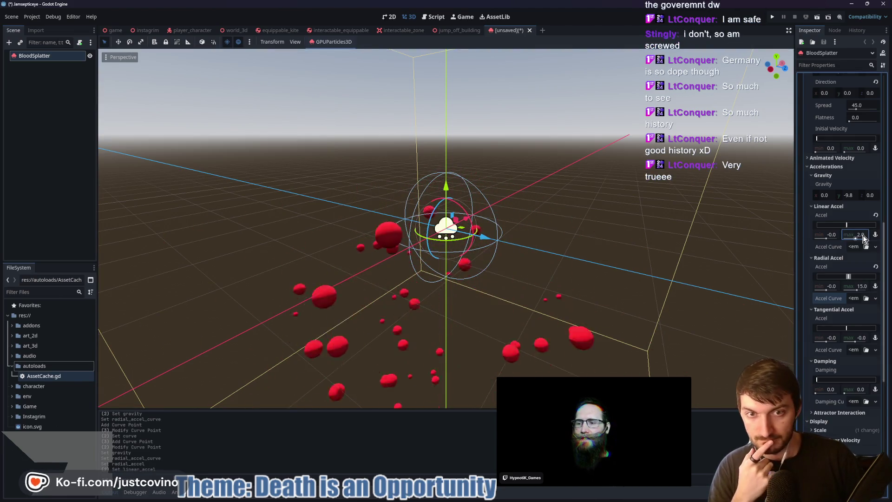
key("Return")
left_click(876, 215)
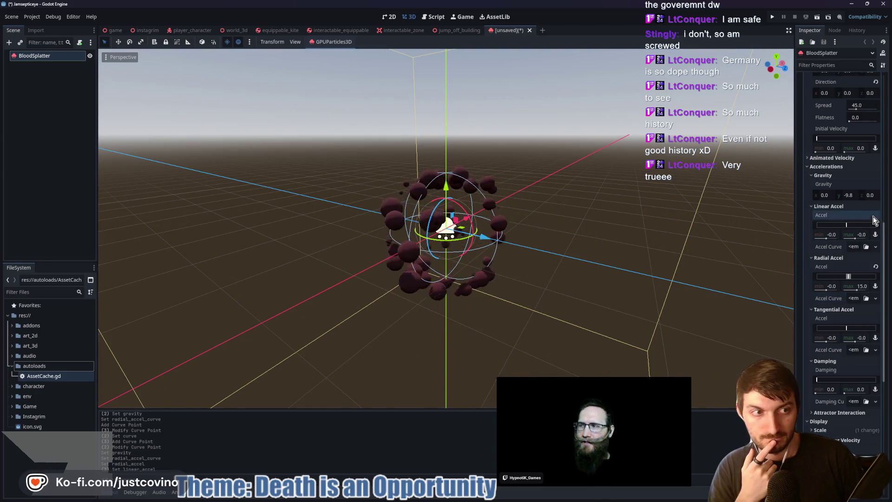
left_click(817, 207)
- Set the Radial Velocity maximum to 2.0
left_click(813, 159)
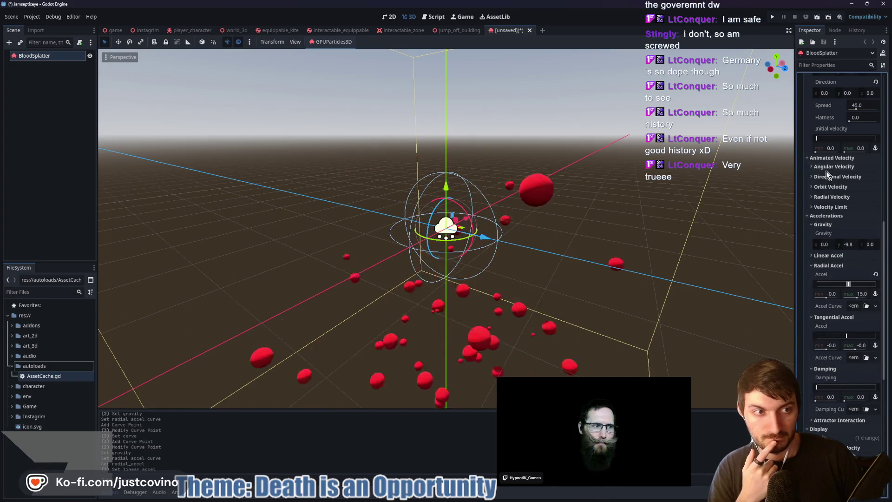
left_click(841, 196)
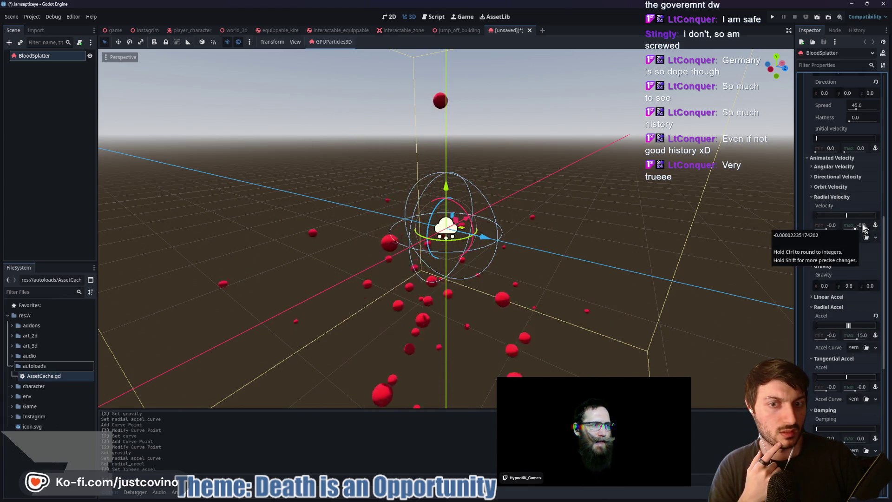
left_click(862, 225)
key("Return")
left_click_drag(627, 262, 558, 254)
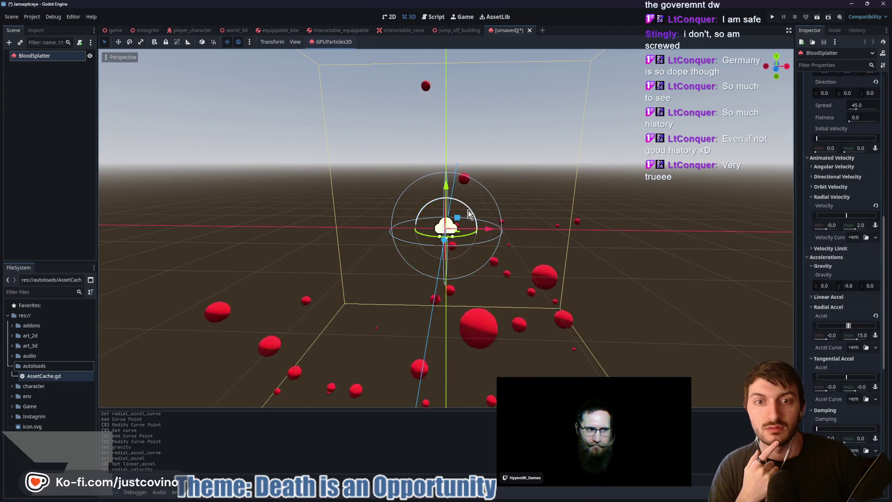
scroll(534, 302, "down", 2)
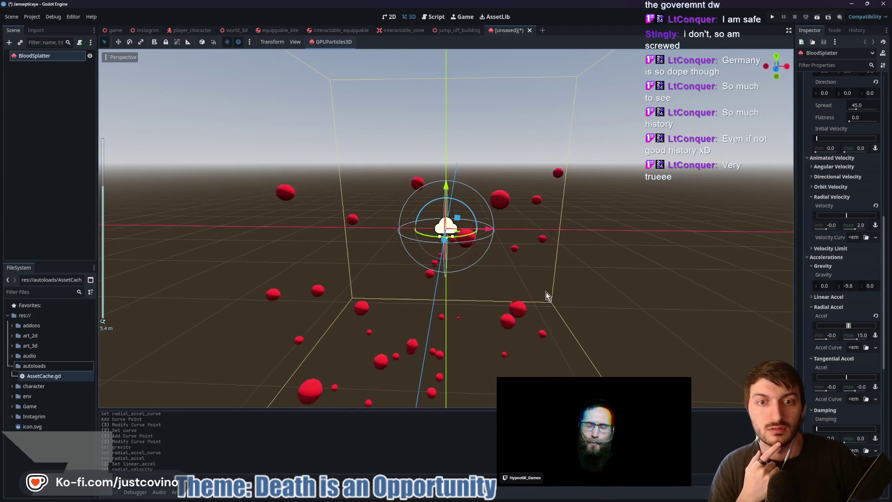
scroll(854, 268, "down", 4)
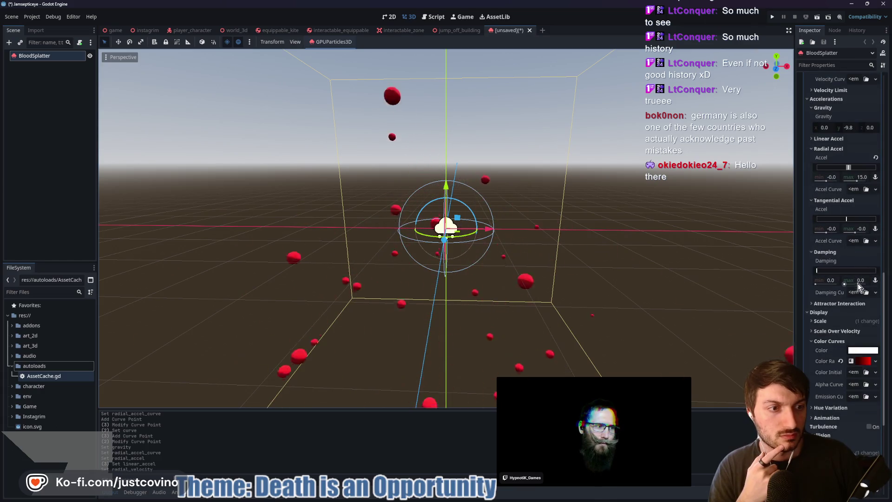
scroll(851, 291, "down", 2)
scroll(852, 302, "down", 1)
scroll(860, 232, "up", 2)
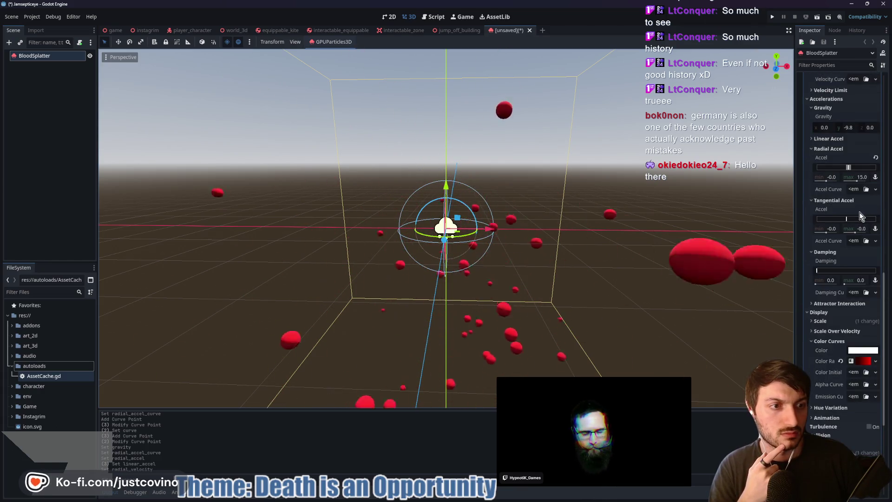
- Set the Radial Accel maximum to 2.0, then 5.0
left_click(833, 320)
scroll(841, 315, "down", 2)
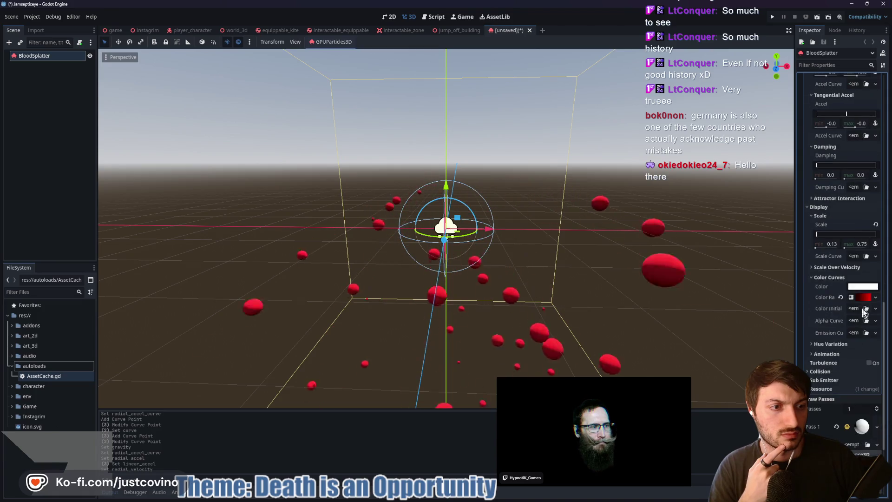
scroll(826, 302, "up", 2)
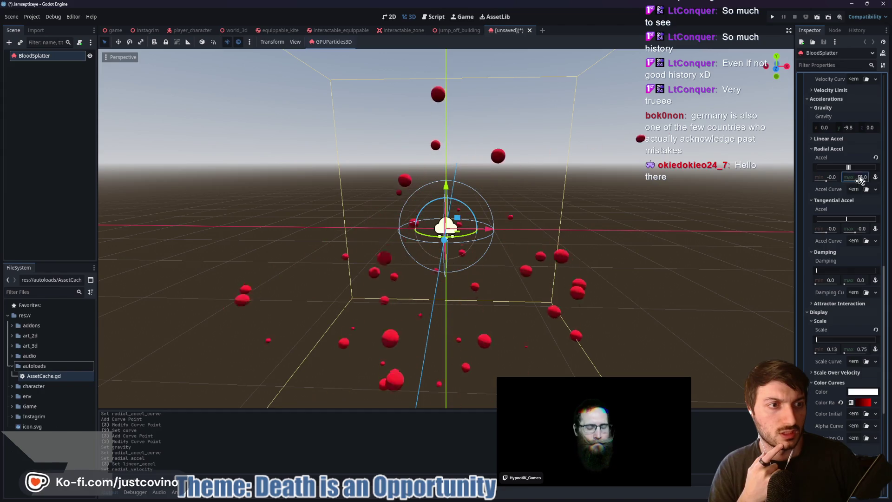
key("Return")
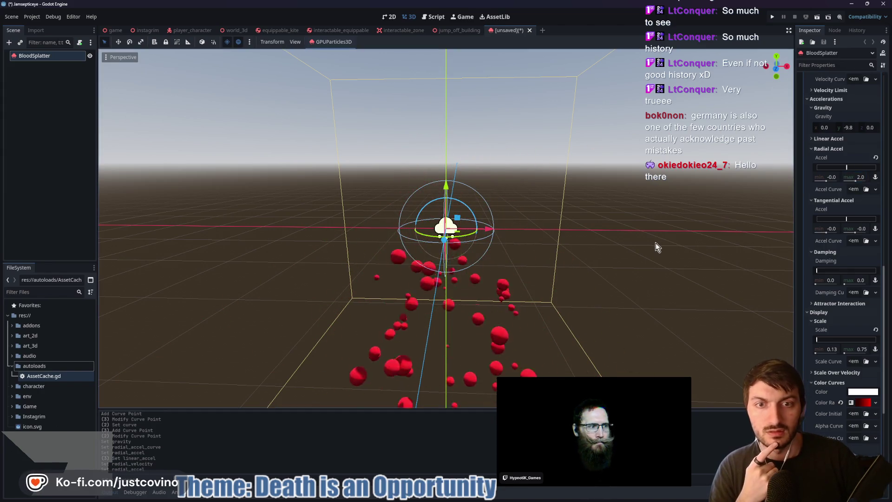
left_click(860, 177)
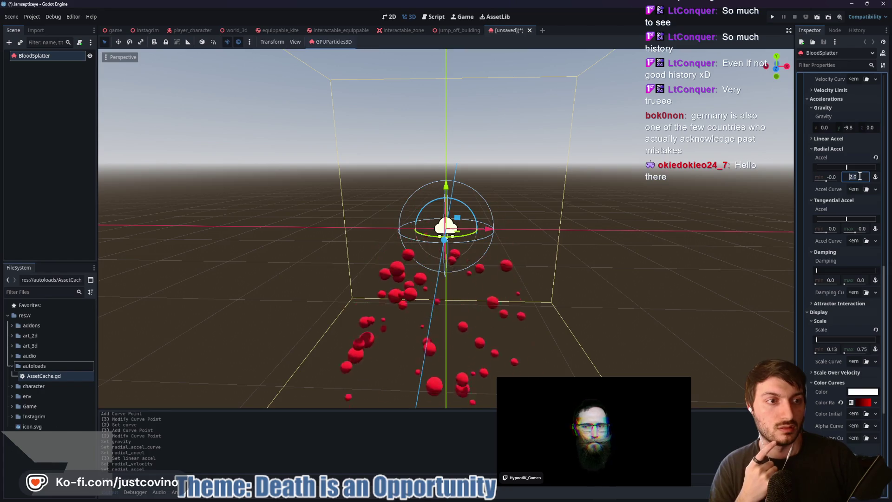
type("5")
key("Return")
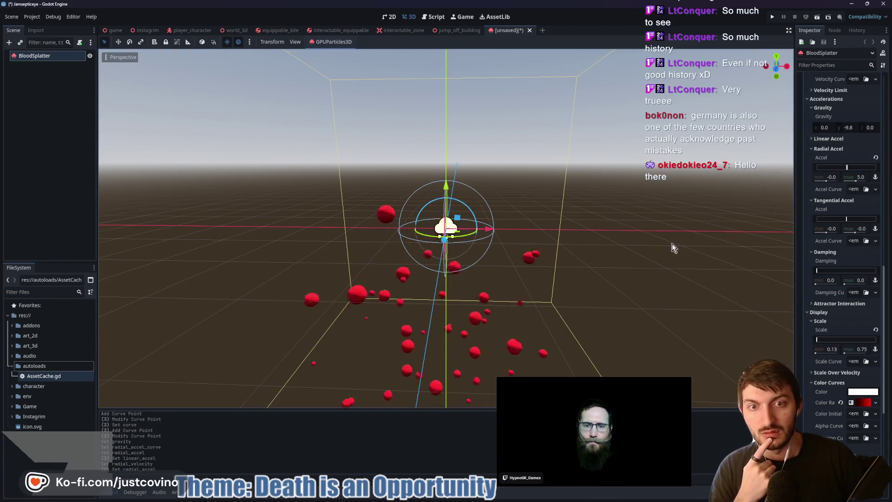
mouse_move(603, 265)
left_mouse_down()
mouse_move(727, 261)
mouse_move(642, 265)
mouse_move(660, 239)
left_mouse_up()
scroll(858, 199, "up", 10)
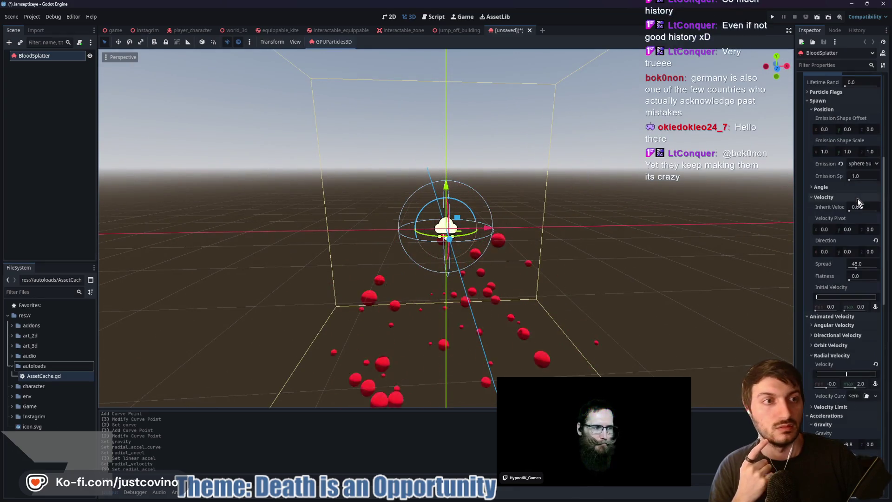
left_click(859, 98)
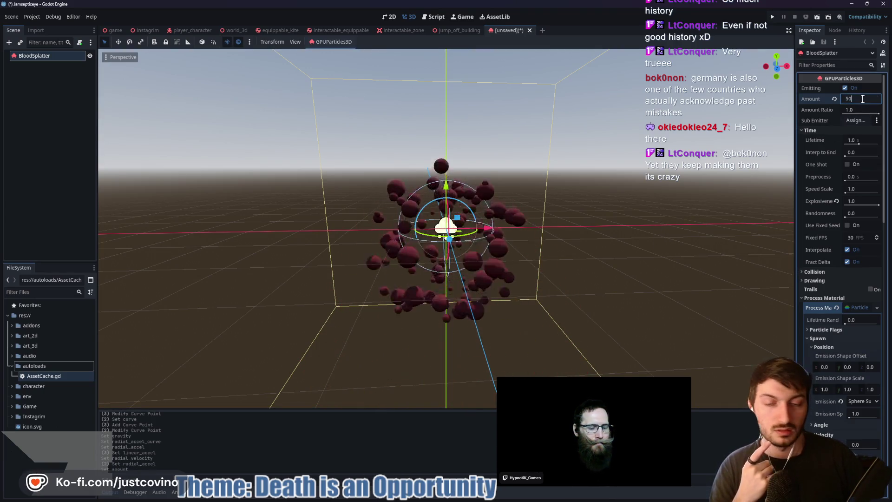
- Commit Amount 50, collapsing the Angle, Linear Accel and Tangential Accel sections
key("Return")
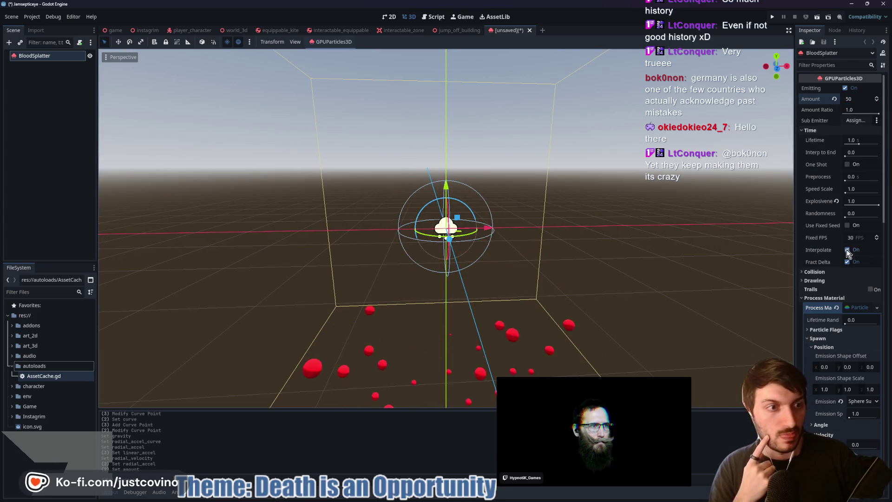
scroll(840, 289, "down", 2)
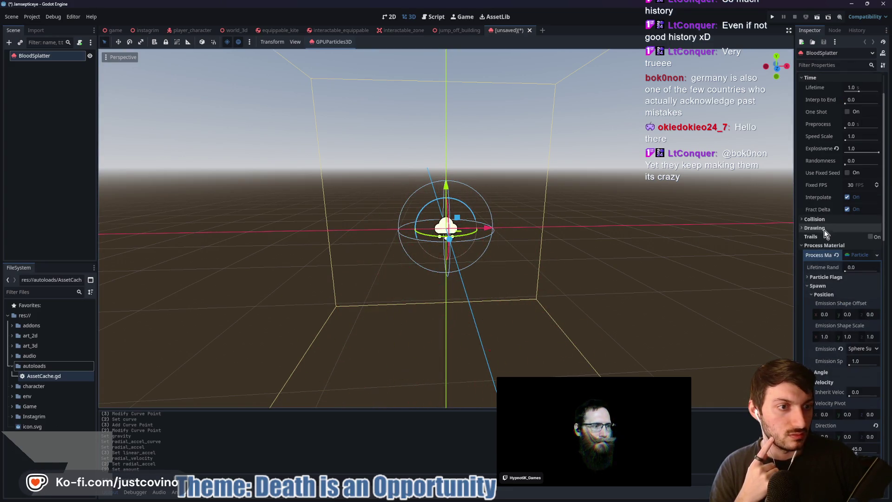
scroll(841, 291, "down", 4)
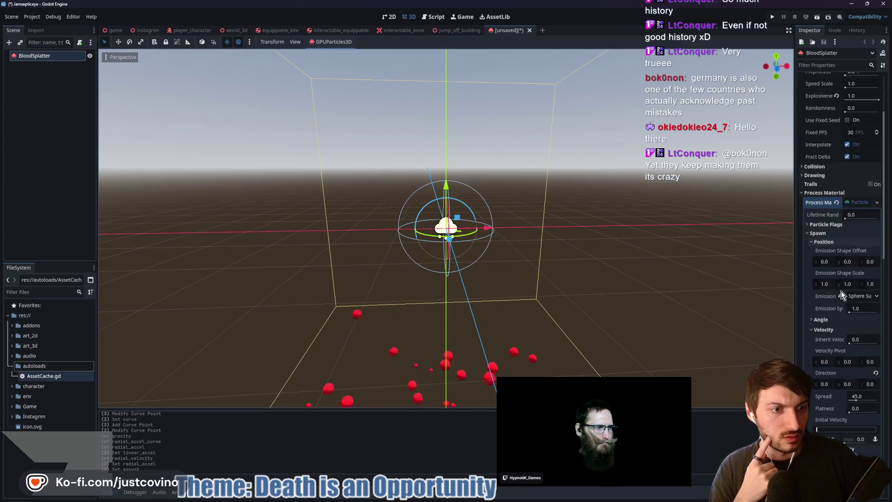
left_click(821, 268)
left_click(820, 267)
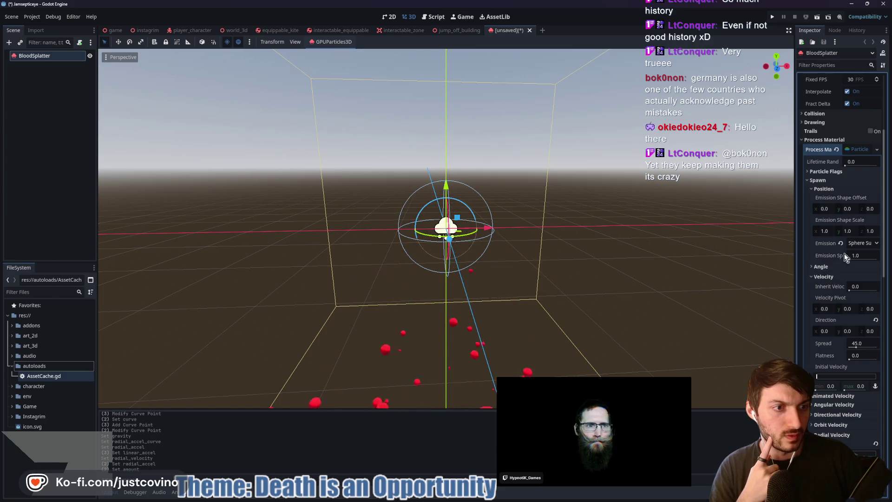
scroll(838, 274, "down", 8)
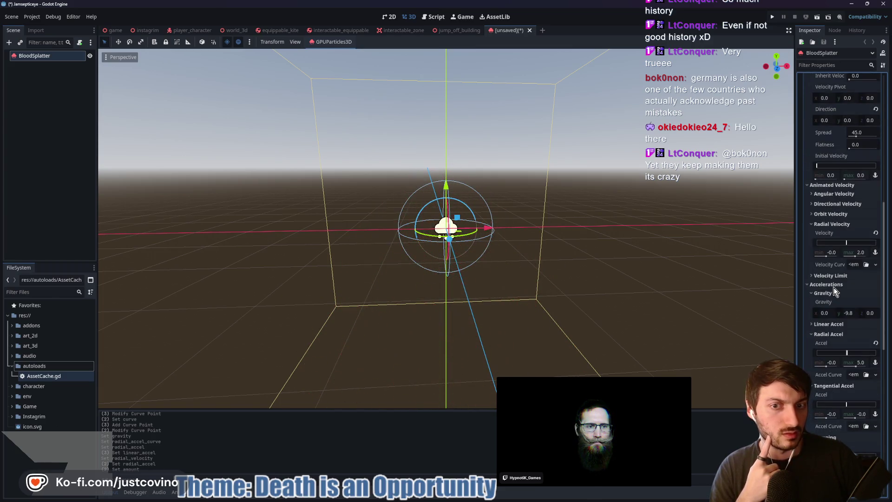
left_click(832, 324)
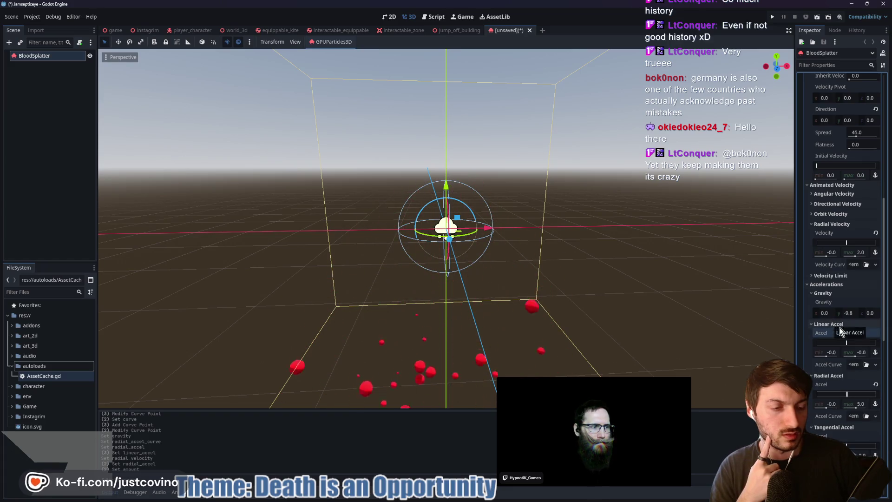
left_click(821, 324)
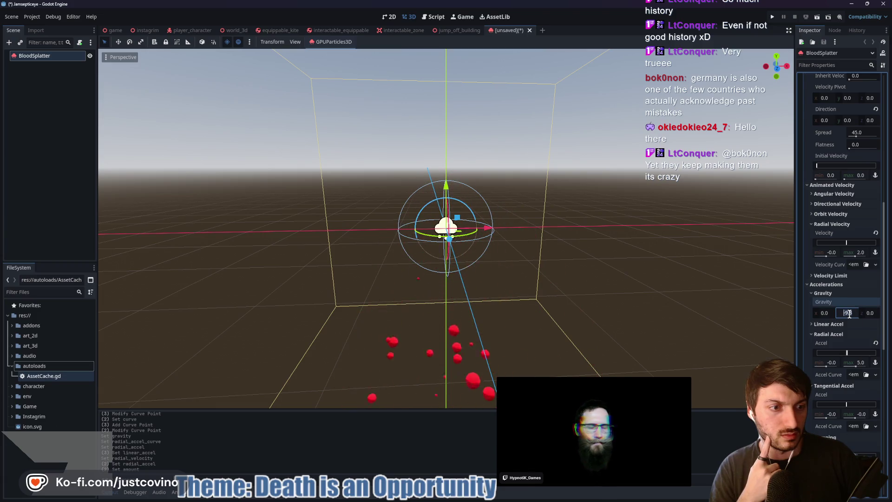
scroll(849, 314, "down", 4)
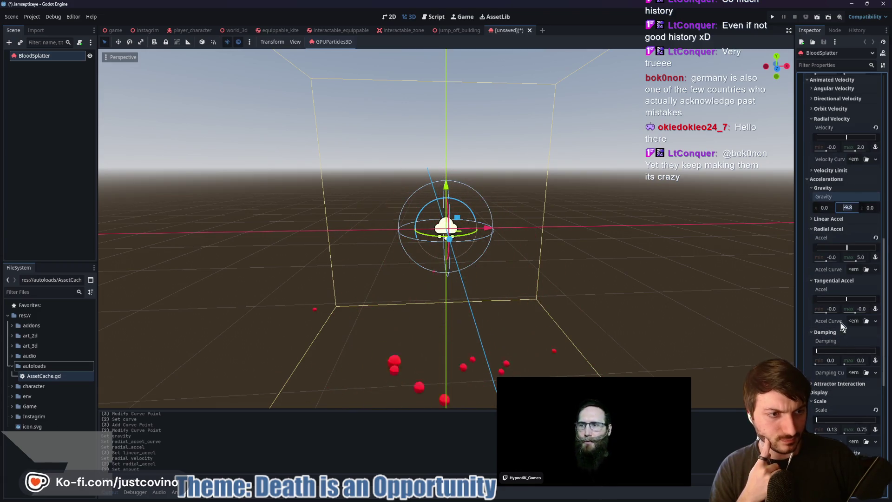
left_click(816, 282)
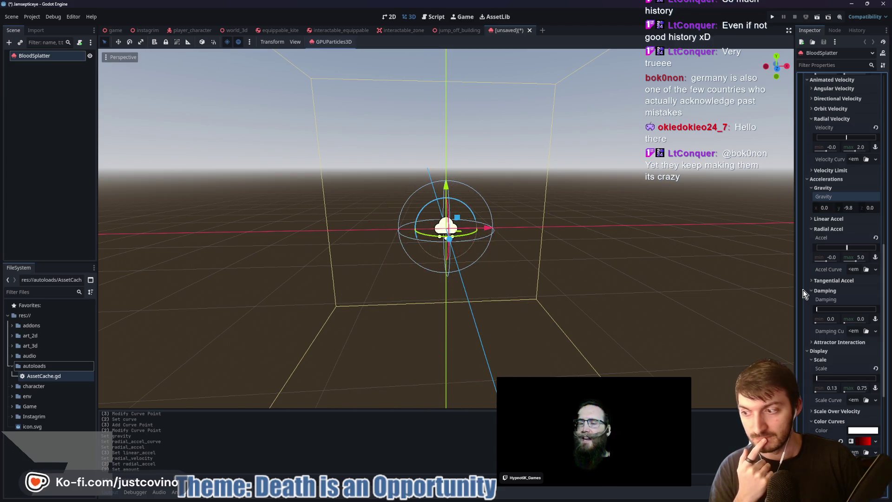
scroll(835, 341, "down", 2)
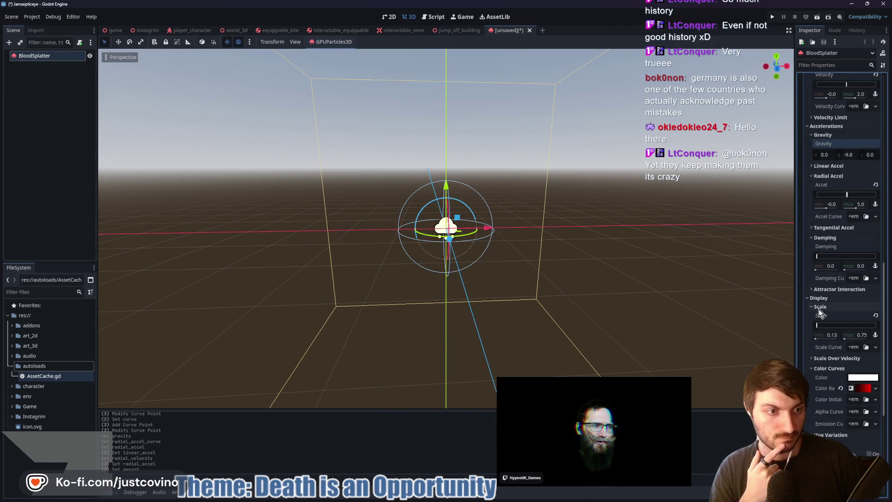
- Open the Color Ramp gradient and select its first stop for dark red
left_click(819, 368)
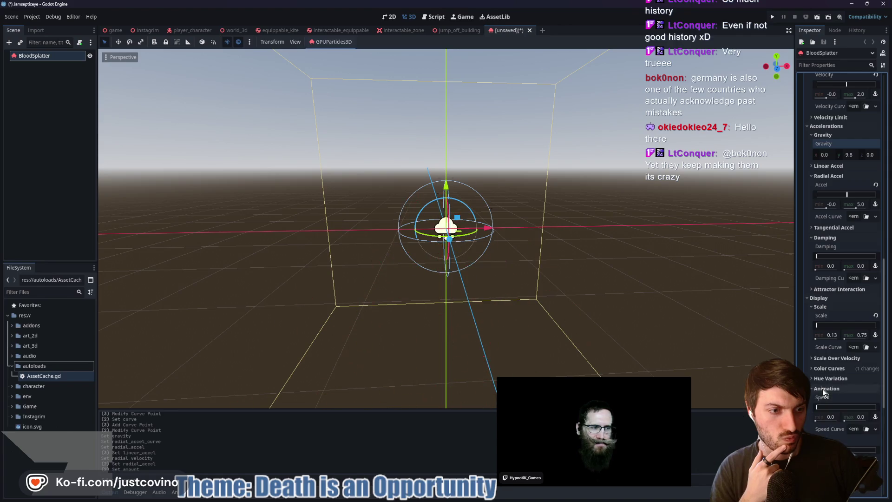
left_click(824, 369)
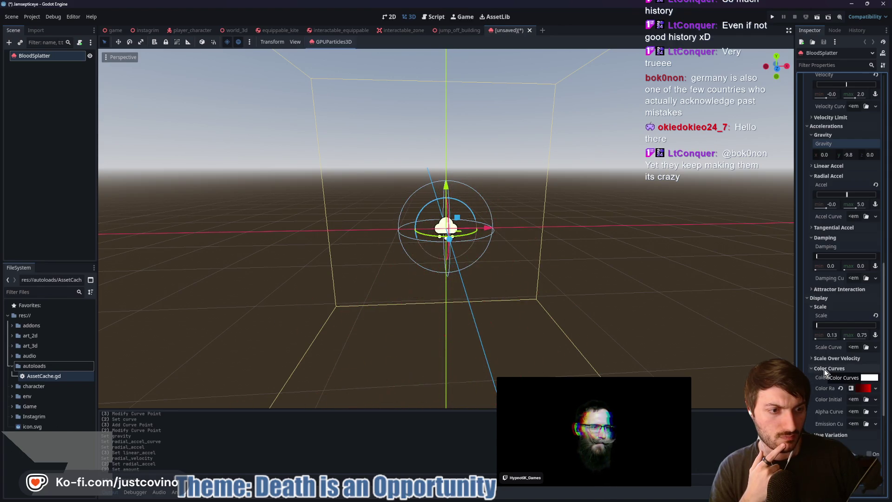
left_click(824, 368)
left_click(825, 368)
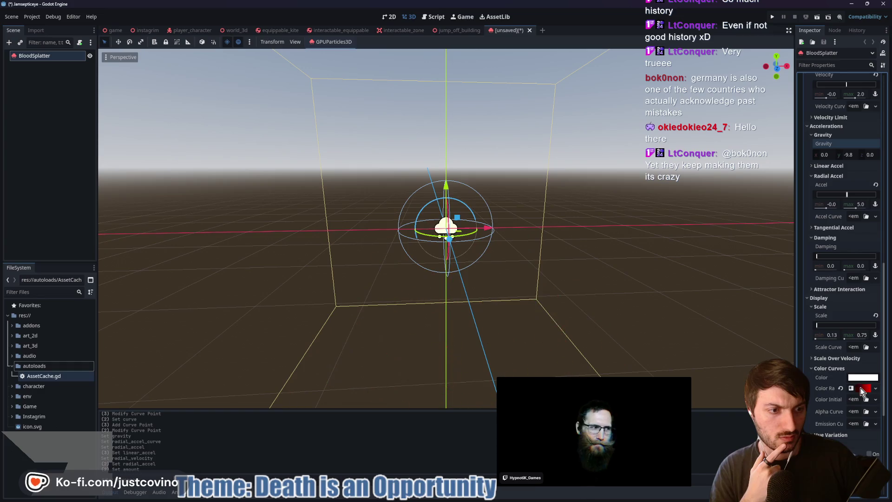
left_click(861, 387)
left_click(860, 399)
left_click_drag(827, 434, 823, 433)
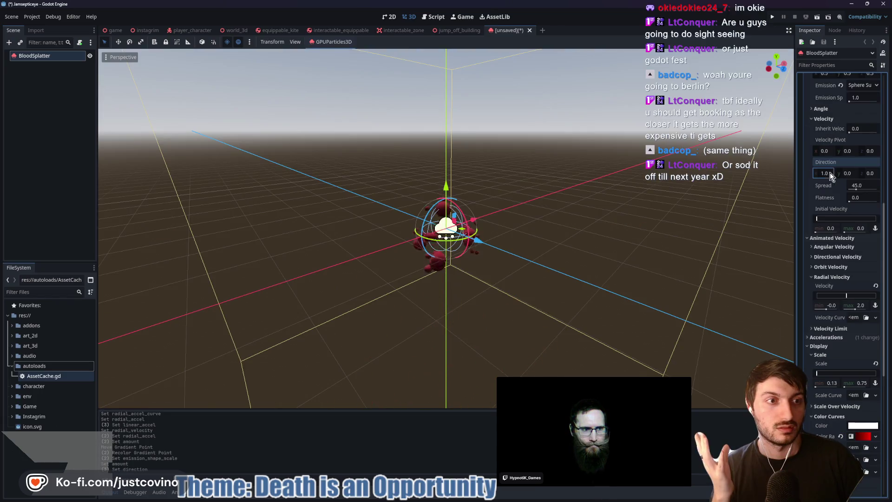
- Set the emission direction to x 0.0 and y 1.0
type("0")
key("Return")
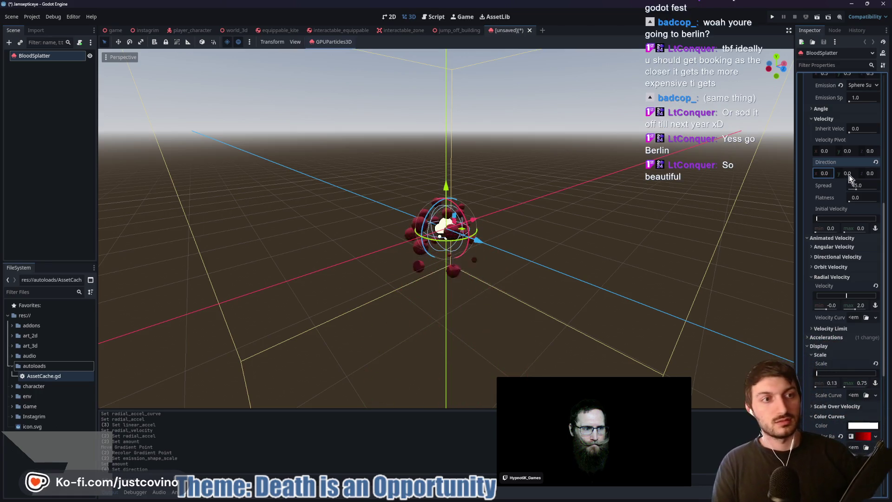
left_click(849, 173)
type("1.0")
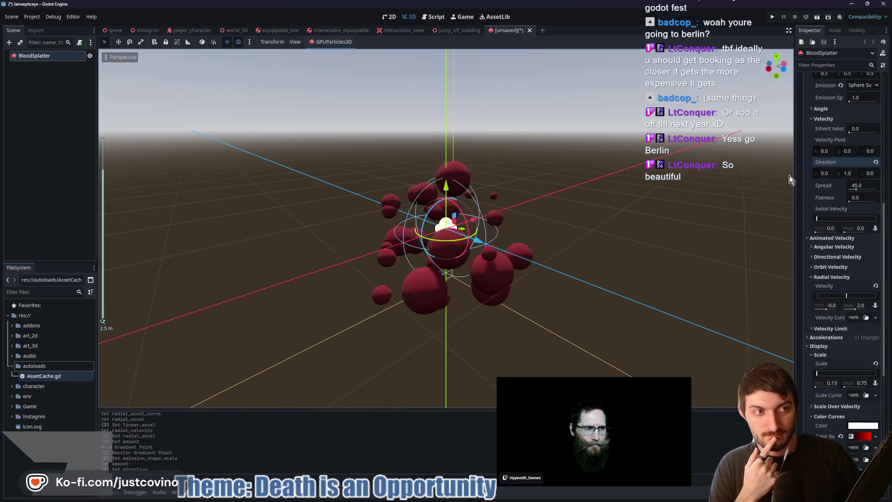
scroll(847, 169, "up", 4)
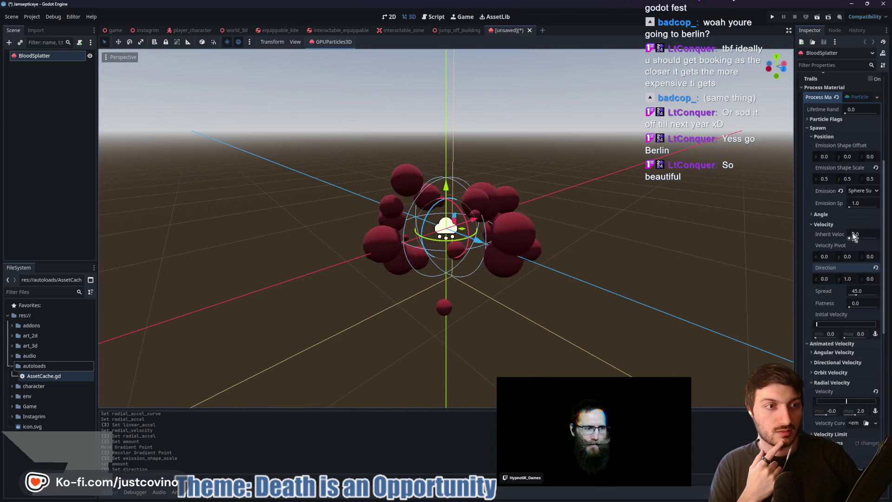
left_click(823, 214)
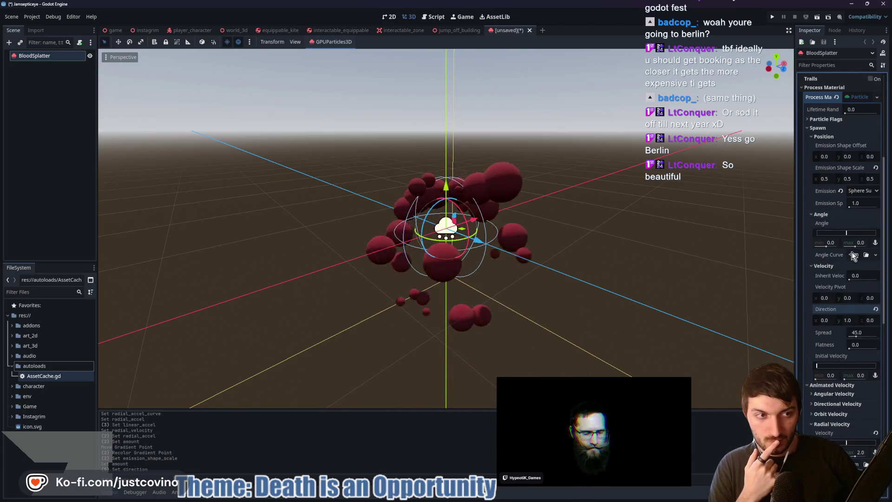
left_click(827, 215)
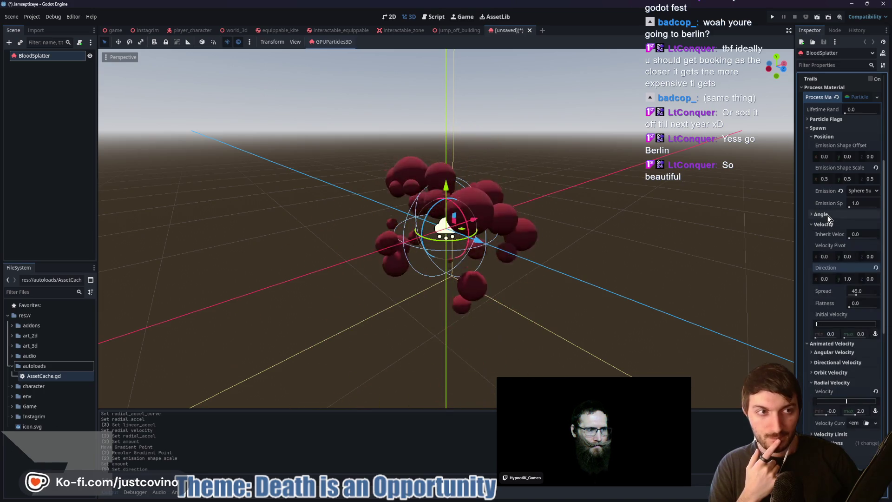
left_click(826, 121)
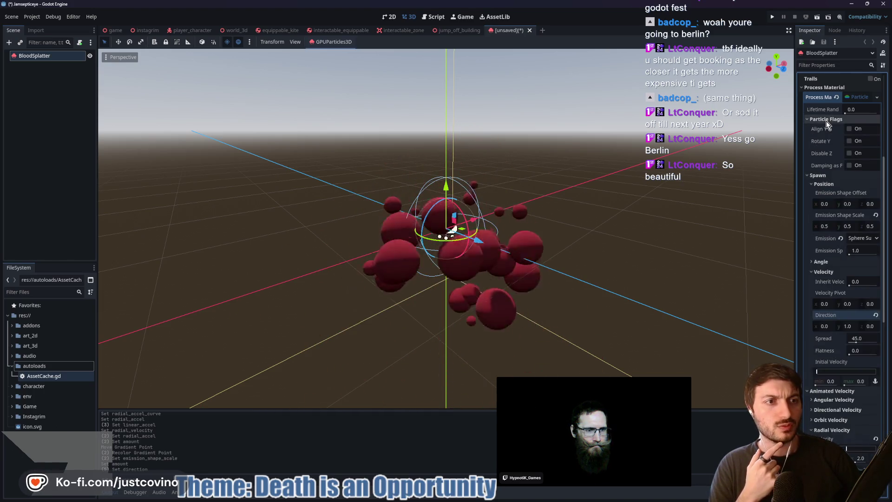
left_click(826, 120)
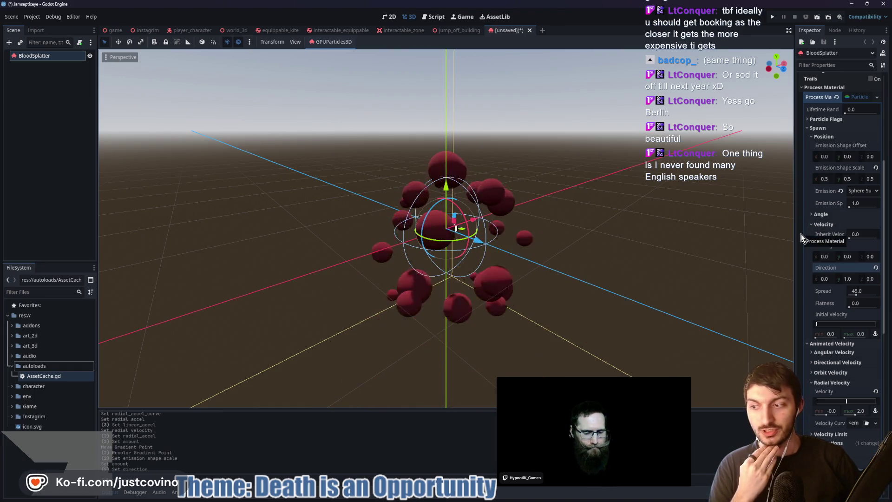
- Under Accelerations, raise the Radial Accel maximum to 10.0
scroll(820, 267, "down", 5)
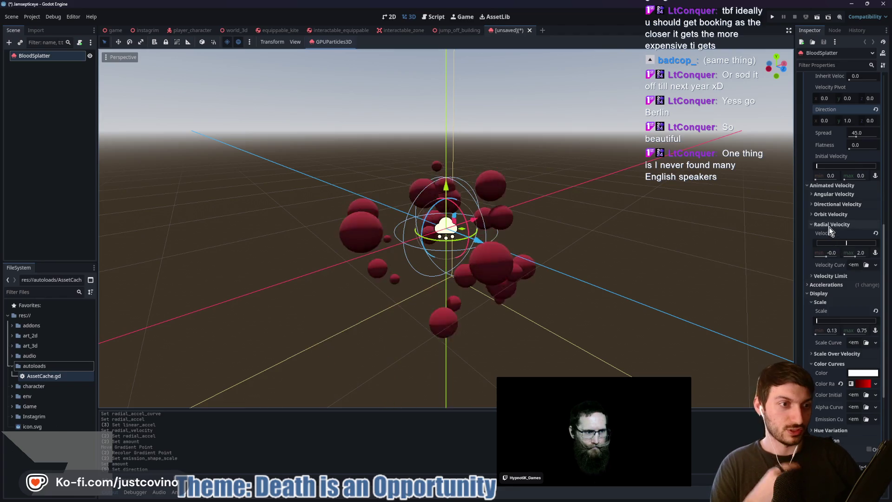
left_click(825, 285)
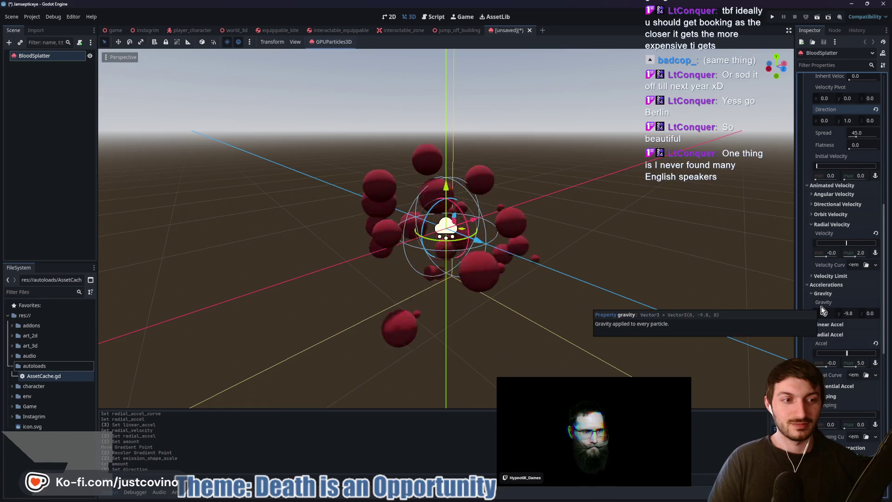
left_click(838, 326)
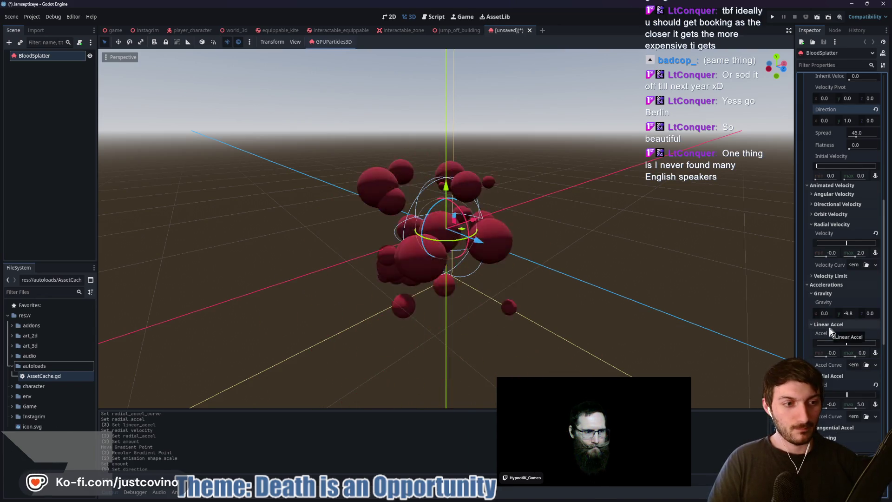
left_click(830, 326)
scroll(850, 279, "down", 4)
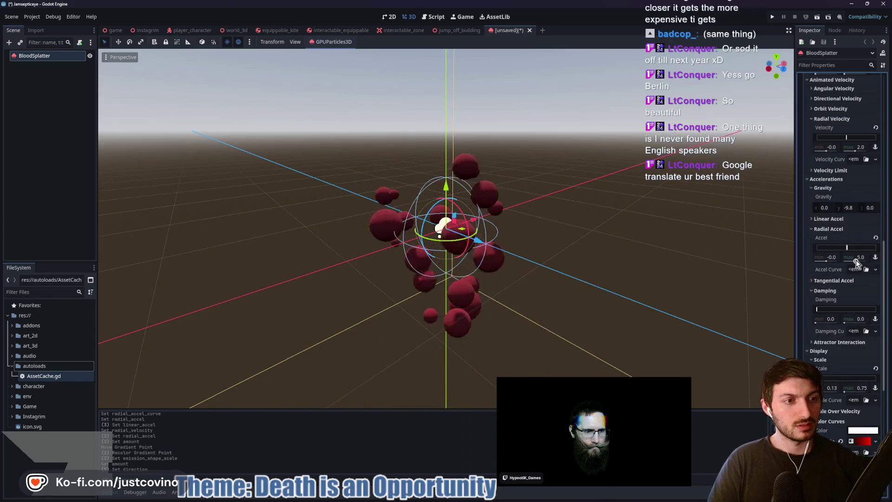
left_click(860, 258)
type("10")
key("Return")
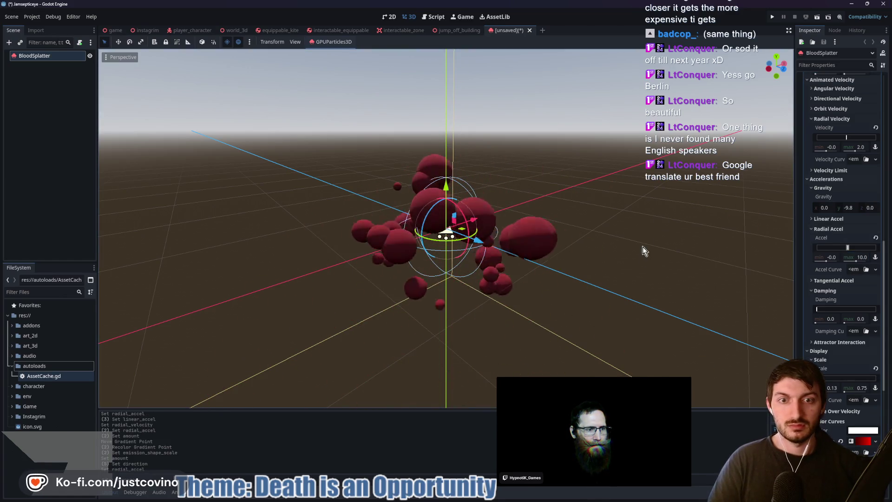
scroll(633, 274, "down", 3)
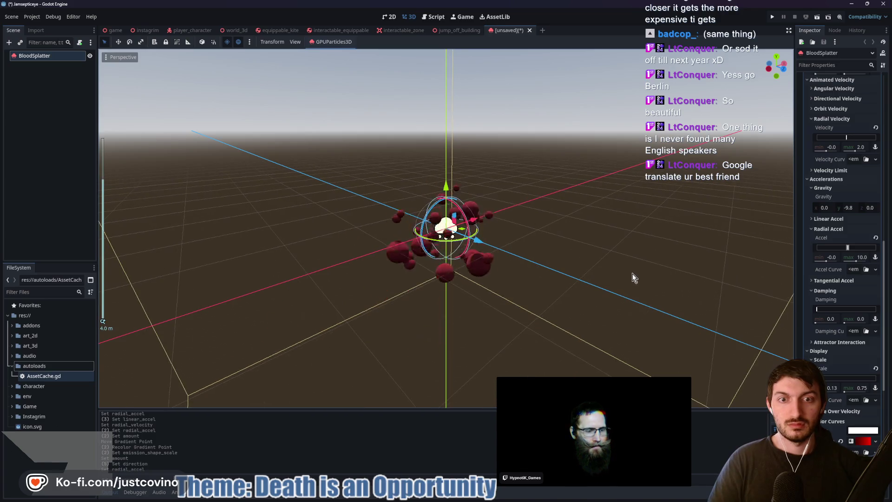
scroll(605, 265, "up", 2)
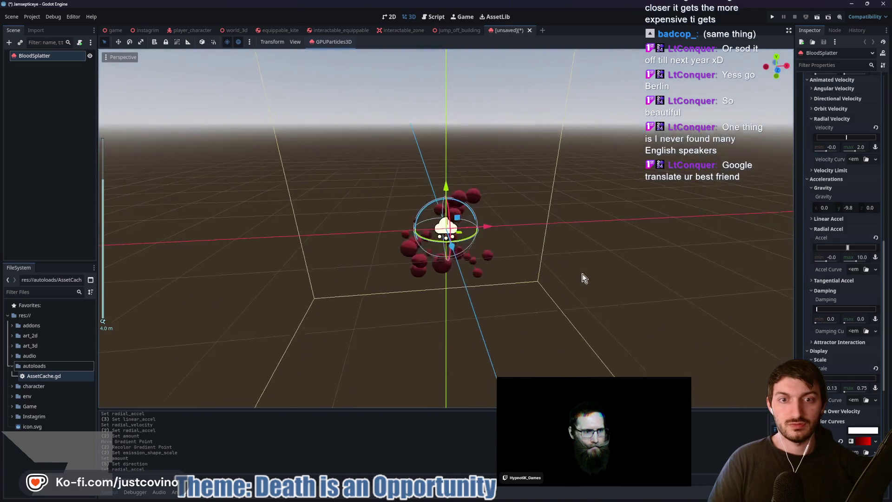
scroll(823, 314, "down", 5)
scroll(830, 306, "up", 2)
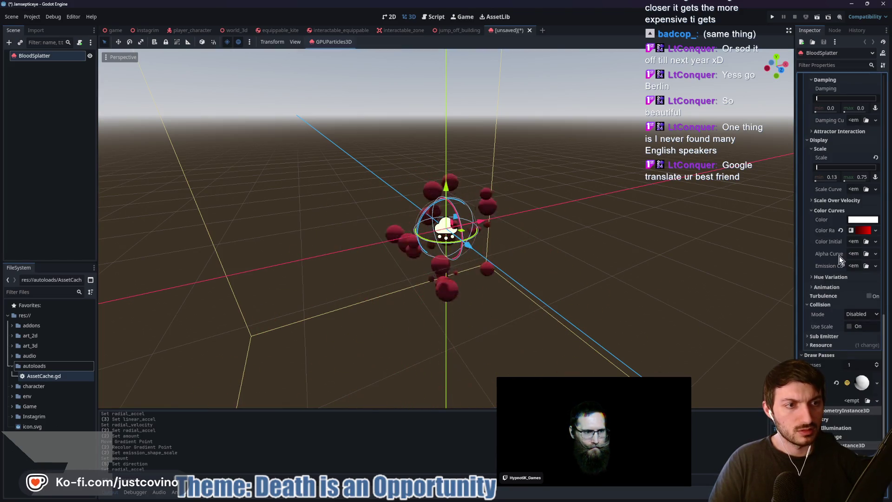
- Expand the Pass 1 SphereMesh and enter a 0.125 radius
scroll(836, 251, "up", 2)
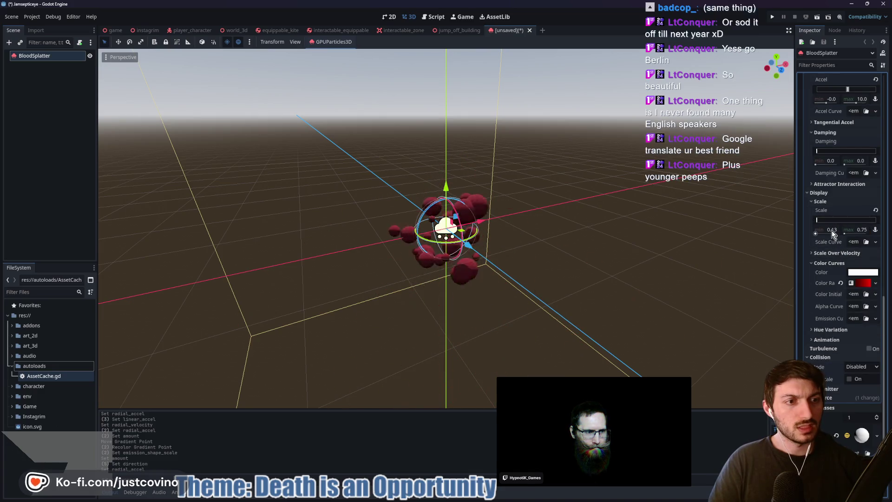
mouse_move(833, 234)
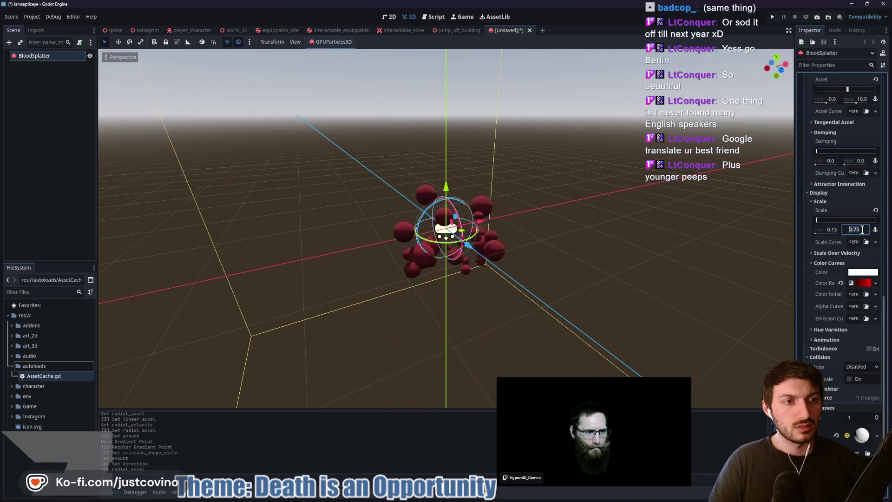
scroll(839, 334, "down", 5)
left_click(858, 296)
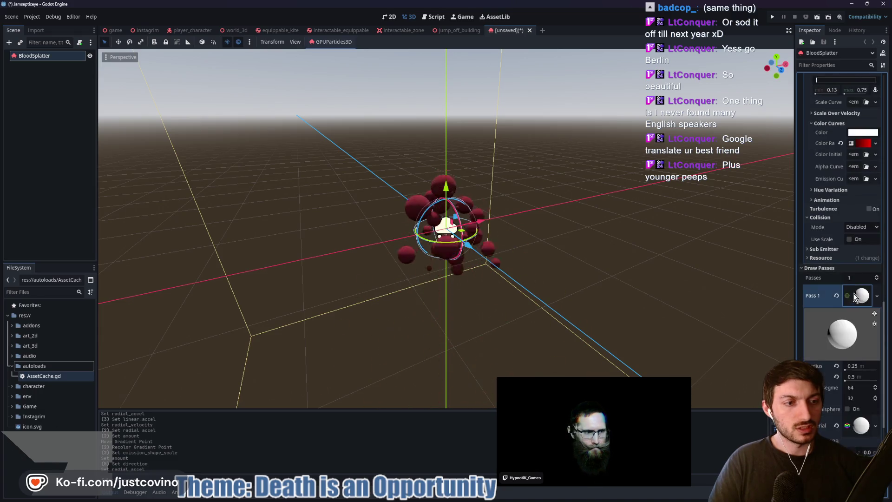
scroll(854, 294, "down", 3)
left_click(856, 260)
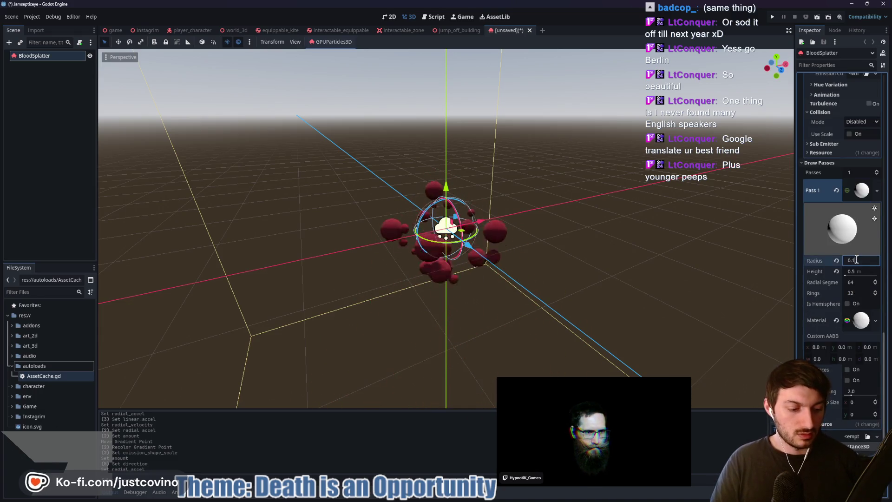
type("0.125")
key("Tab")
key("Return")
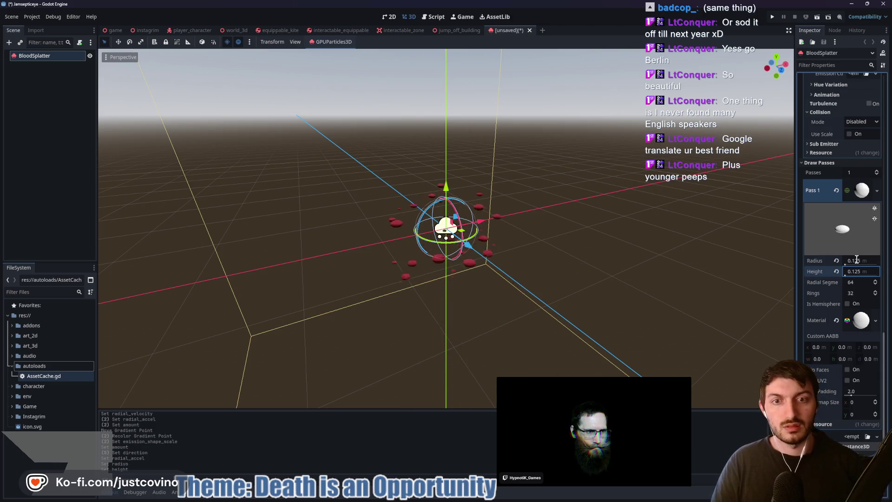
left_click_drag(651, 292, 641, 281)
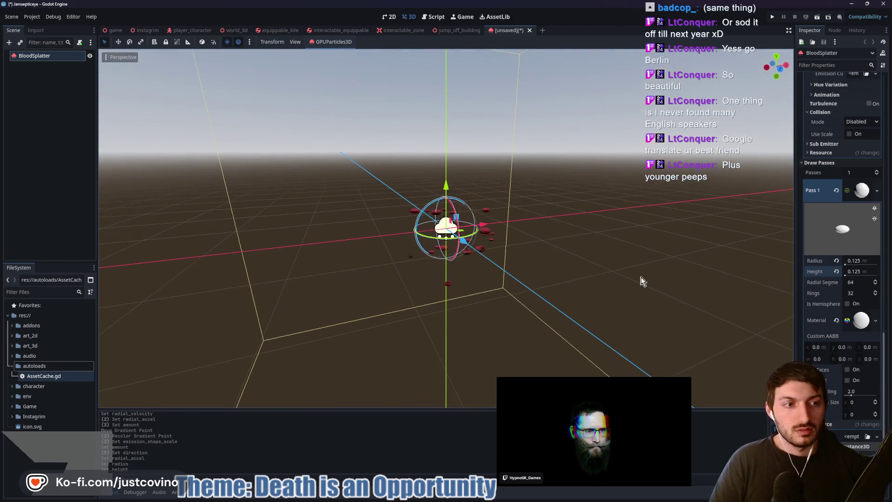
- Reset the sphere size, then set radius 0.125 and height 0.25
left_click(836, 272)
left_click(837, 261)
left_click(862, 260)
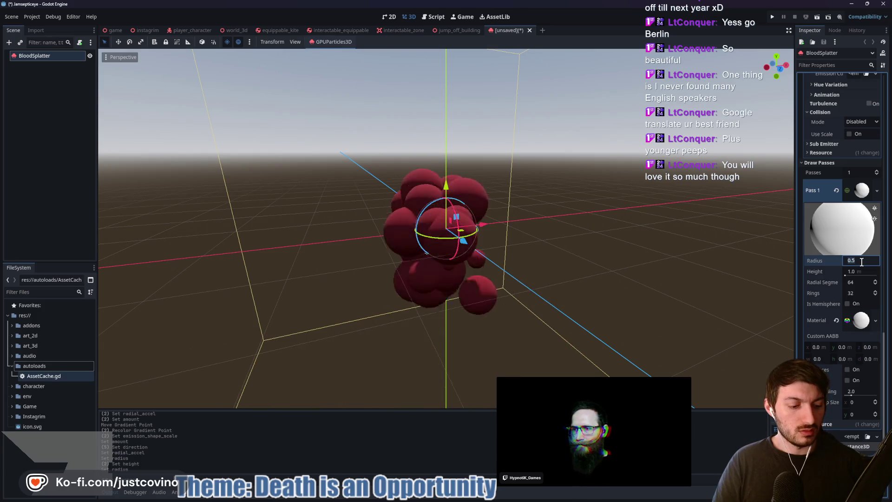
type("0.125")
key("Tab")
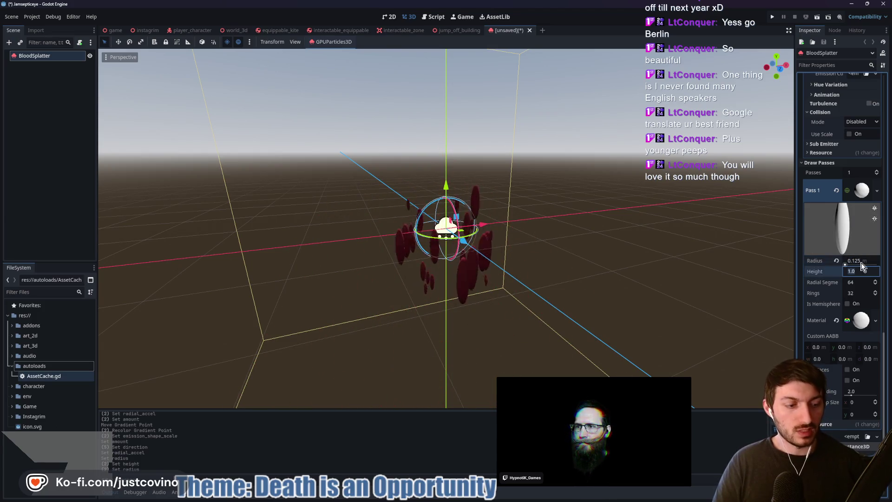
type("0.25")
key("Return")
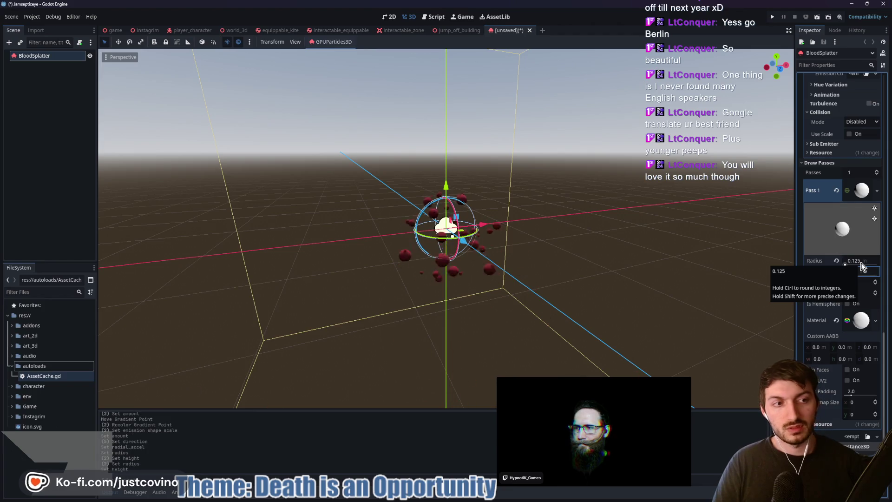
left_click_drag(618, 244, 572, 241)
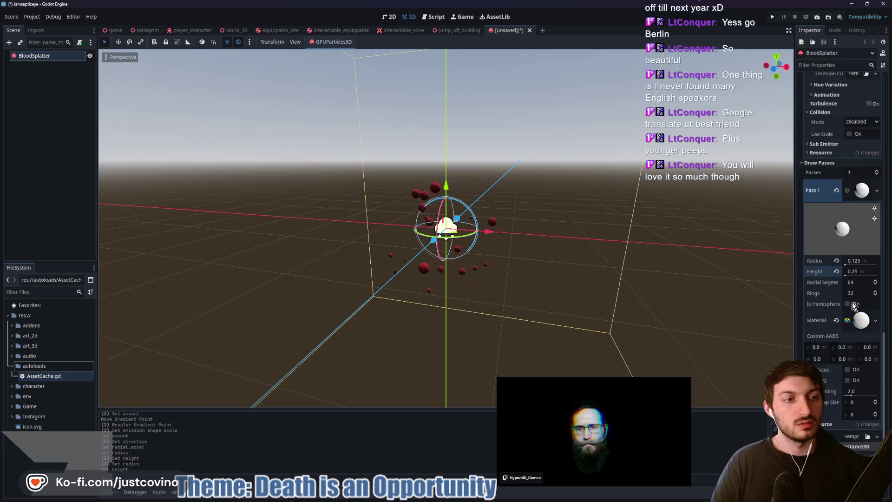
- Raise the Display Scale maximum from 0.75 to 1.0
scroll(852, 244, "up", 8)
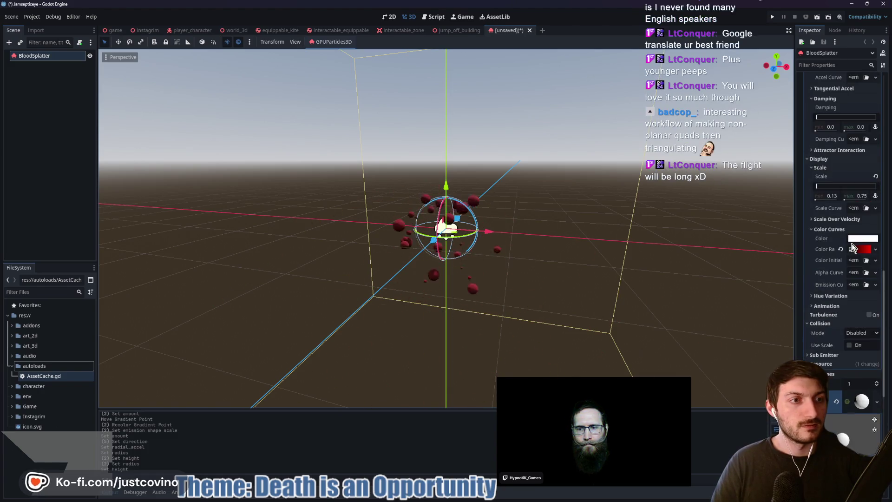
left_click(860, 248)
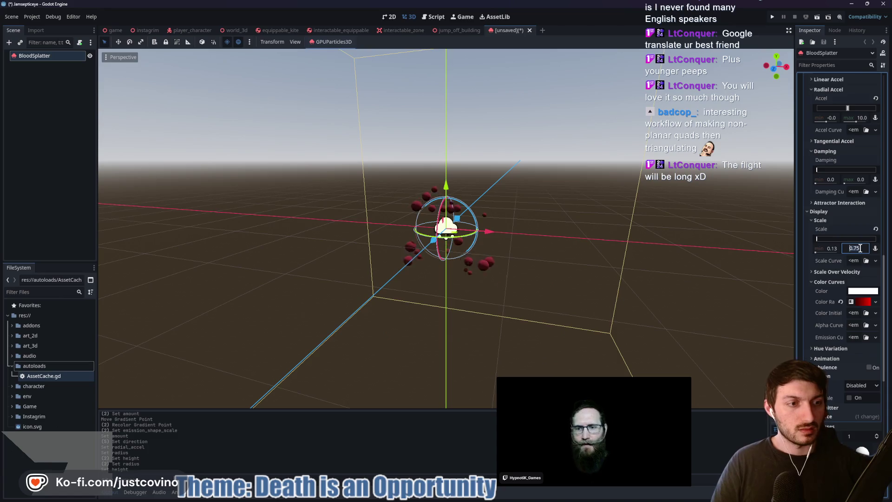
type("1")
key("Return")
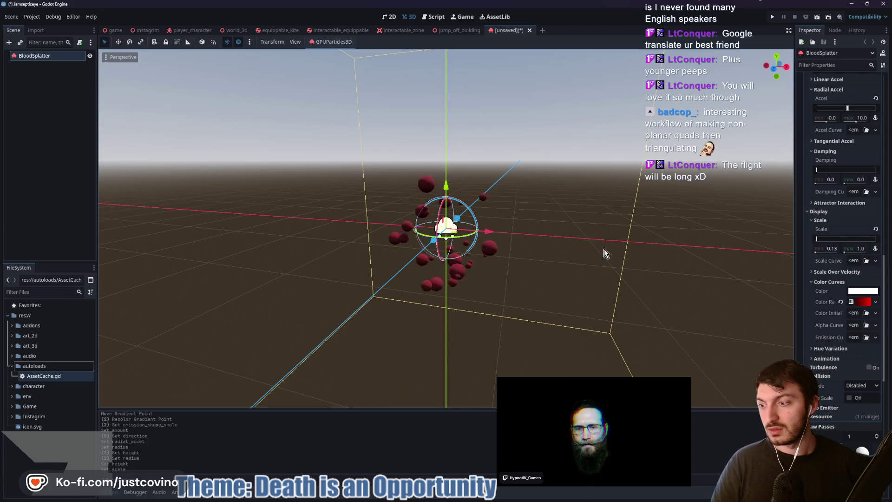
left_click_drag(508, 259, 535, 260)
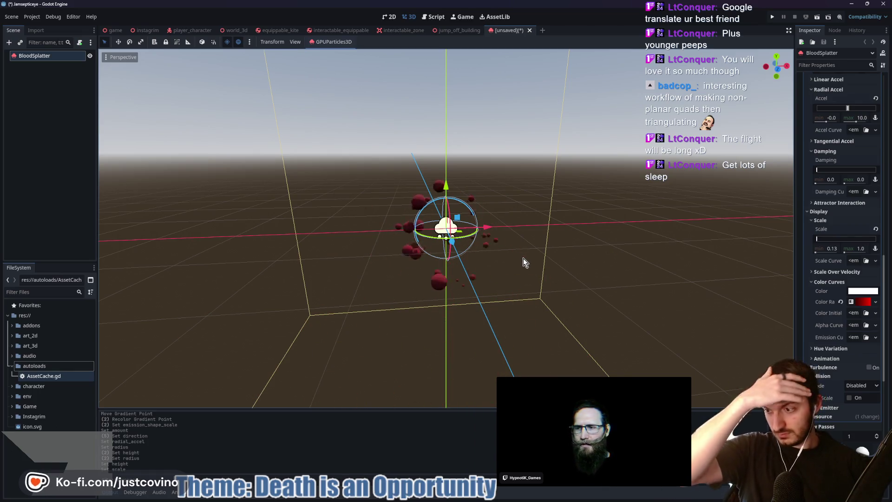
mouse_move(527, 250)
left_mouse_down()
mouse_move(504, 251)
mouse_move(542, 247)
left_mouse_up()
key("ctrl+s")
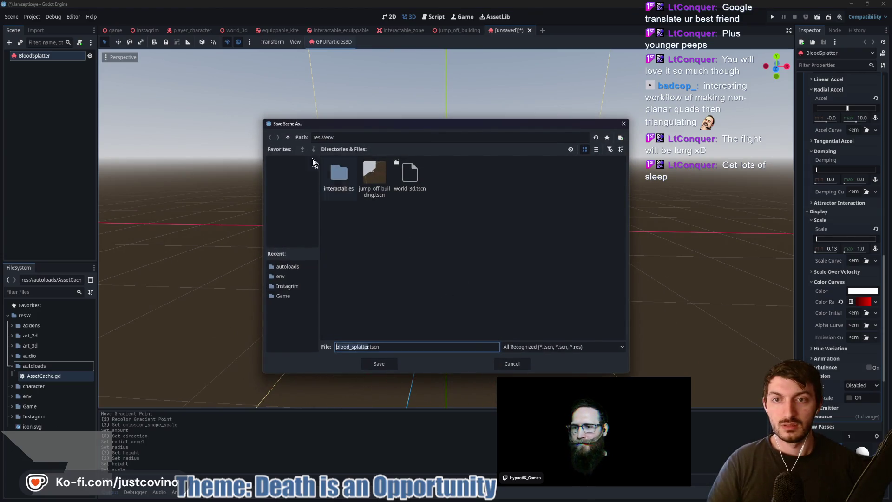
- Create a visual_effects folder under res:// and save the scene there as blood_splatter.tscn
left_click(288, 137)
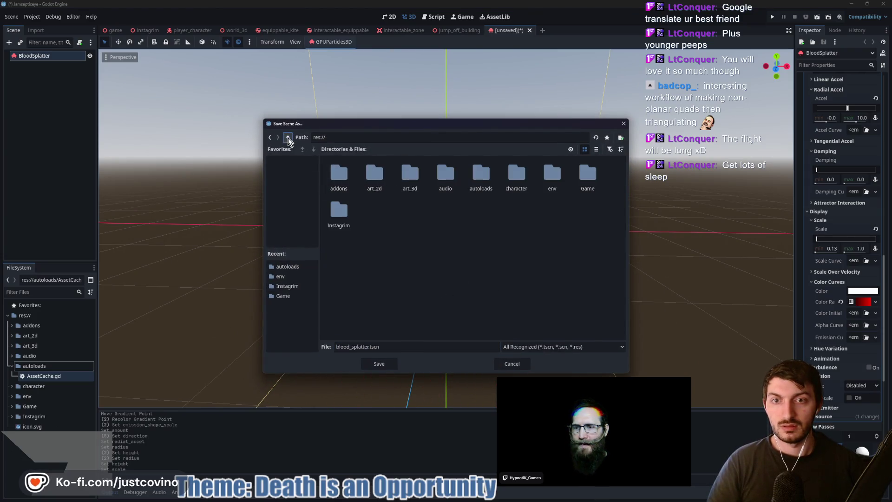
right_click(385, 225)
left_click(398, 227)
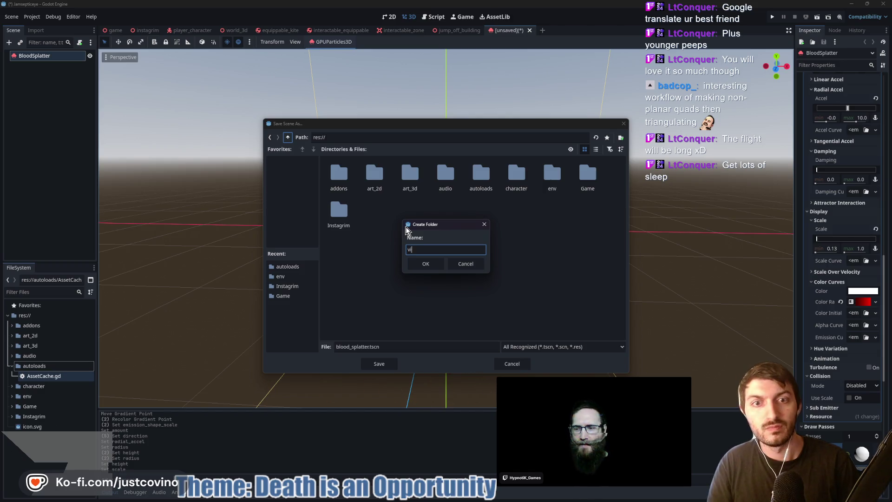
type("sual_effects")
left_click(424, 263)
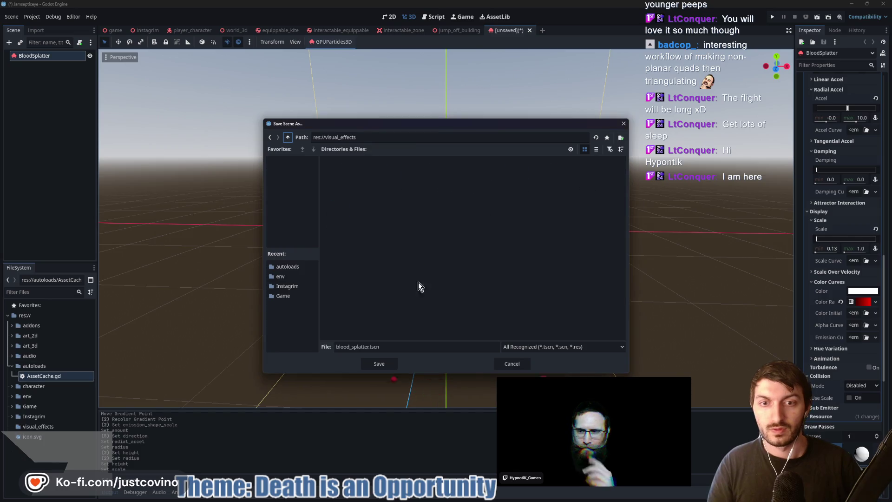
left_click(378, 365)
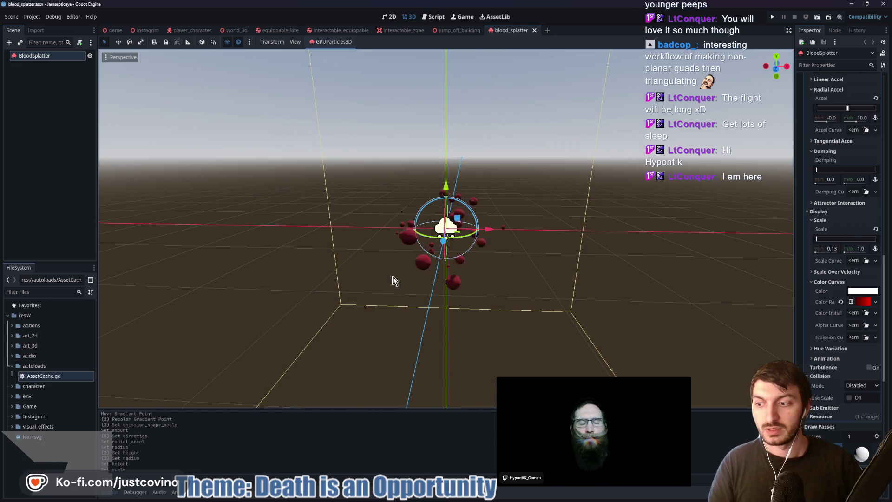
- Attach a new script res://visual_effects/blood_splatter.gd to the BloodSplatter node
mouse_move(389, 267)
left_mouse_down()
mouse_move(431, 272)
mouse_move(478, 255)
left_mouse_up()
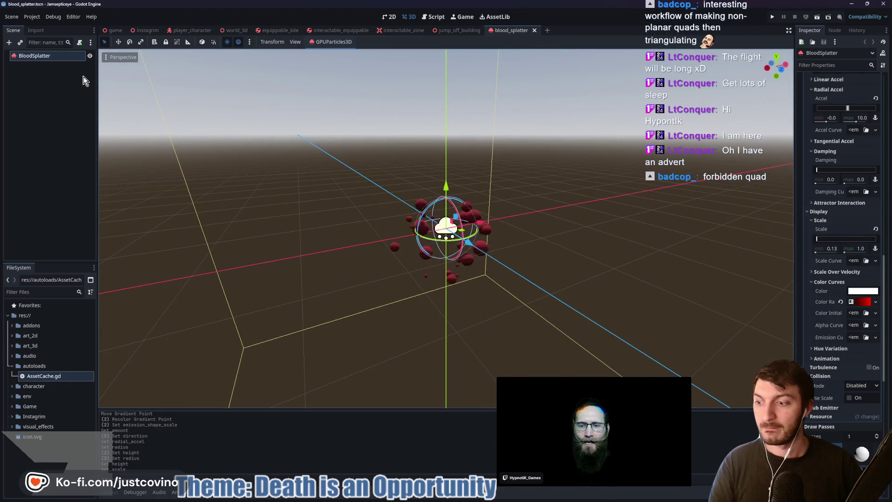
left_click(79, 43)
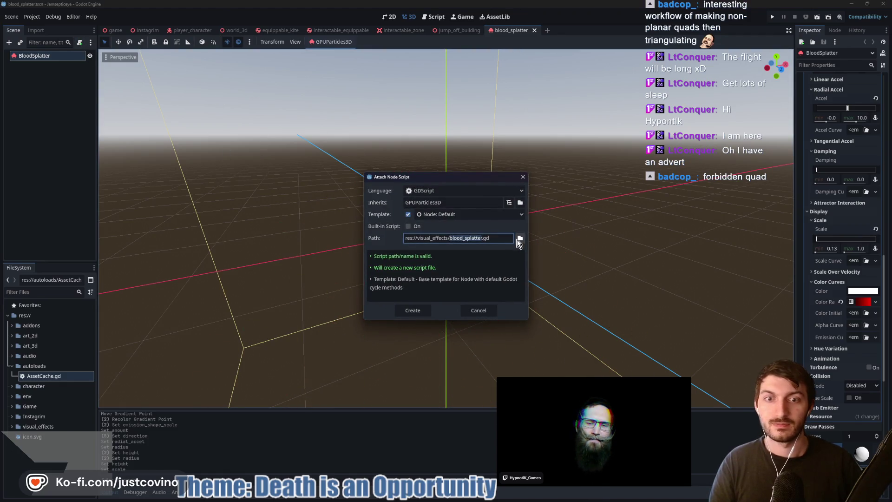
left_click(424, 311)
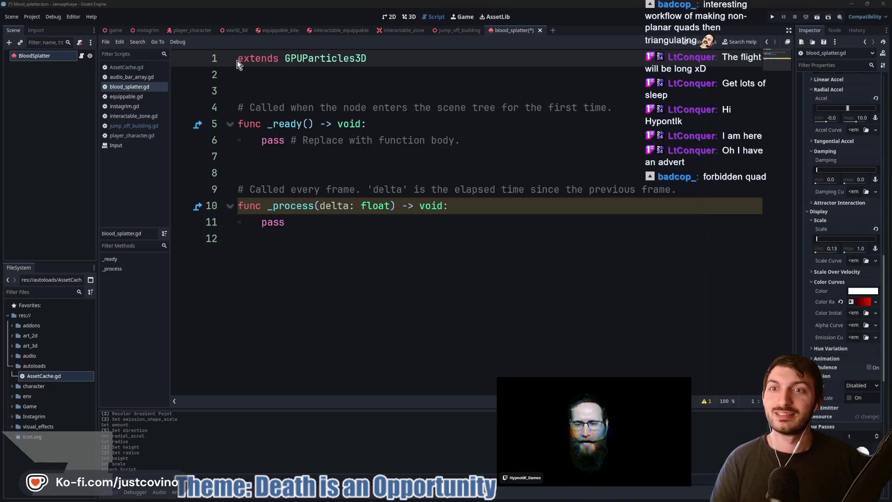
- Add 'class_name BloodSplatter' before extends and delete the template _ready and _process functions
type("class_nam")
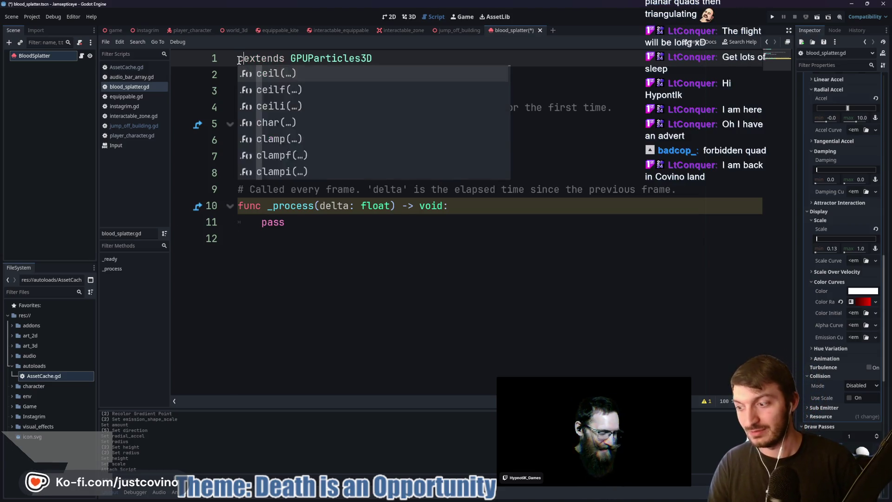
type("e ")
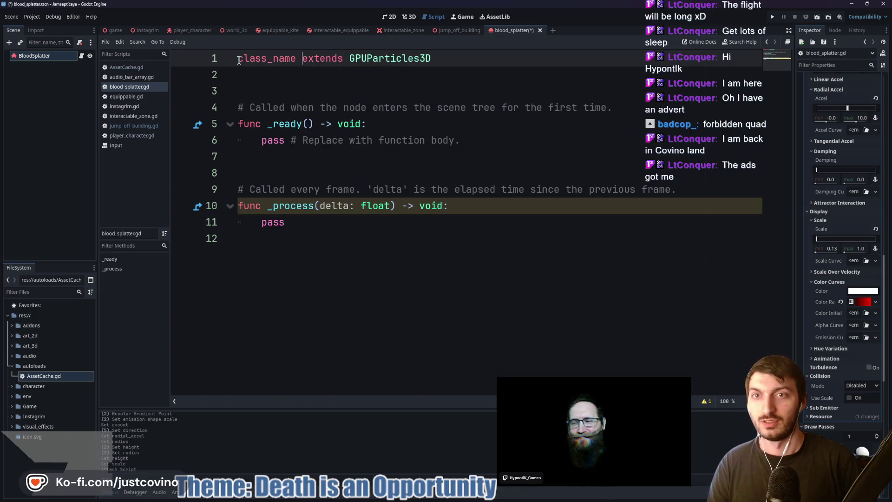
type("BloodSplatter")
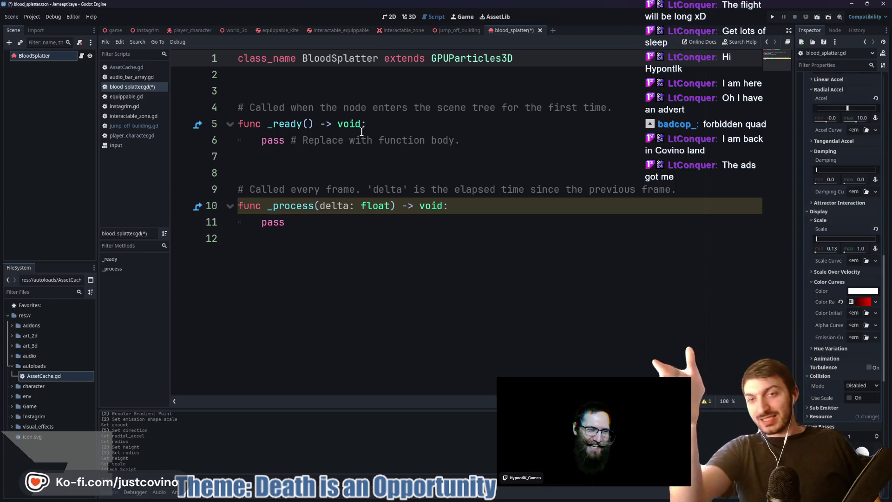
mouse_move(314, 224)
left_mouse_down()
mouse_move(239, 140)
mouse_move(235, 113)
left_mouse_up()
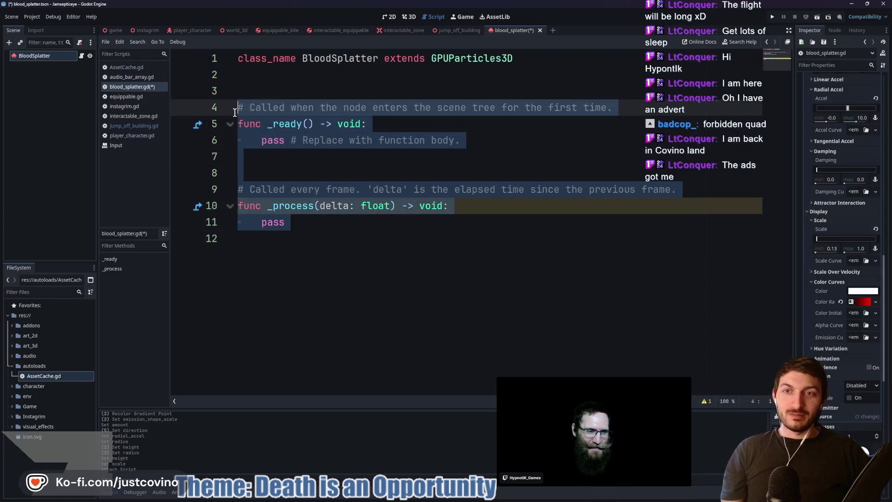
key("BackSpace")
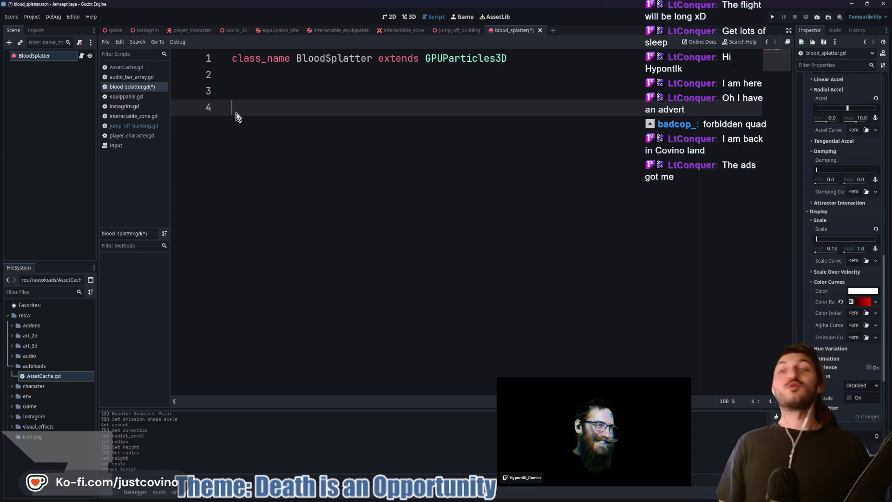
- Enable One Shot in the BloodSplatter Time settings and save the scene with Ctrl+S
scroll(838, 186, "up", 5)
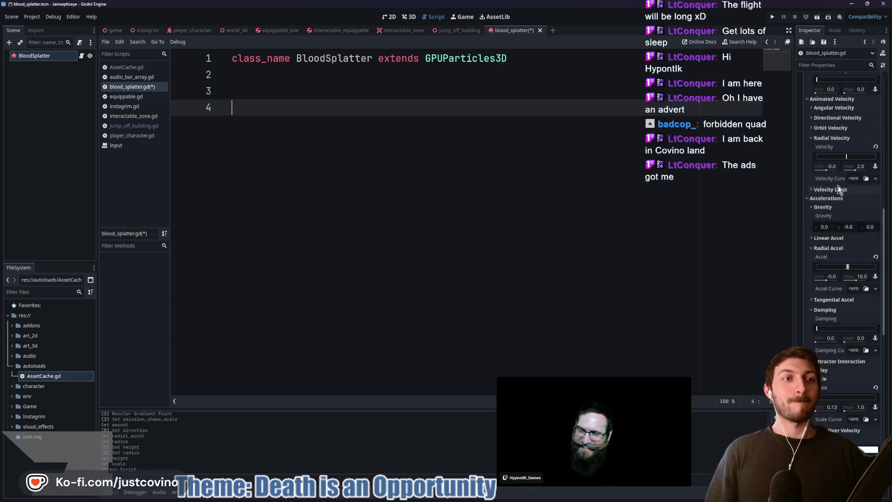
scroll(838, 185, "up", 10)
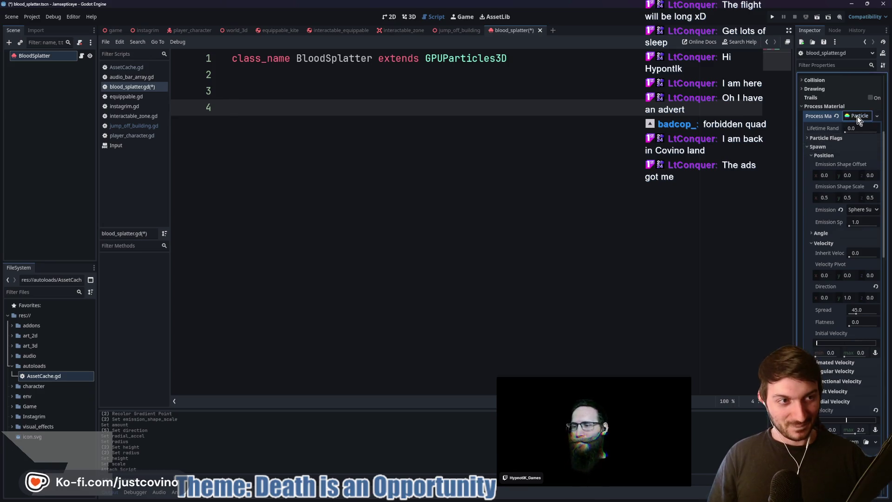
left_click(857, 116)
scroll(864, 158, "up", 5)
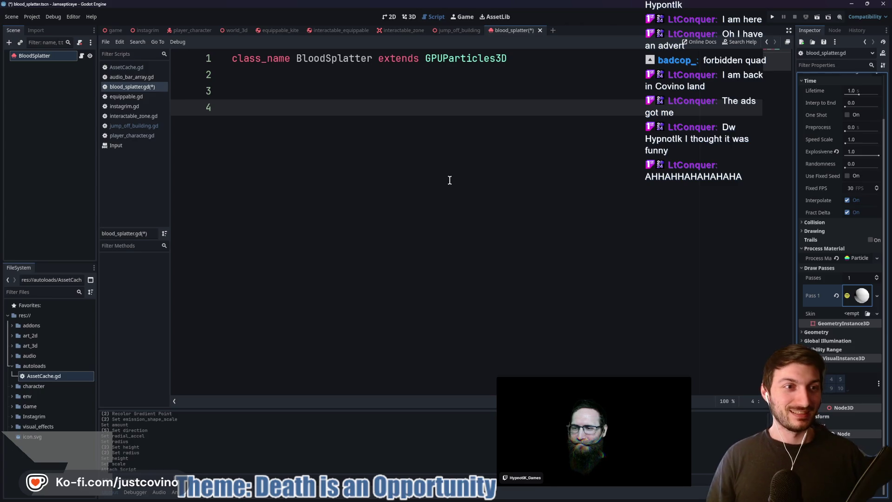
left_click(847, 114)
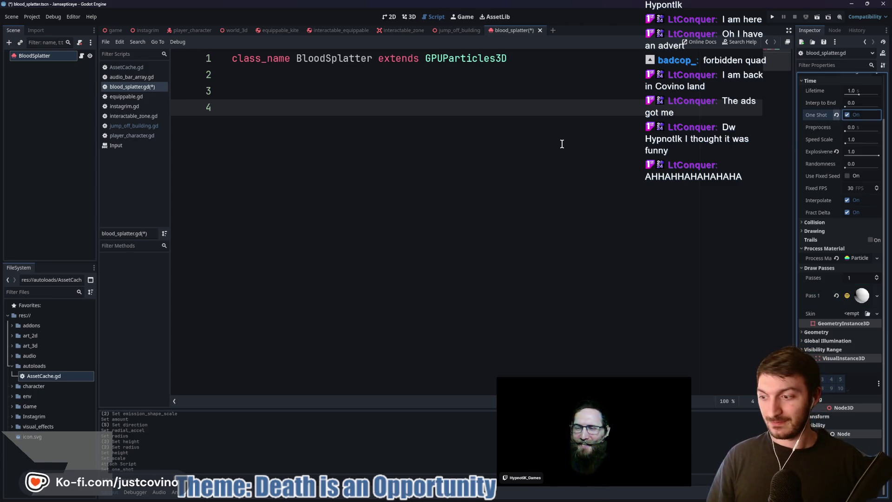
left_click(293, 107)
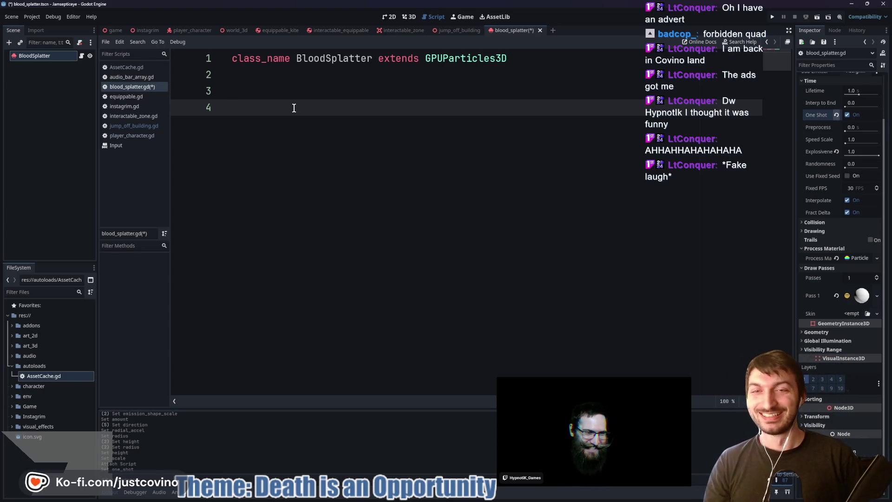
key("ctrl+s")
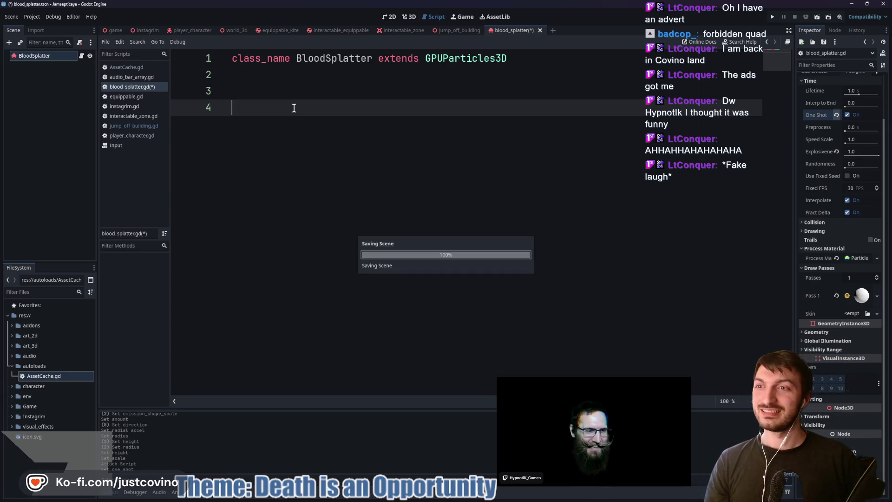
- Add a _ready function that sets emitting = true and save the script
key("Return")
key("Return")
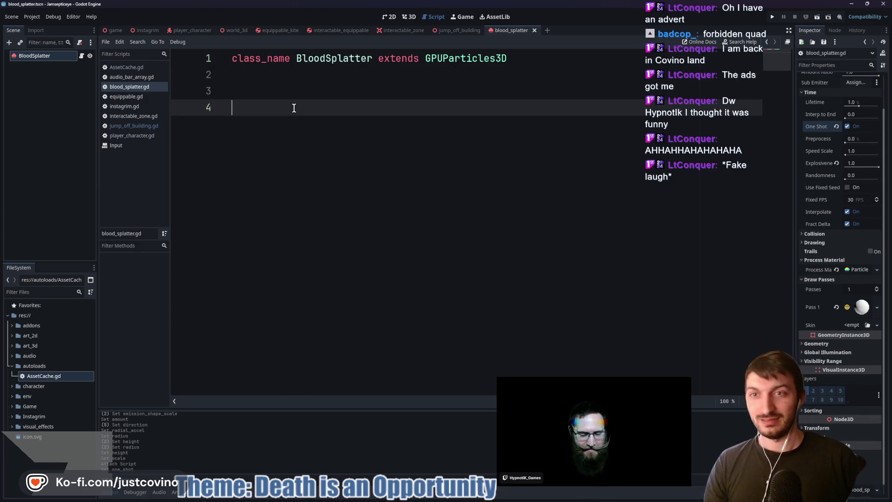
type("func _read")
key("Return")
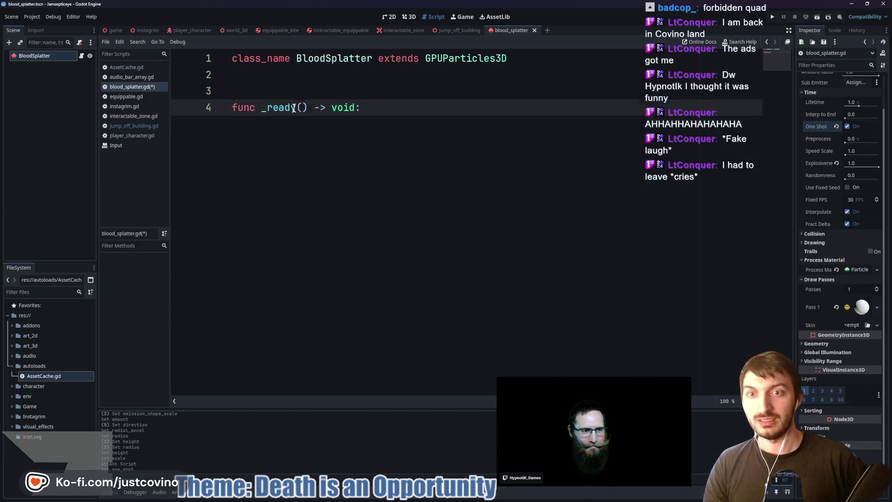
key("Return")
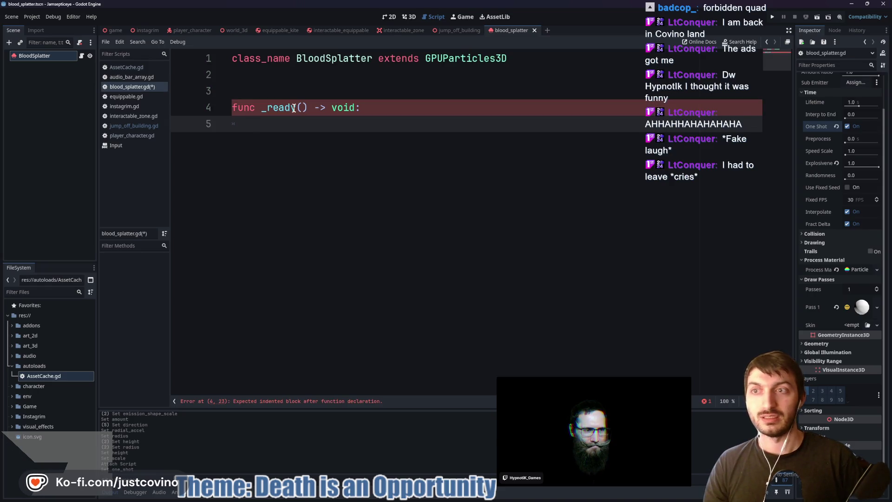
type("emi")
key("Return")
type("= true")
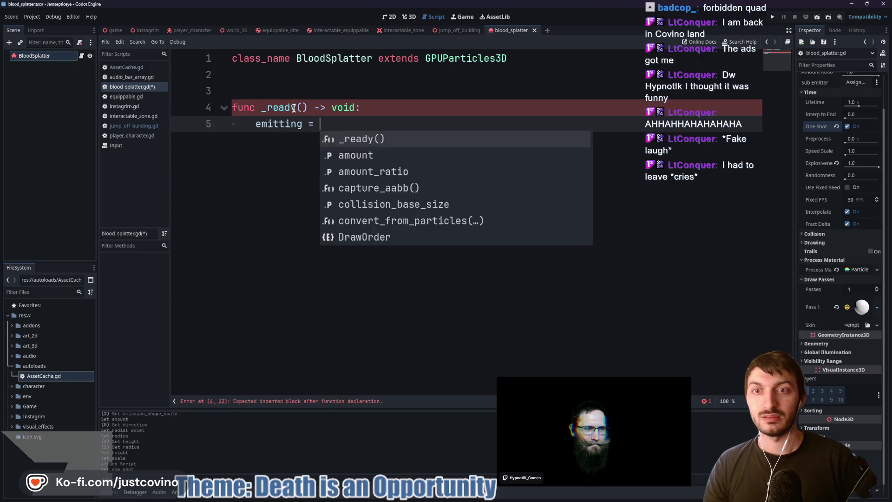
key("ctrl+s")
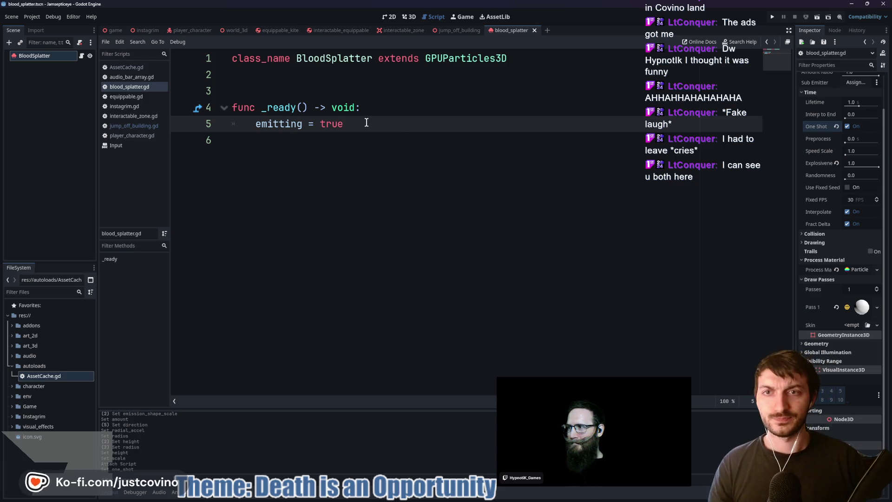
- Glance at the browser stream, then return to blood_splatter.gd with the caret on line 2
left_click(499, 493)
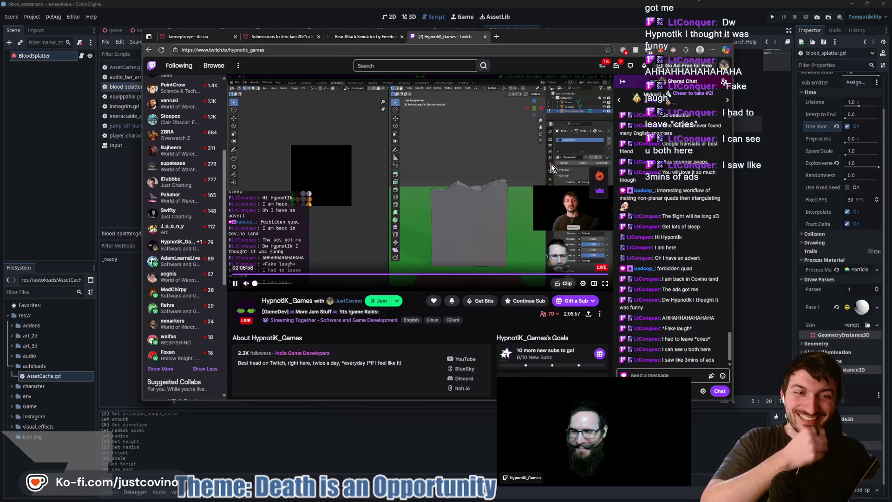
left_click(440, 451)
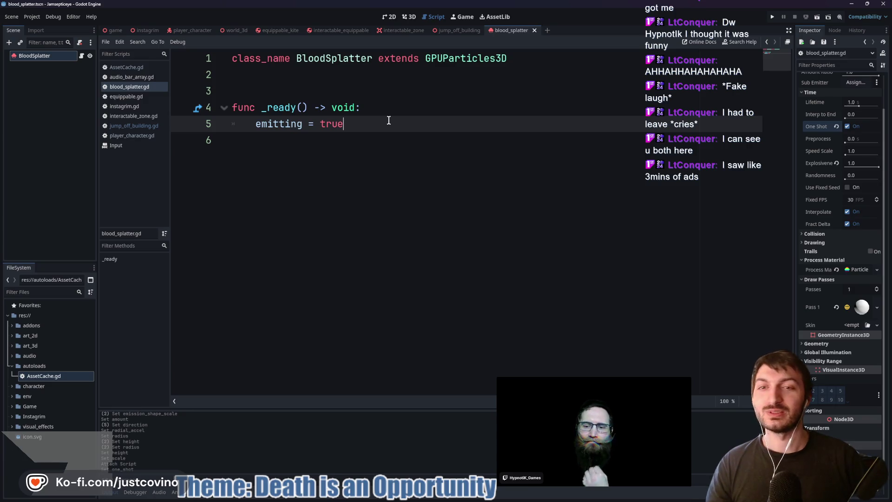
left_click(318, 81)
- Insert a blank line above _ready, save the script, and bring the Twitch stream browser forward
key("Return")
key("ctrl+s")
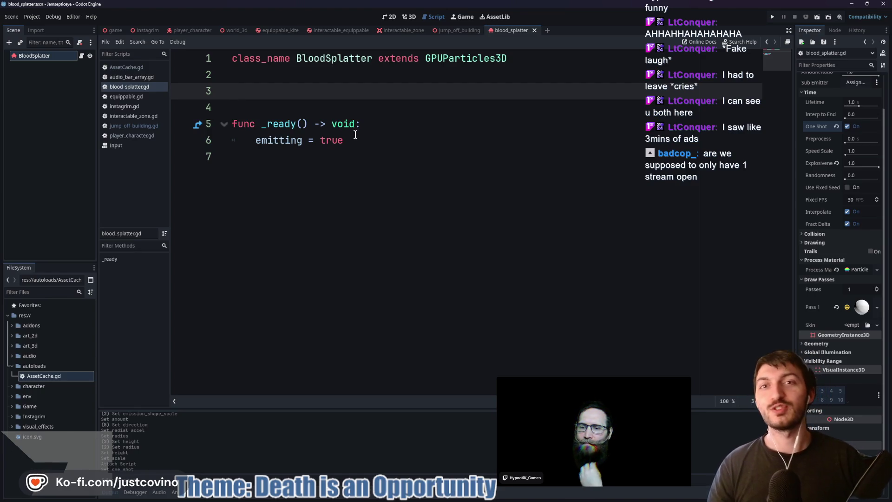
left_click(306, 107)
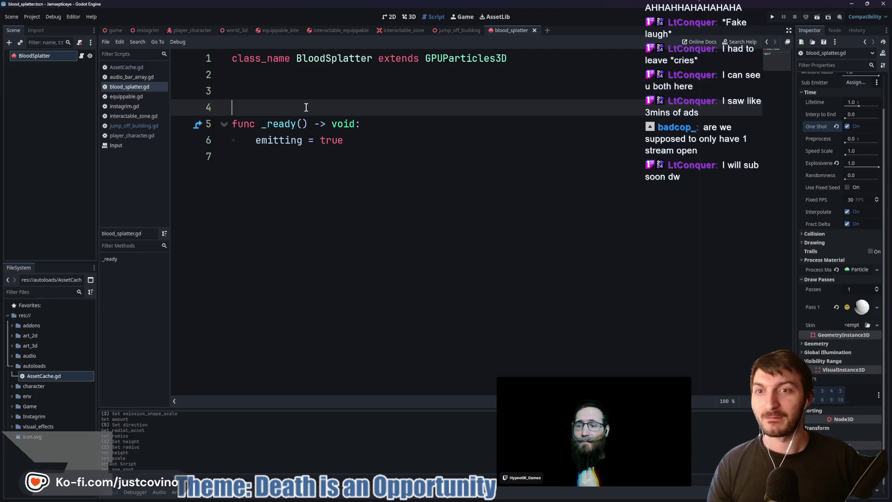
left_click(288, 94)
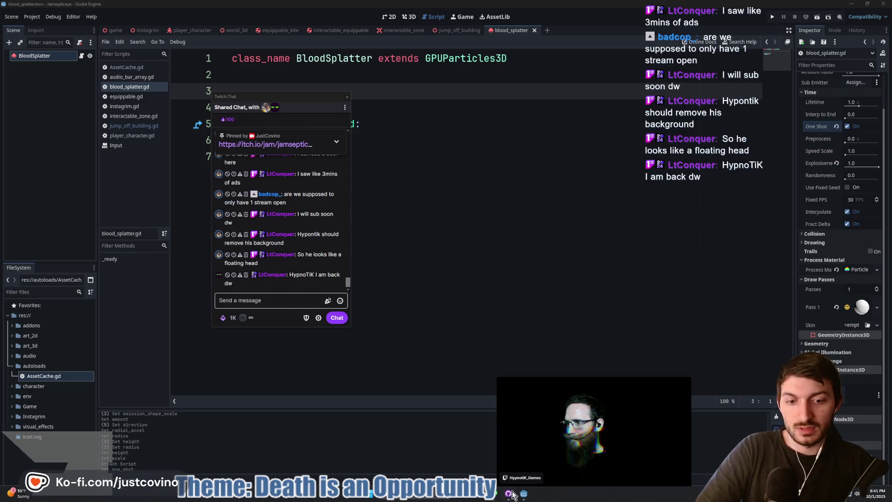
left_click(511, 494)
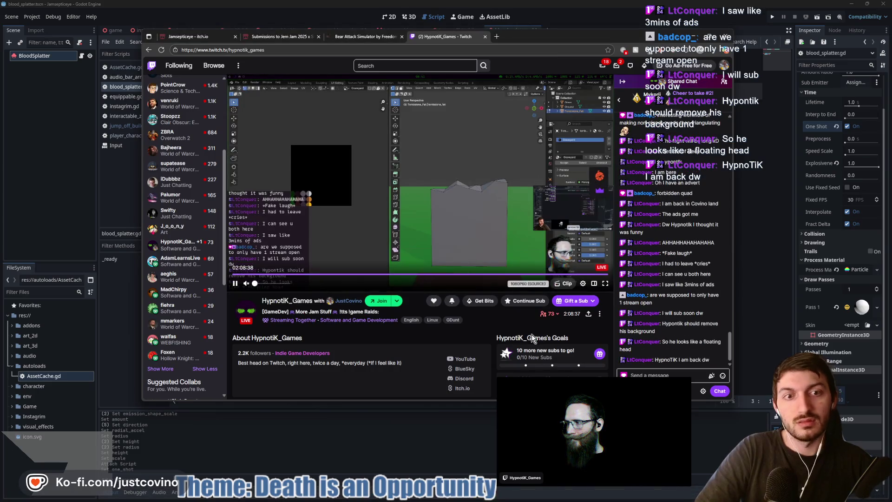
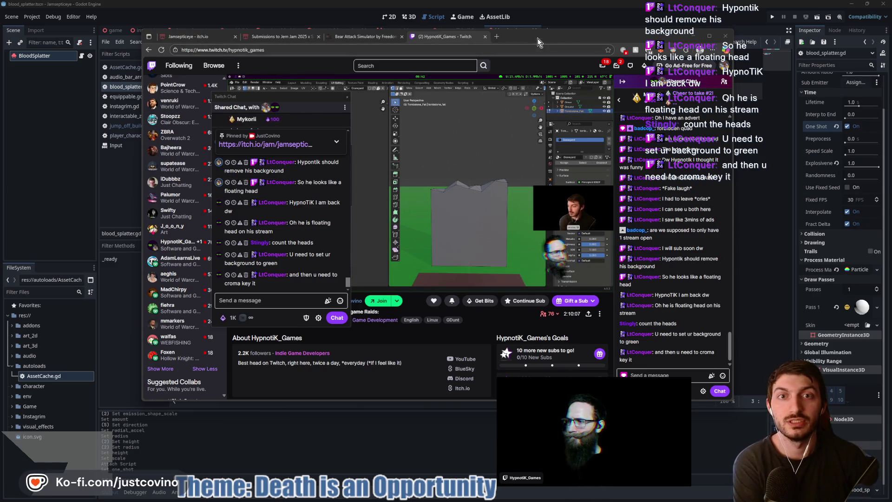
- Minimize the Twitch stream and move its chat aside to return to line 7 of blood_splatter.gd
left_click(694, 36)
left_click_drag(326, 108, 331, 66)
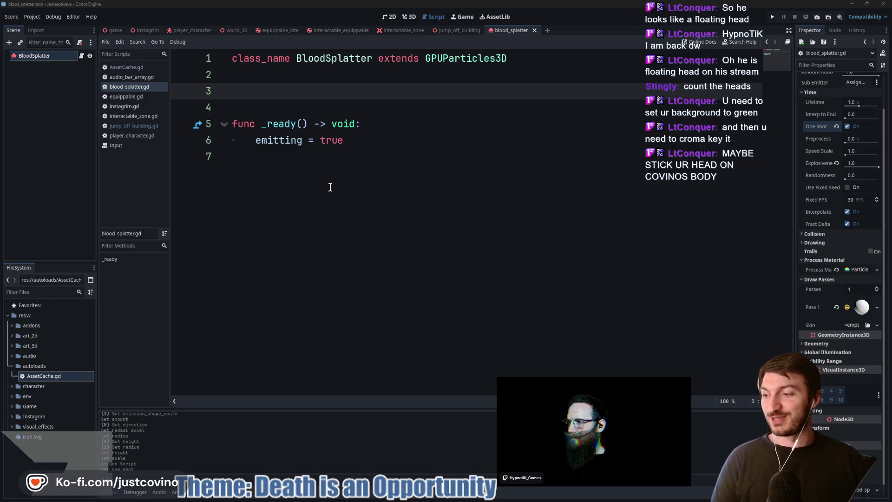
left_click(343, 173)
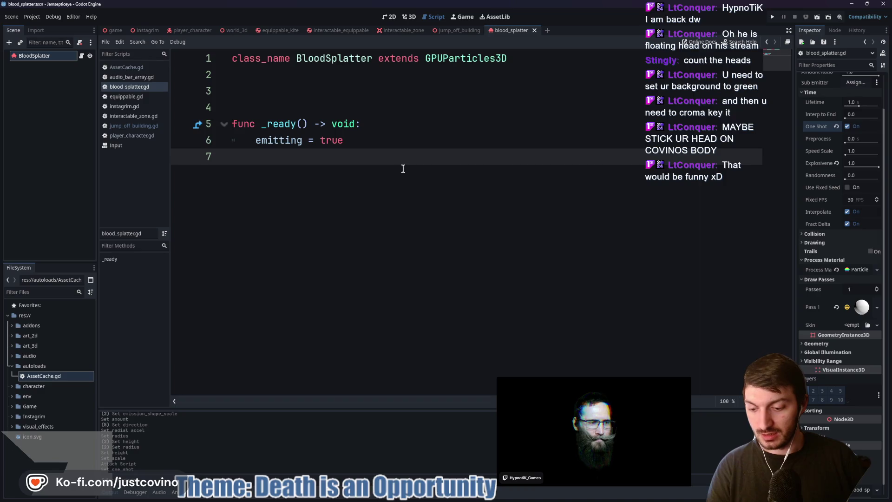
key("super")
- Launch Krita and create a new blank 512×512 image
type("krita")
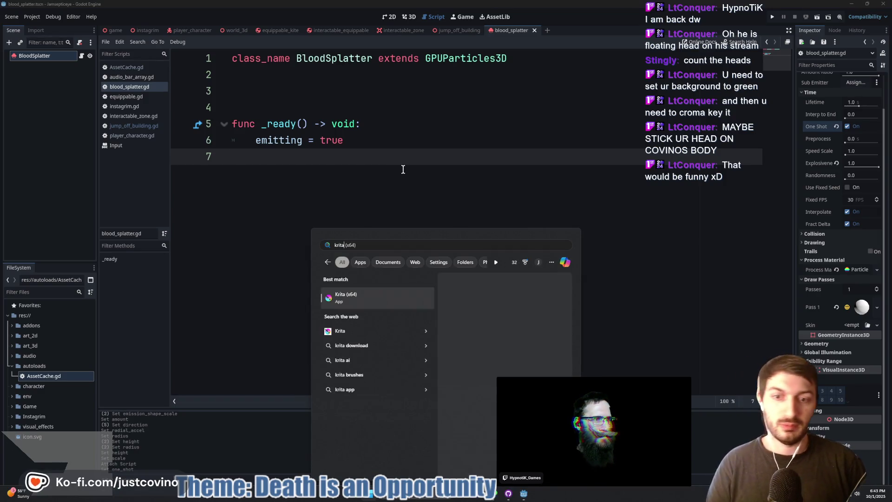
key("Return")
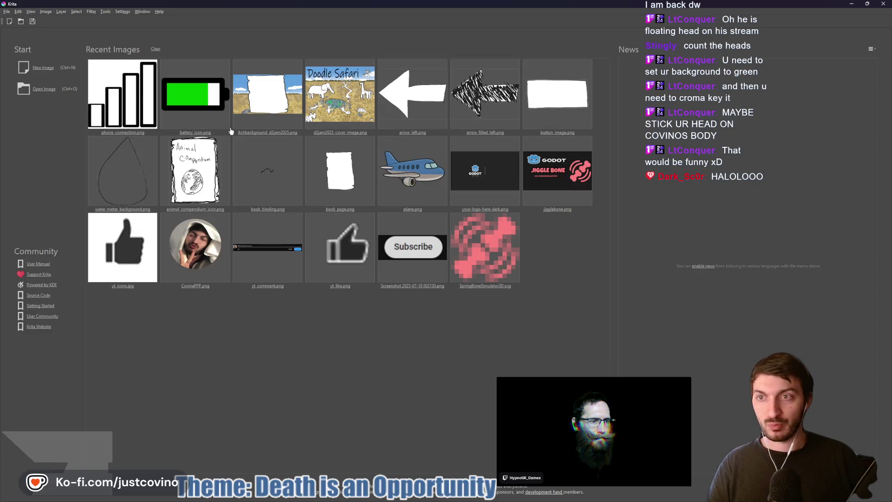
left_click(38, 63)
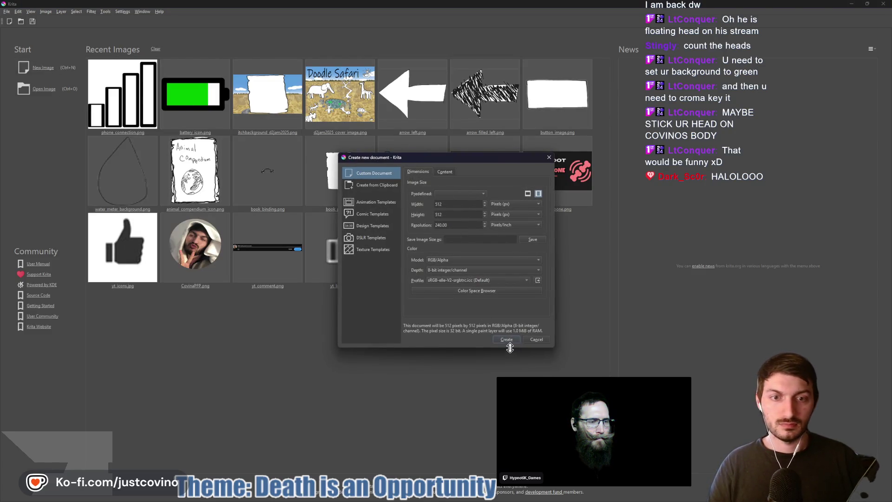
left_click(506, 342)
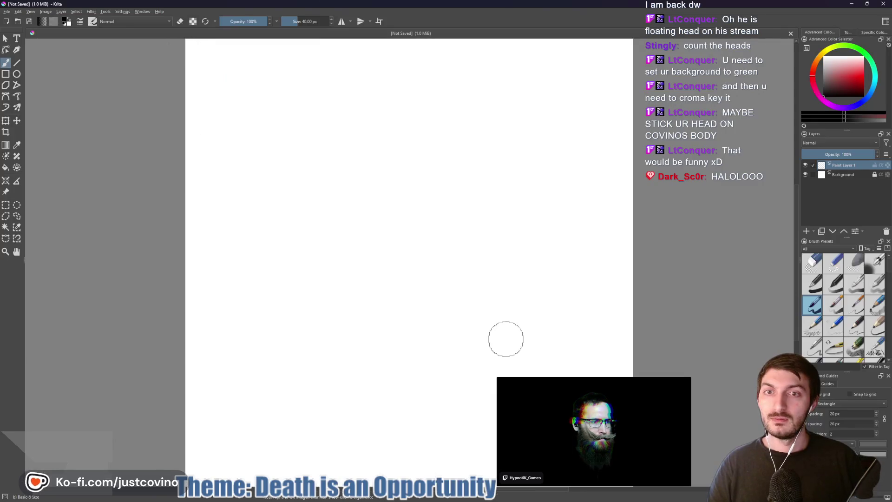
- Pick red, shrink the brush, and draw a closed blob-shaped splat outline
scroll(421, 168, "down", 2)
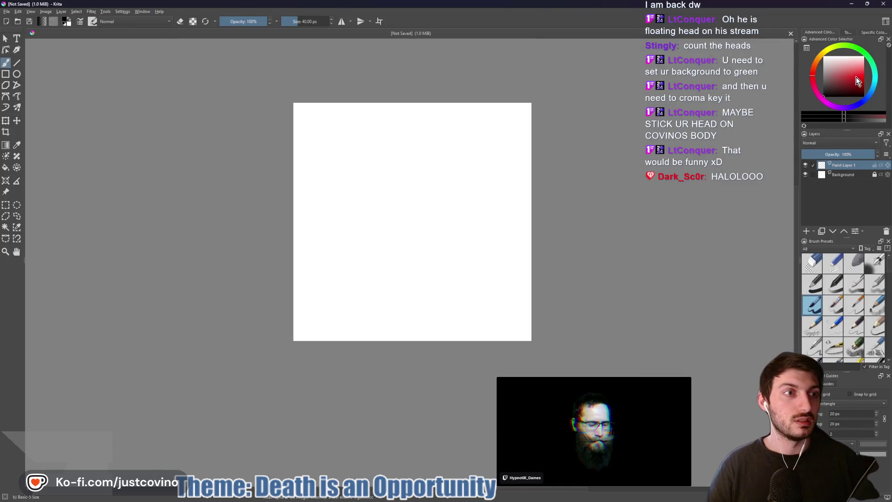
left_click(864, 82)
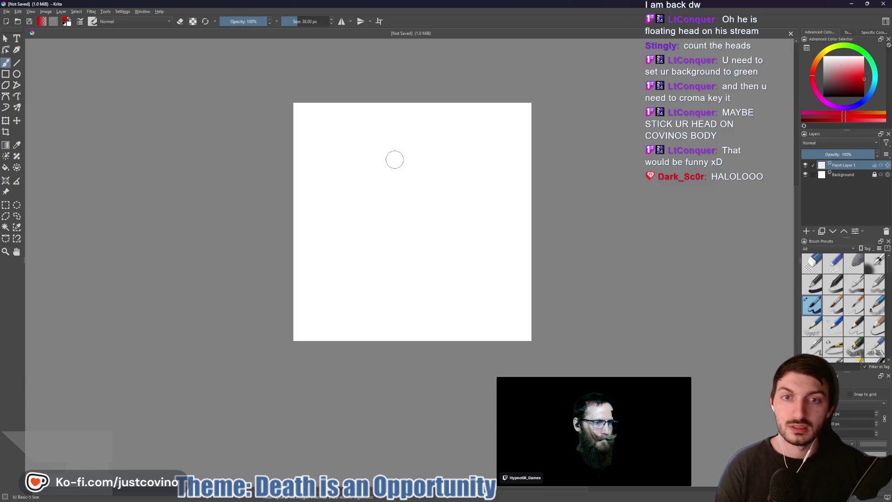
key("bracketleft")
key("bracketleft")
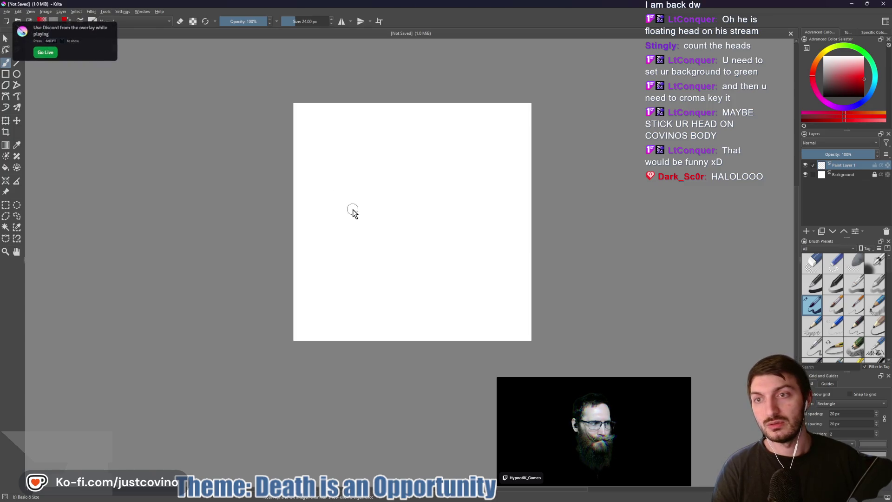
left_click_drag(337, 174, 358, 161)
mouse_move(460, 150)
left_mouse_down()
mouse_move(465, 191)
mouse_move(512, 243)
mouse_move(439, 243)
mouse_move(437, 321)
mouse_move(386, 307)
mouse_move(380, 262)
mouse_move(343, 254)
mouse_move(361, 227)
mouse_move(356, 207)
left_mouse_up()
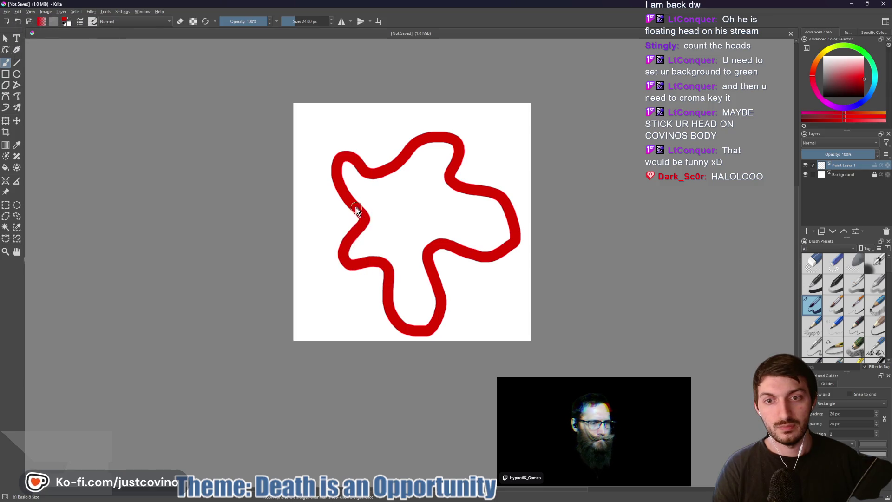
- Fill the red outline solid and brush over the unfilled gaps in the lobes
key("f")
left_click(403, 231)
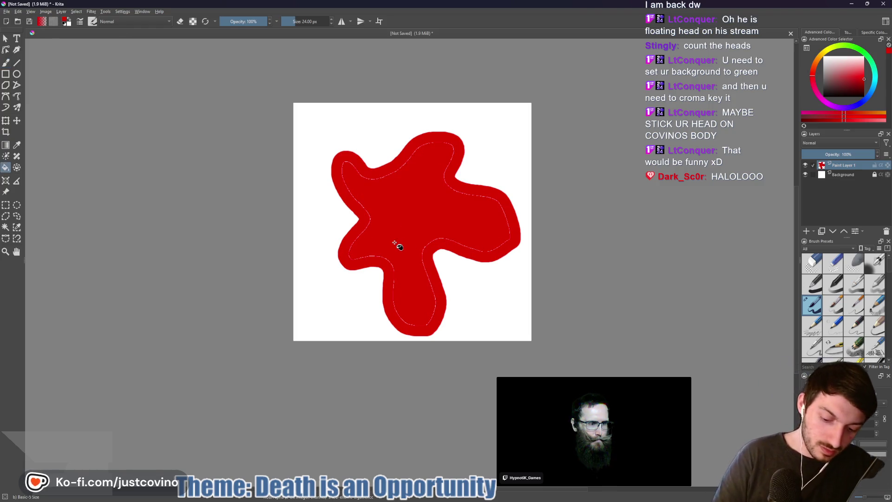
key("b")
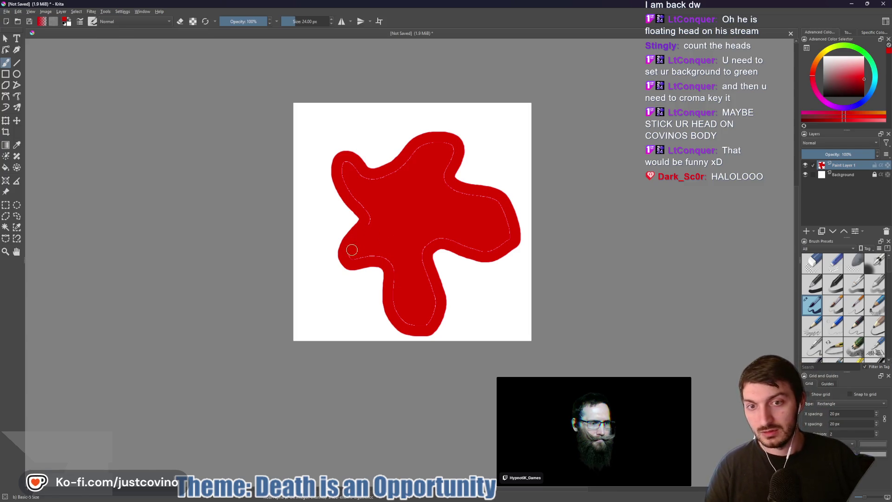
mouse_move(414, 323)
left_mouse_down()
mouse_move(434, 232)
mouse_move(484, 249)
mouse_move(505, 225)
left_mouse_up()
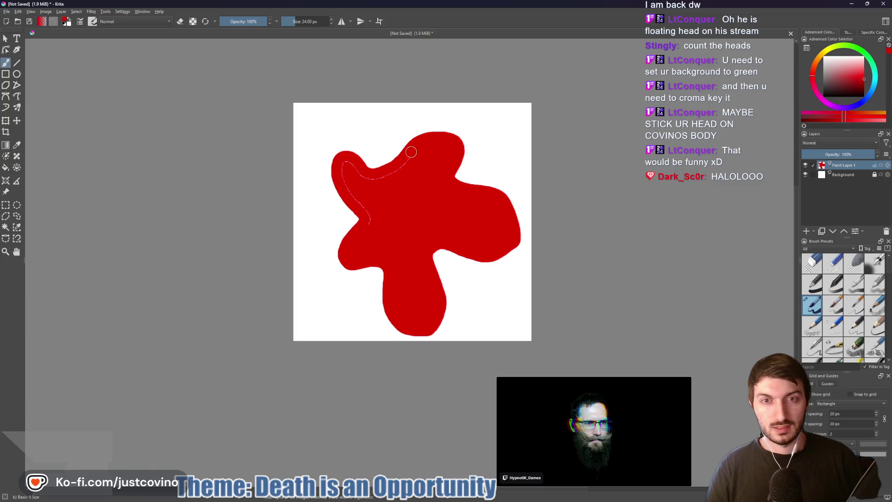
mouse_move(376, 179)
left_mouse_down()
mouse_move(350, 166)
mouse_move(372, 231)
left_mouse_up()
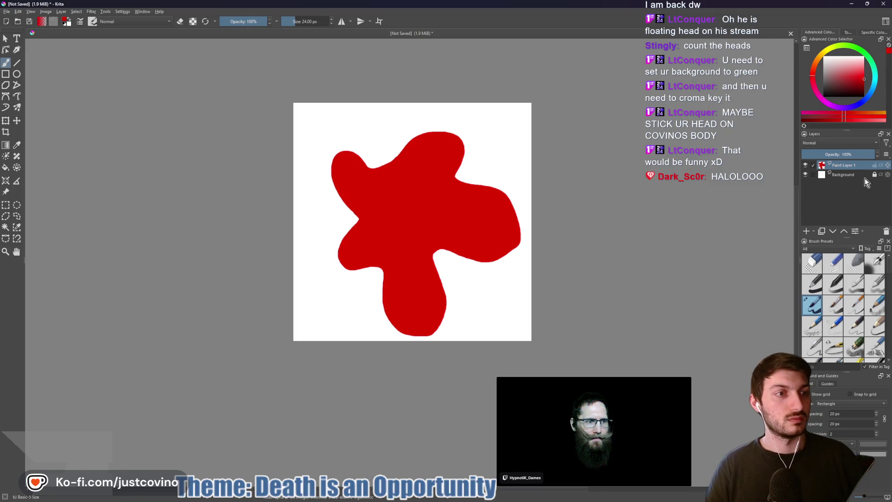
- Delete the white Background layer to leave the splat on transparency
left_click(853, 175, "ctrl")
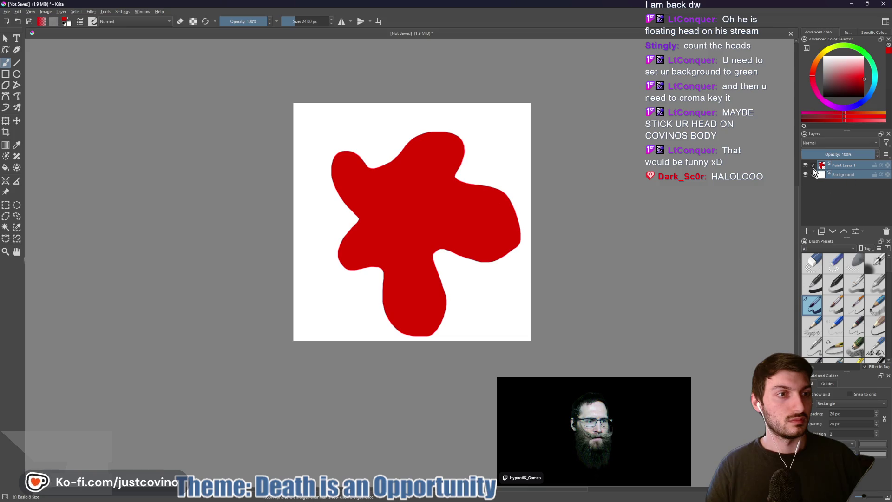
left_click(832, 175)
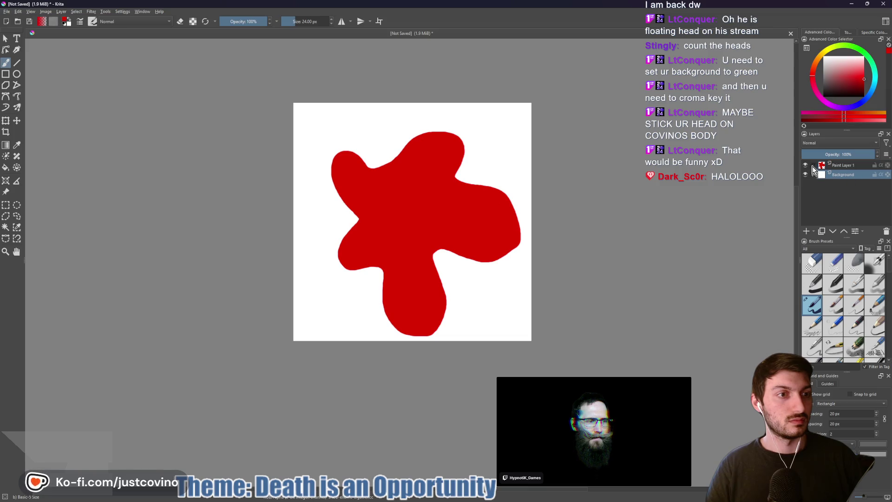
left_click(886, 231)
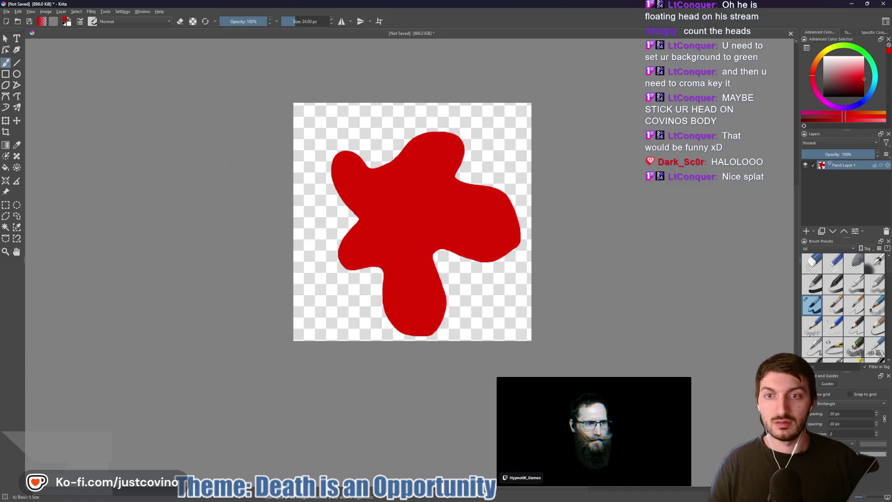
- Save the splat as blood_splatter PNG in art_2d, accept the PNG options, and return to Godot
key("ctrl+s")
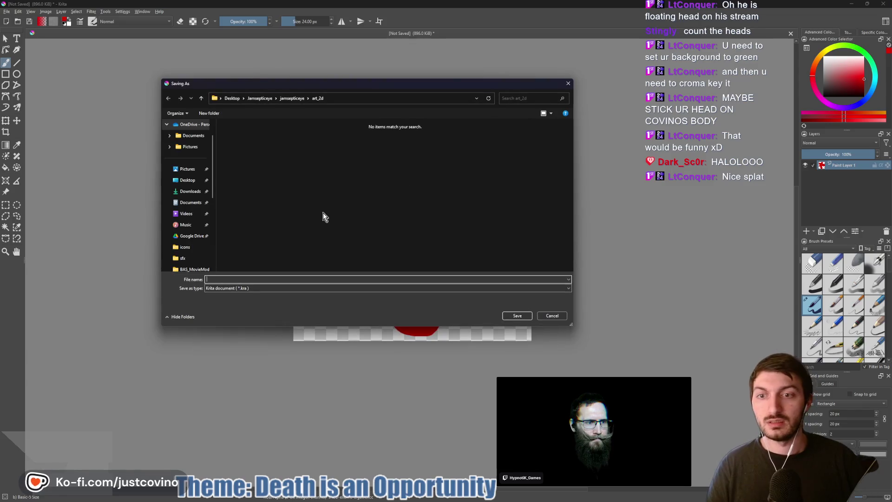
left_click(251, 288)
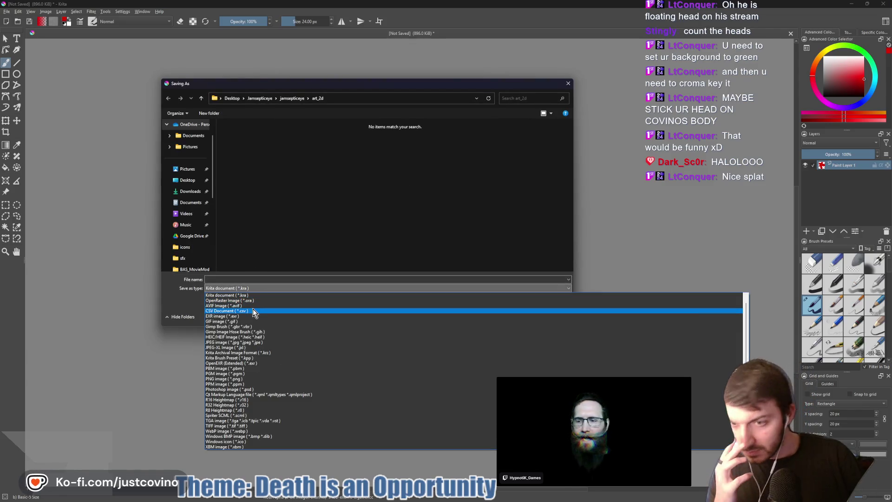
left_click(249, 378)
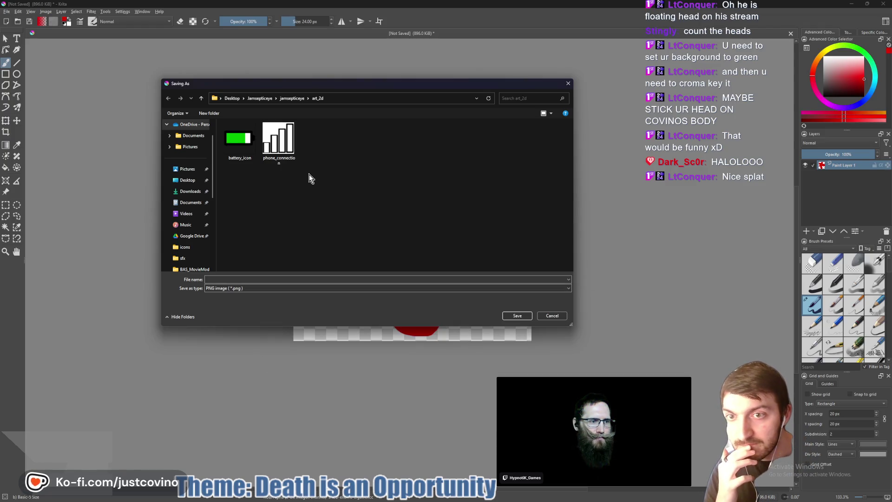
left_click(262, 280)
type("blood_splatter")
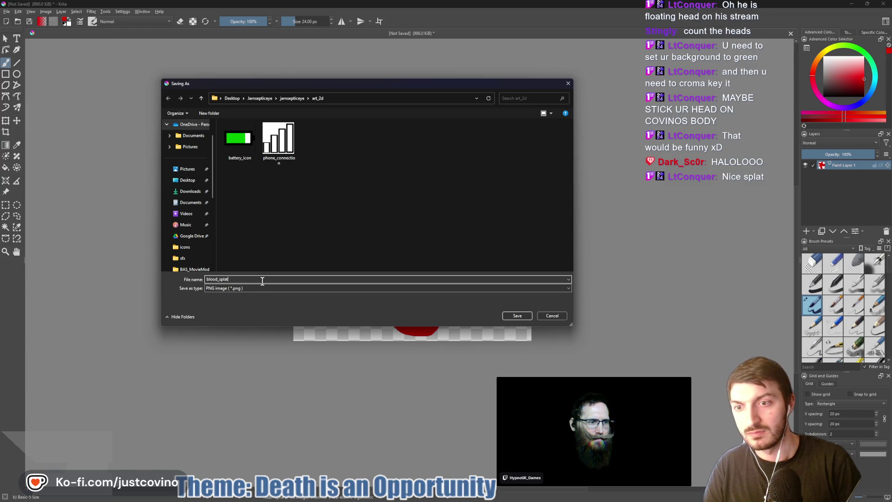
left_click(517, 314)
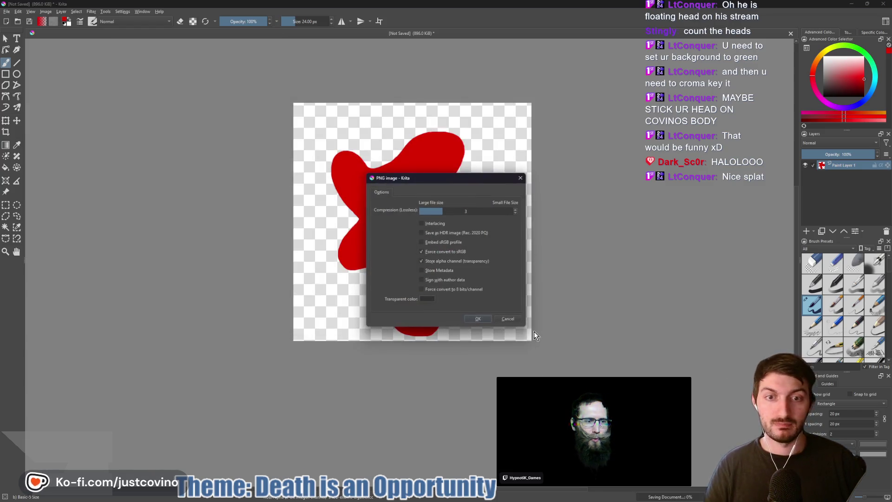
left_click(476, 313)
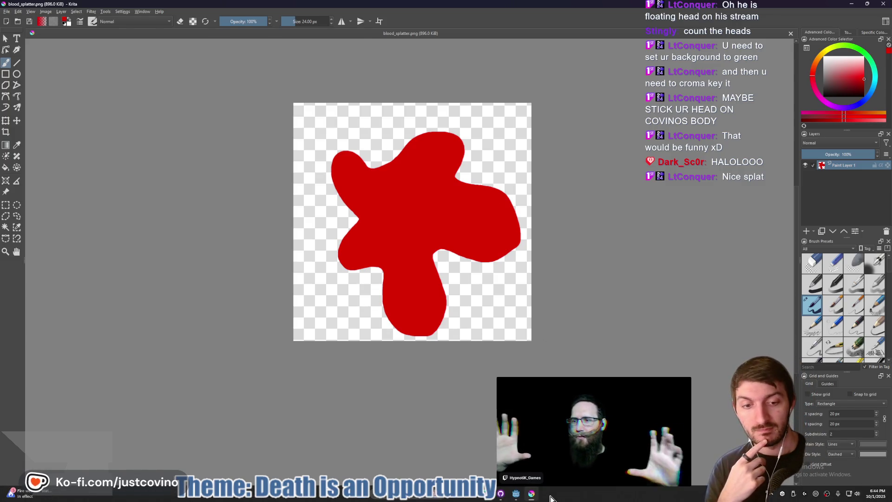
left_click(517, 497)
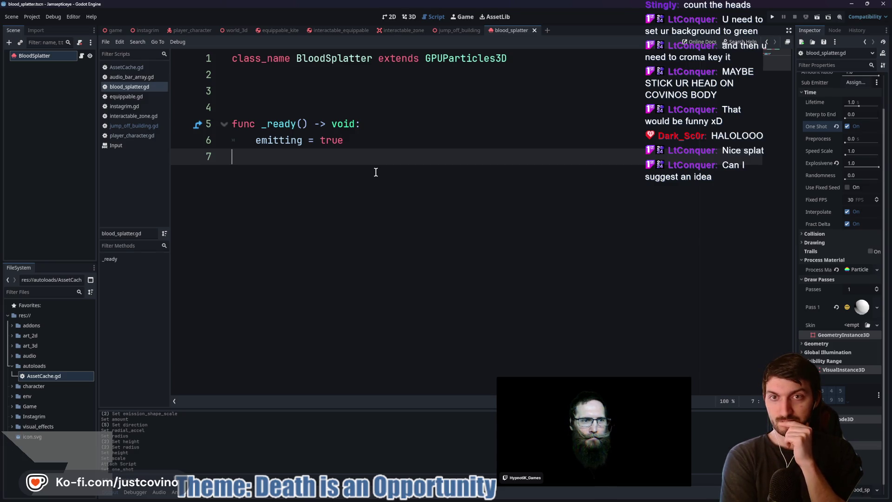
- Add a new empty scene tab with the + button
left_click(547, 31)
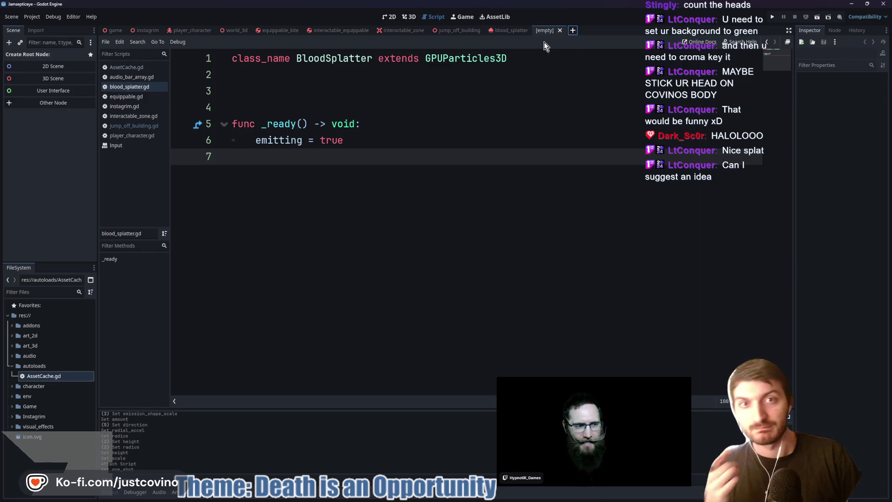
- Create a Decal root node named BloodSplatterDecal and view it in the 3D workspace
key("ctrl+a")
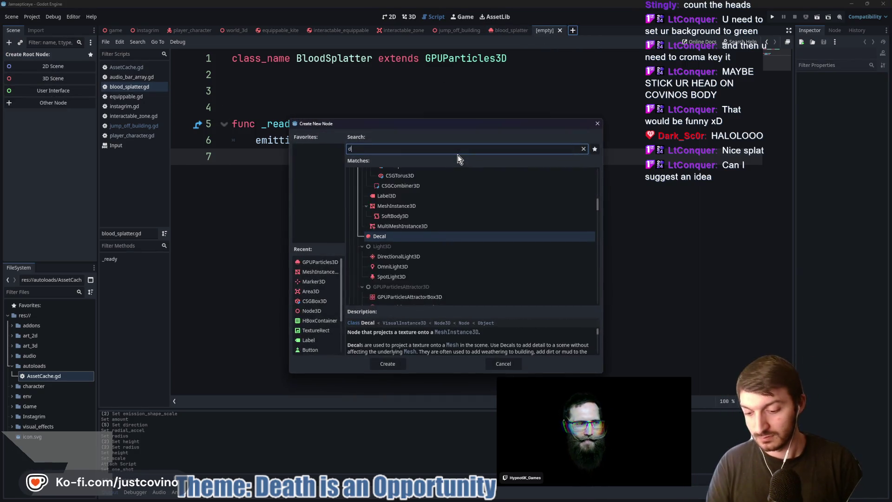
type("decal")
key("Return")
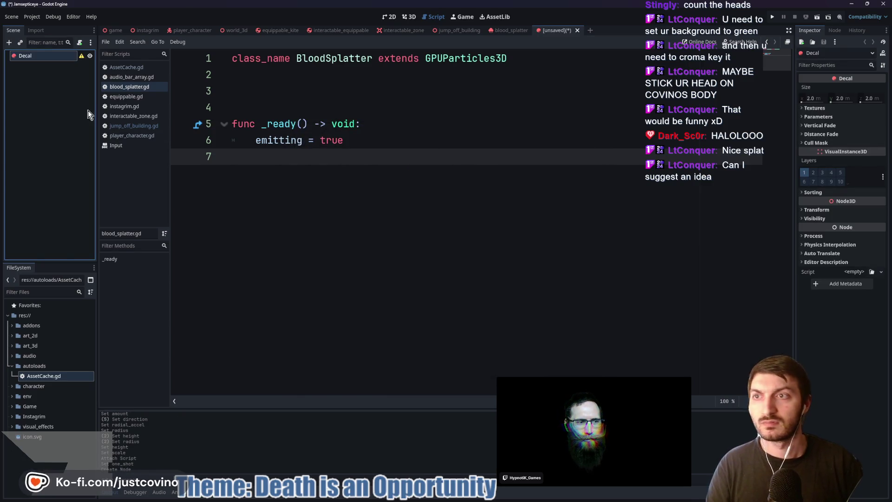
double_click(34, 57)
type("BloodSplatte")
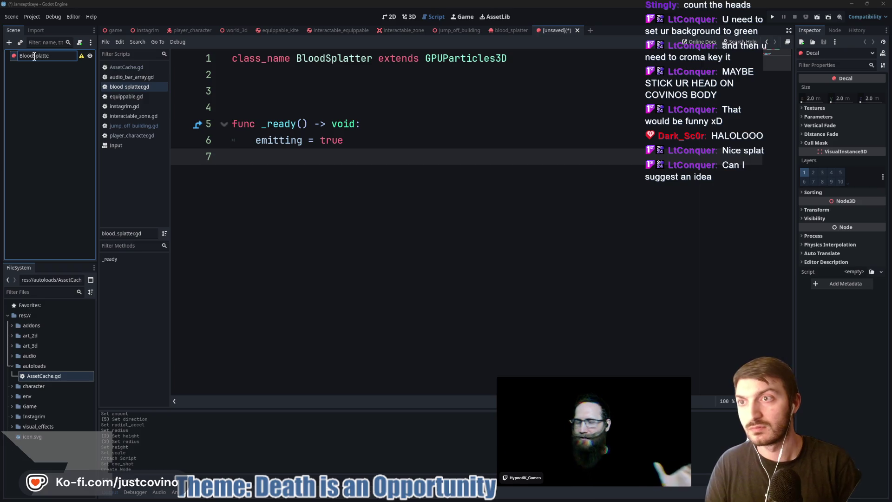
type("rDecal")
key("Return")
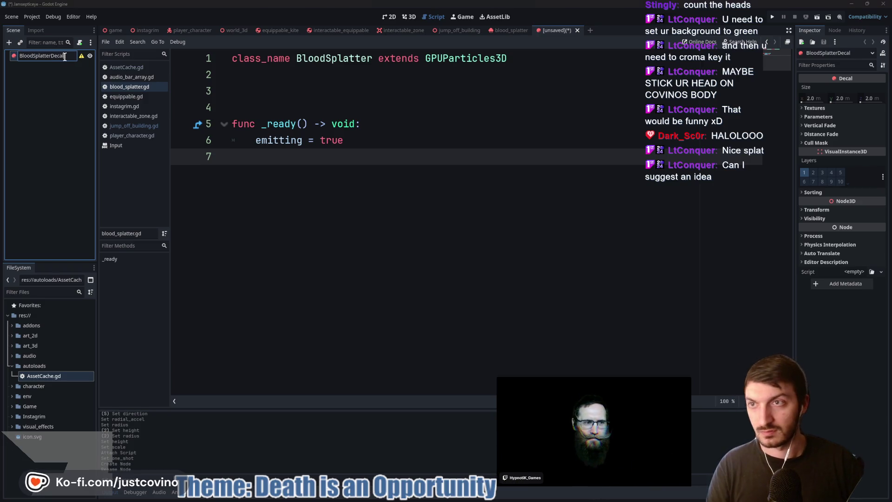
left_click(62, 85)
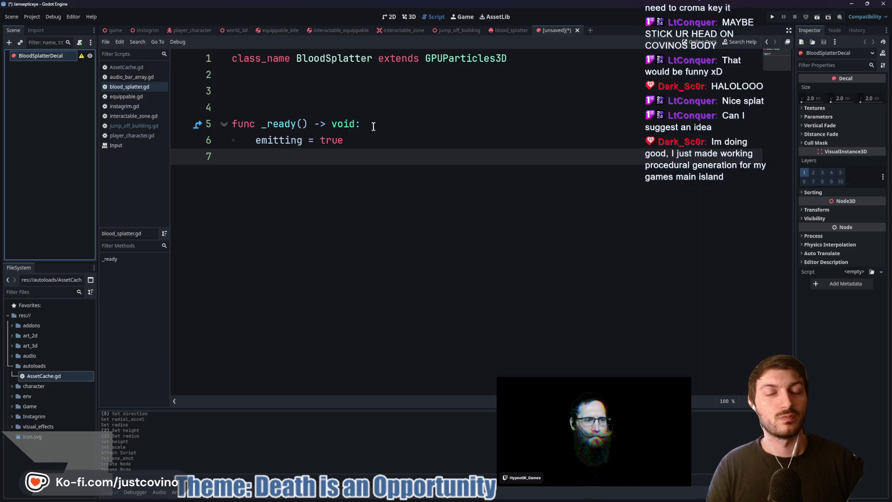
left_click(408, 16)
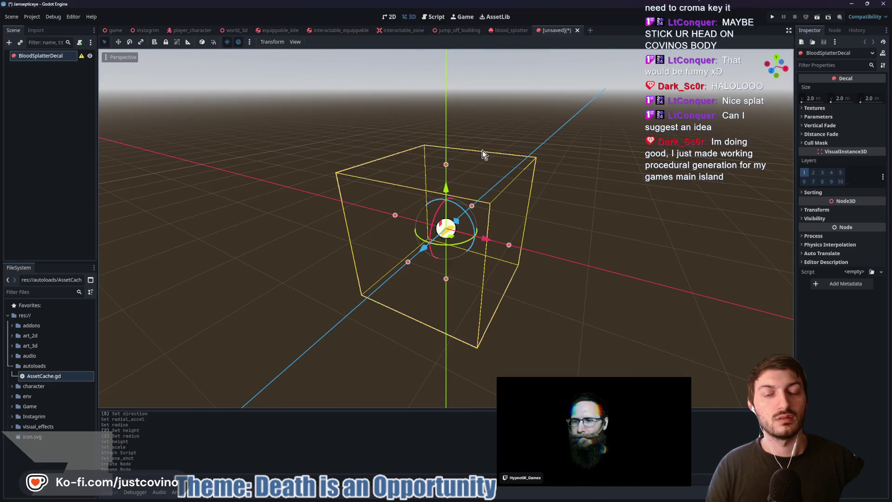
- Add a CSGBox3D test cube and lower it below the decal
key("ctrl+a")
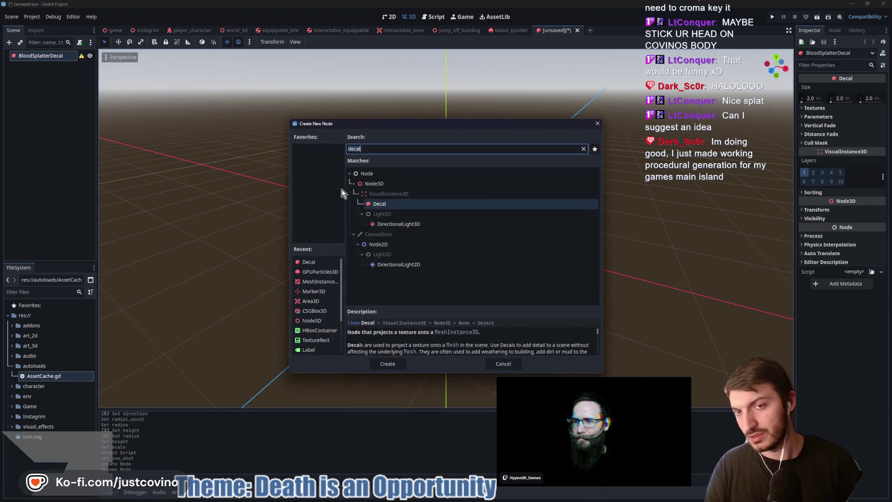
type("csgbox")
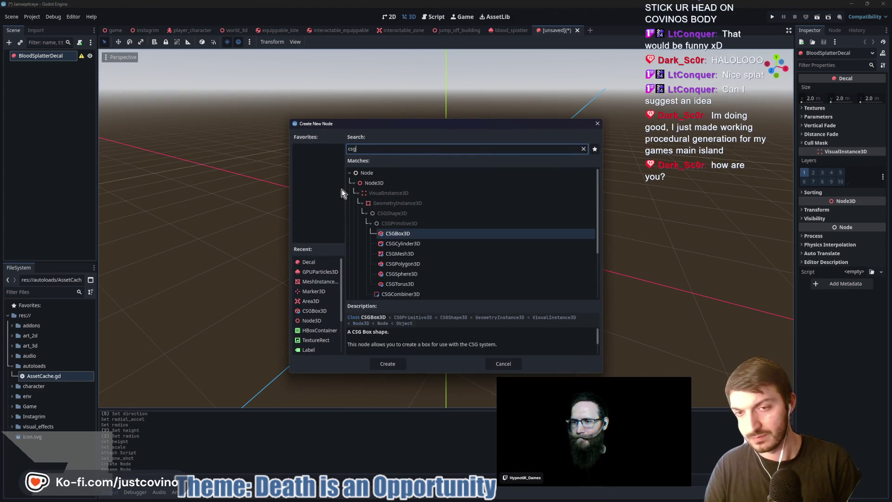
key("Return")
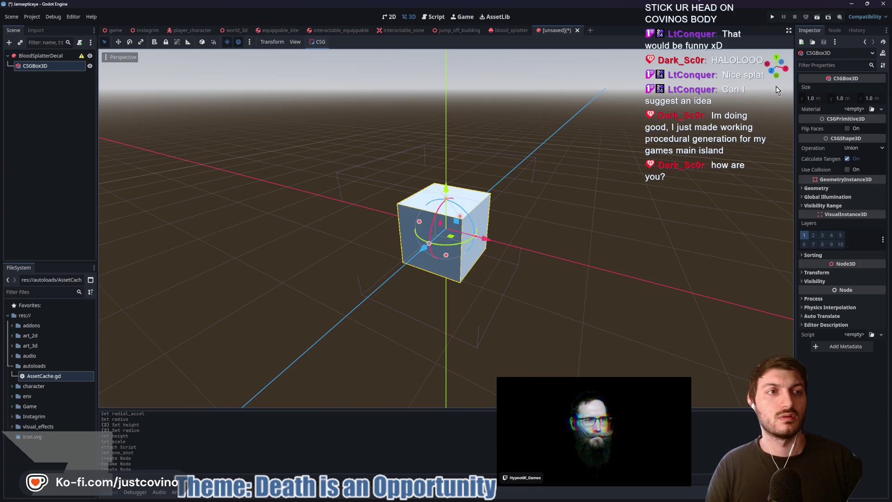
mouse_move(451, 187)
left_mouse_down()
mouse_move(446, 235)
mouse_move(442, 228)
left_mouse_up()
- Quick-load blood_splatter.png as the BloodSplatterDecal's Albedo texture
left_click(41, 56)
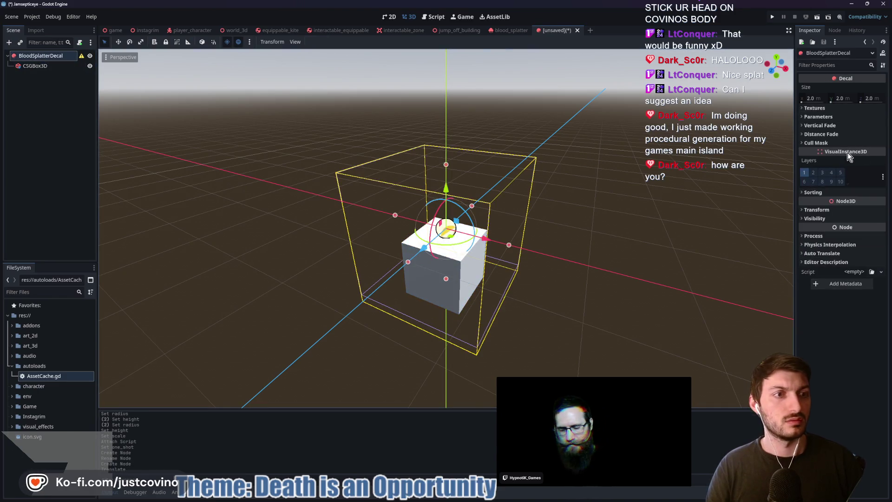
left_click(859, 108)
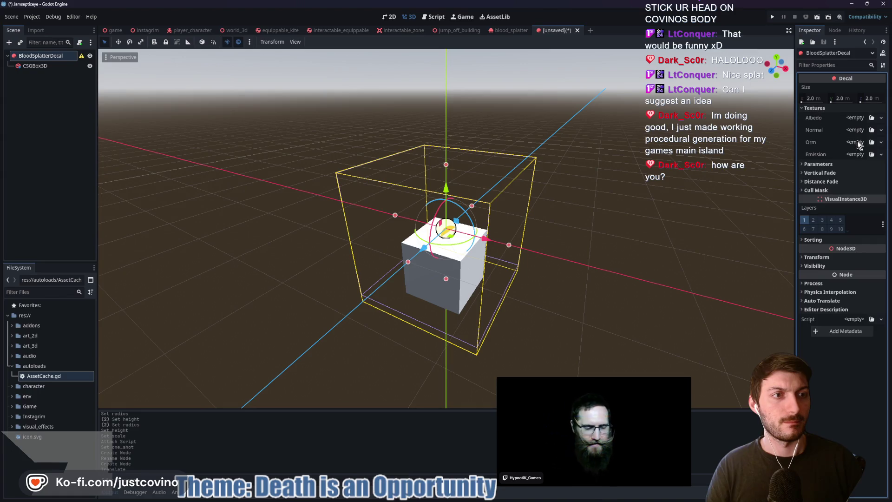
left_click(858, 118)
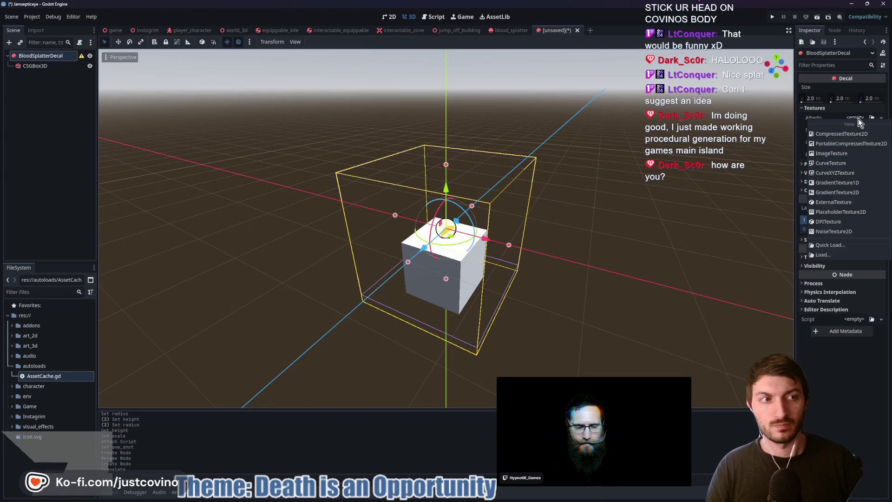
left_click(846, 249)
double_click(413, 175)
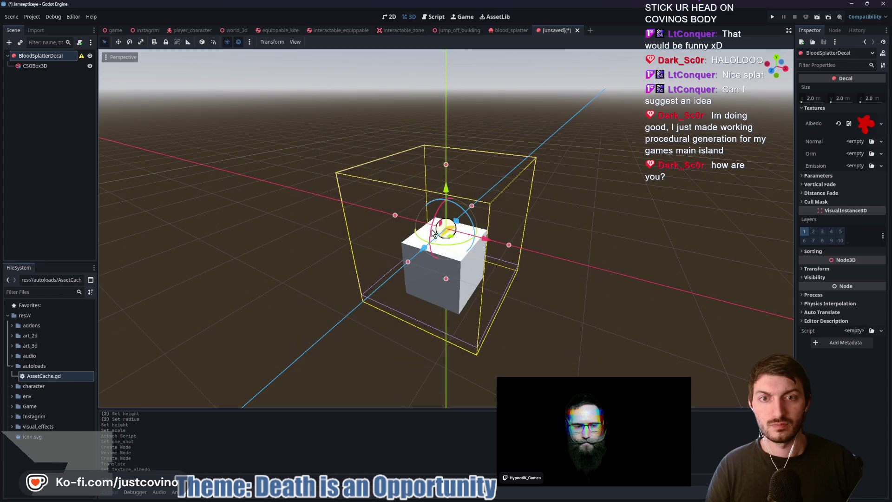
scroll(514, 294, "up", 5)
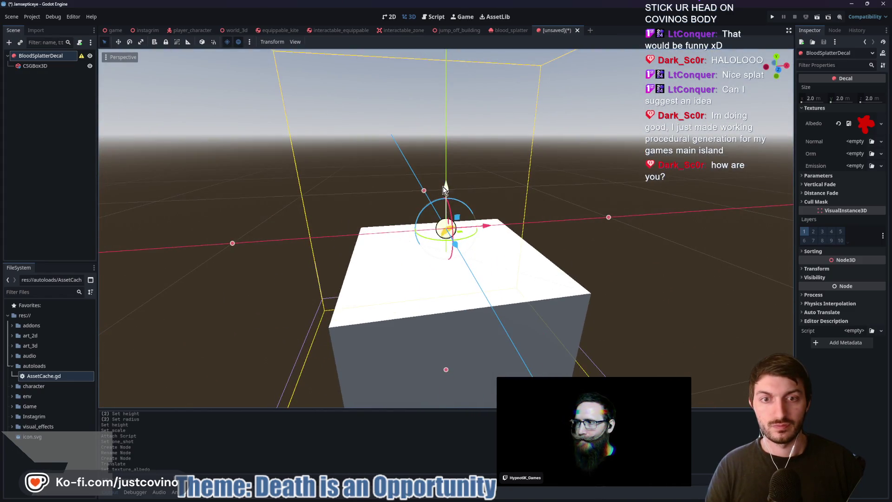
- Nudge the test cube lower beneath the decal and orbit to face the decal
left_click_drag(442, 186, 448, 141)
right_click(447, 140)
left_click(455, 190)
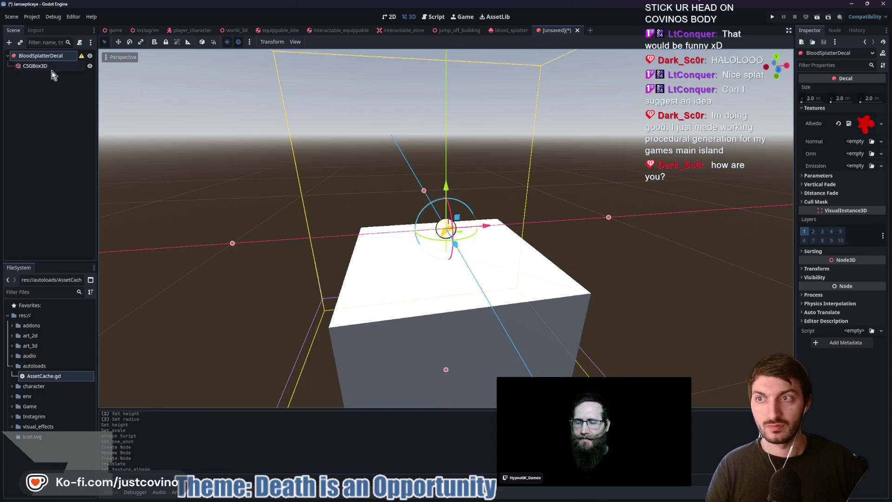
mouse_move(446, 295)
left_mouse_down()
mouse_move(457, 381)
mouse_move(453, 310)
mouse_move(454, 325)
left_mouse_up()
left_click(26, 57)
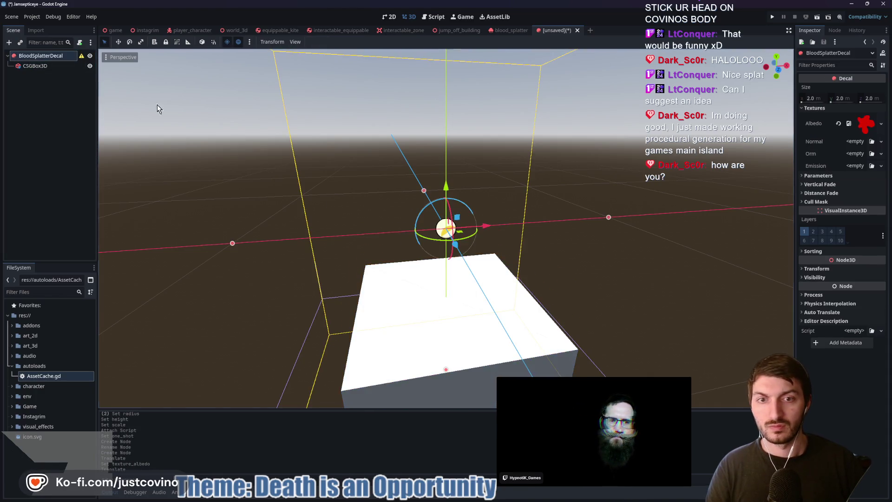
mouse_move(457, 193)
left_mouse_down()
mouse_move(509, 269)
mouse_move(615, 259)
mouse_move(598, 265)
left_mouse_up()
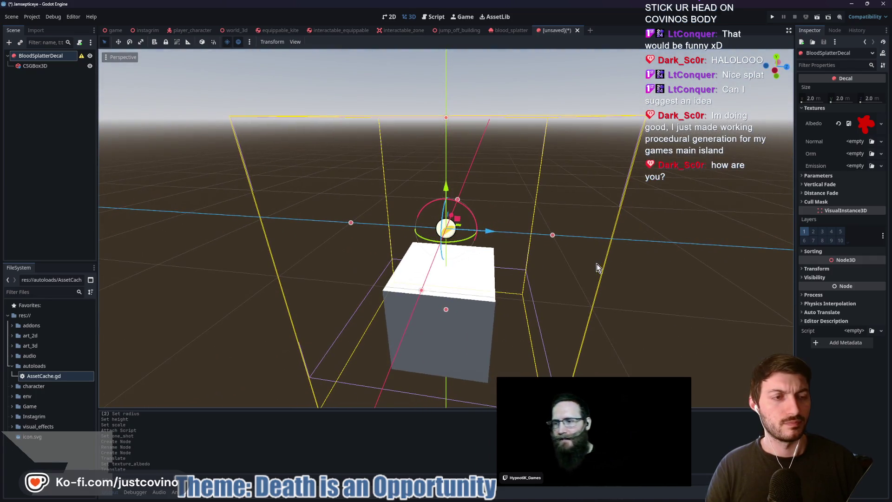
- Quick-load the blood splatter image as the decal's Normal texture as well
left_click(830, 185)
left_click(829, 184)
left_click(818, 176)
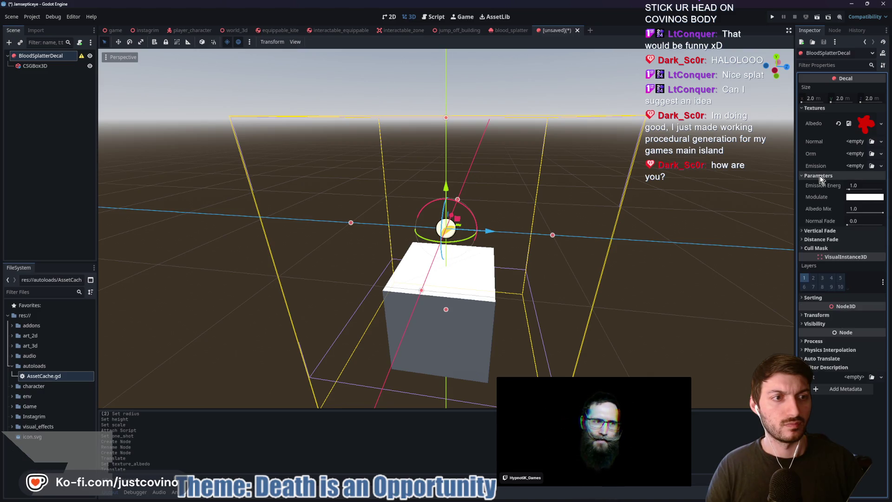
left_click(819, 175)
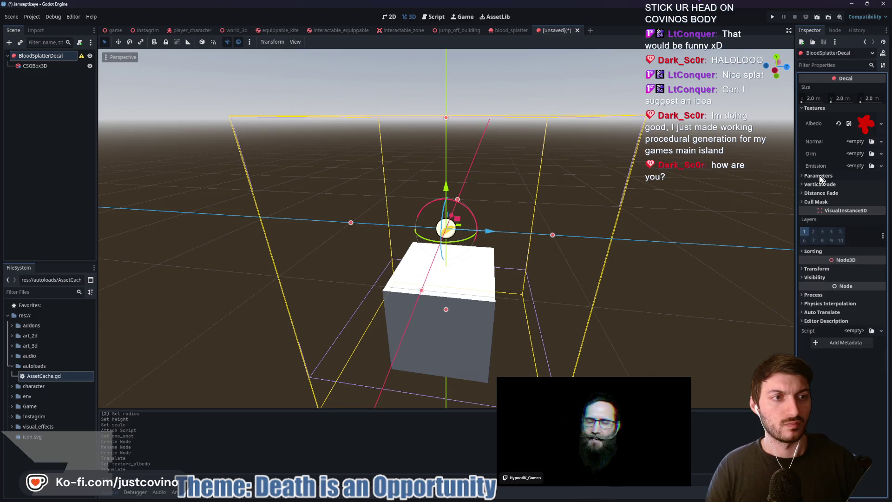
left_click(857, 142)
left_click(831, 265)
left_click(420, 173)
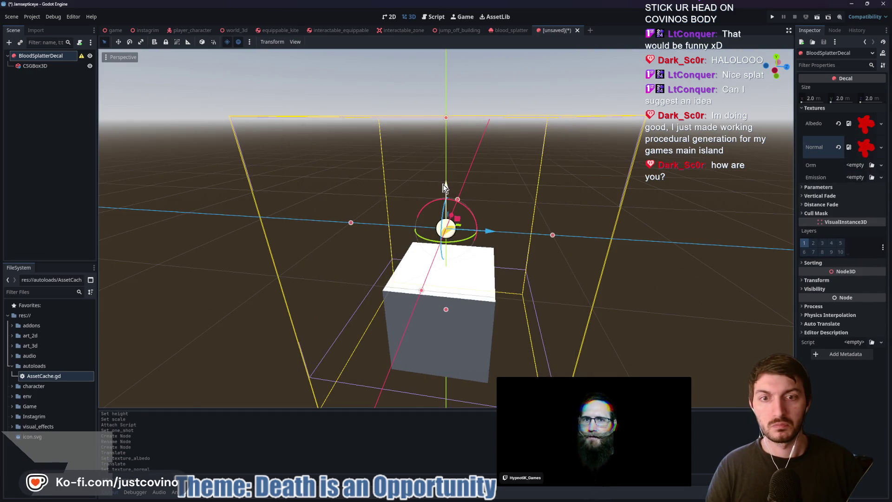
left_click(37, 66)
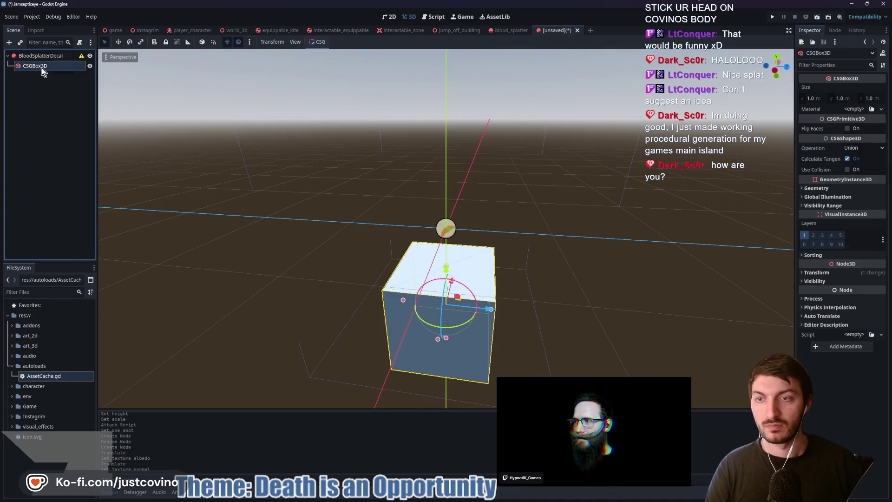
- Delete the test cube and add a MeshInstance3D child with a PlaneMesh
key("Delete")
key("Return")
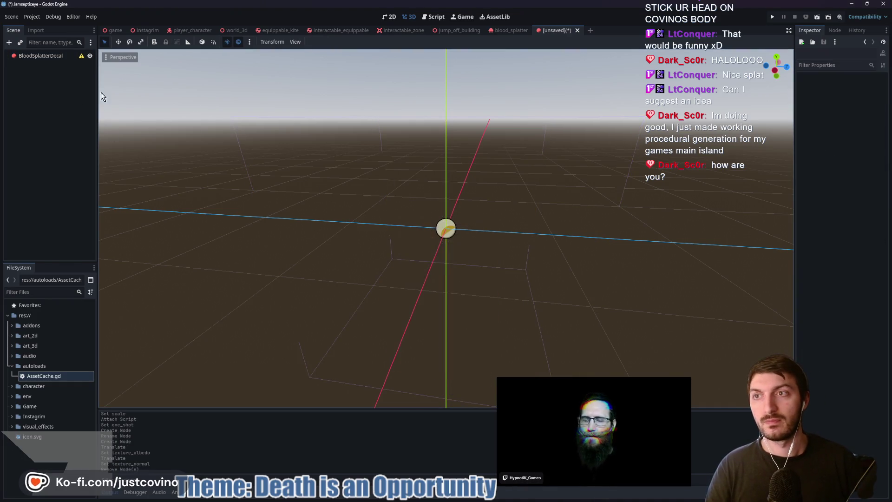
left_click(43, 57)
key("ctrl+a")
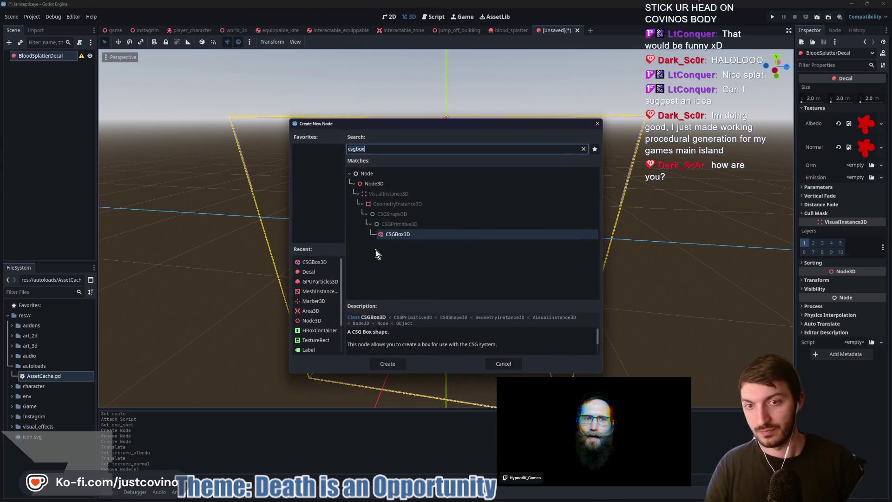
key("ctrl+a")
type("meshin")
key("Return")
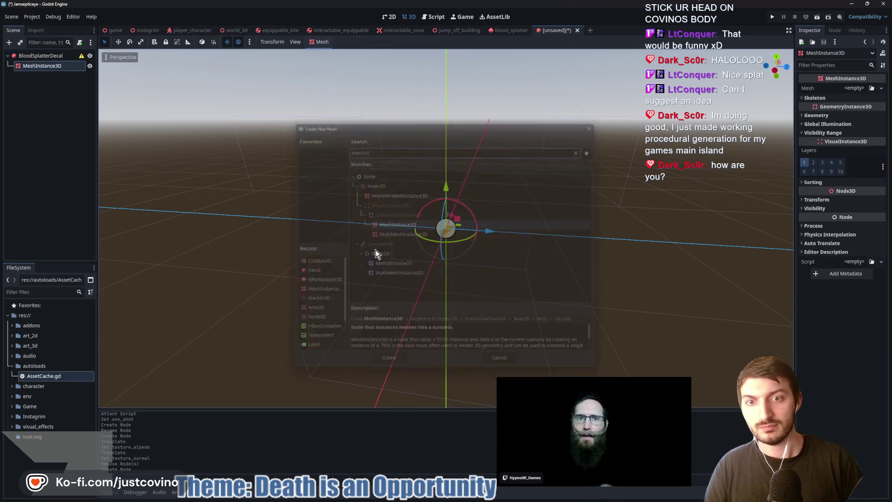
left_click(860, 88)
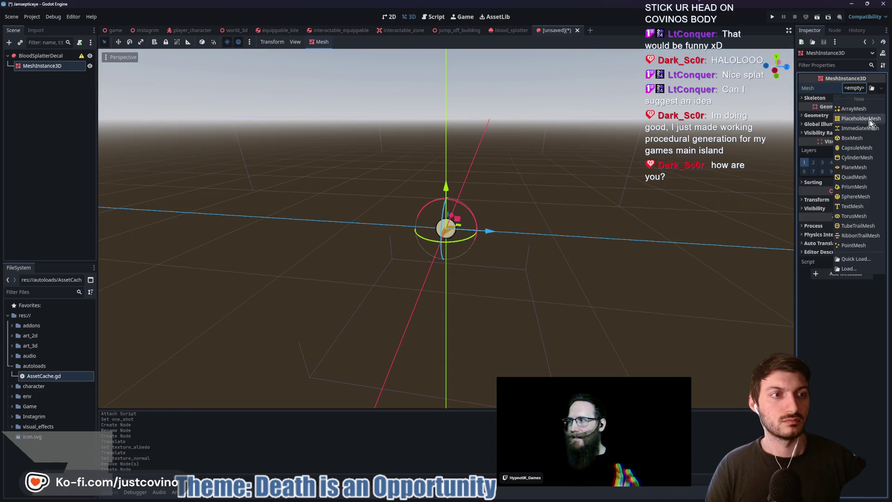
left_click(855, 168)
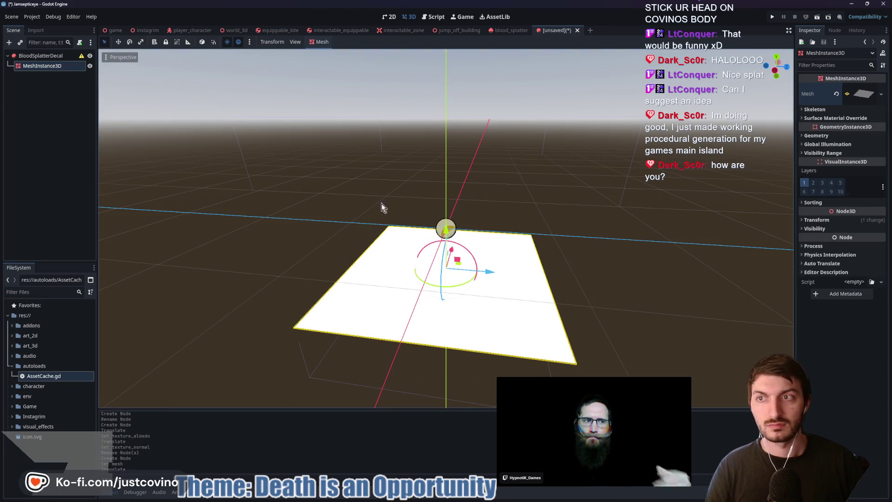
- Reset the BloodSplatterDecal's position back to the origin
left_click(43, 55)
mouse_move(446, 187)
left_mouse_down()
mouse_move(445, 221)
mouse_move(451, 172)
left_mouse_up()
left_click(825, 280)
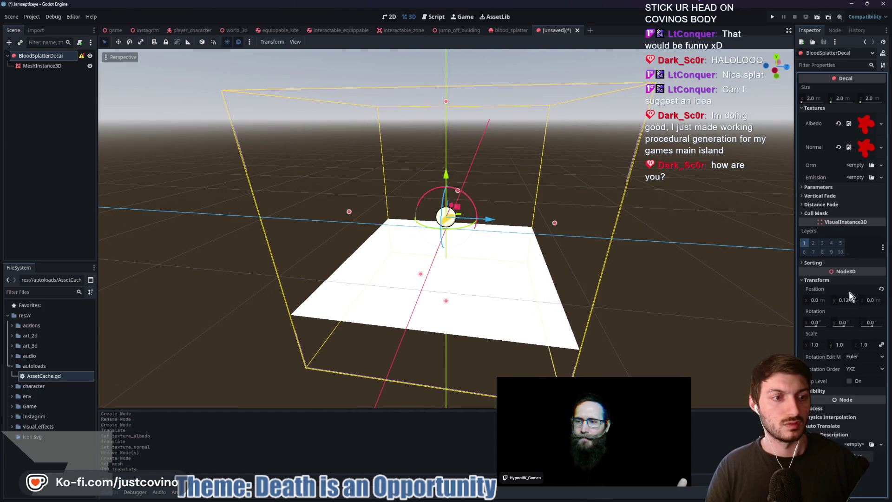
left_click(881, 288)
left_click_drag(532, 257, 604, 261)
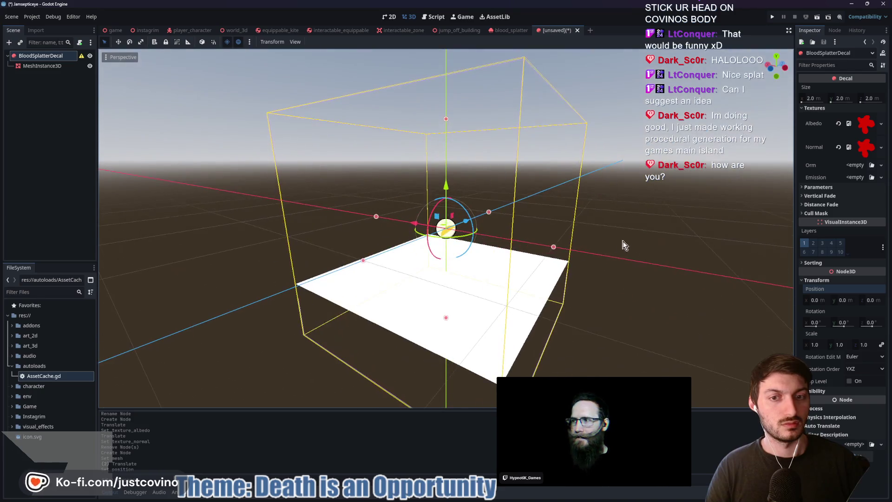
- Raise the plane into the decal box, then delete the MeshInstance3D
left_click(42, 65)
mouse_move(445, 232)
left_mouse_down()
mouse_move(452, 84)
mouse_move(446, 279)
left_mouse_up()
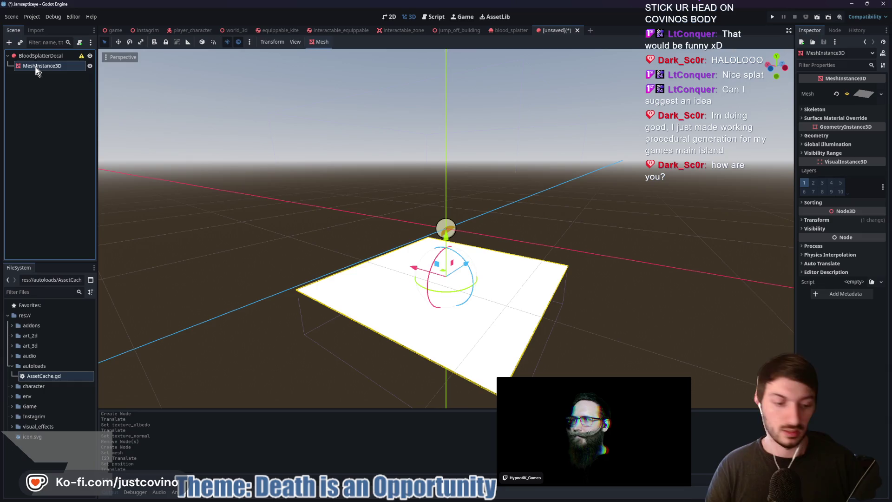
key("Delete")
left_click(426, 257)
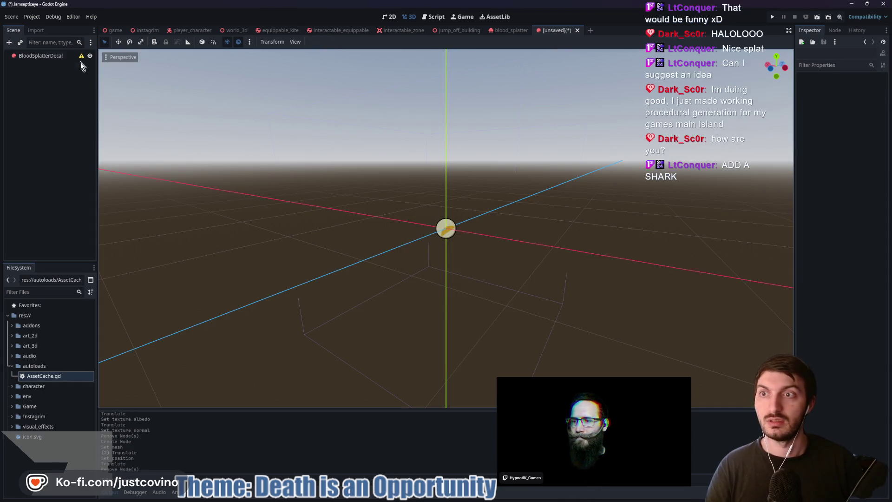
left_click(82, 56)
left_click(447, 259)
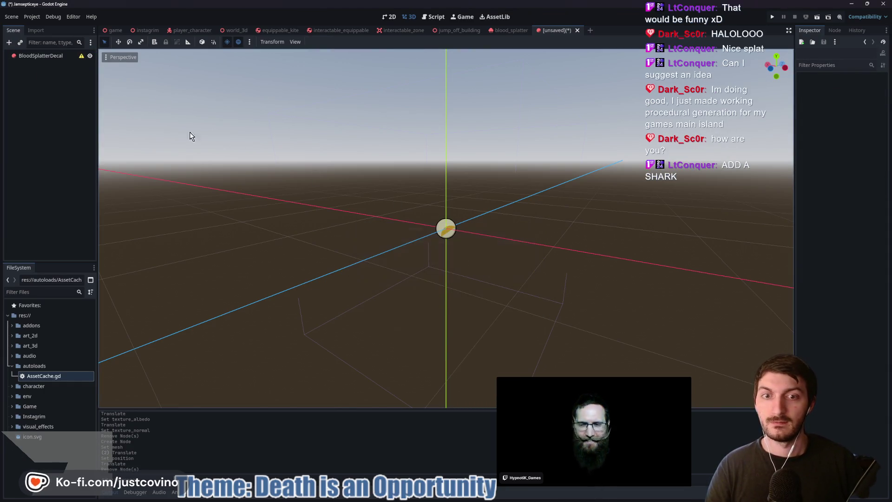
left_click(52, 55)
left_click(51, 55)
mouse_move(82, 60)
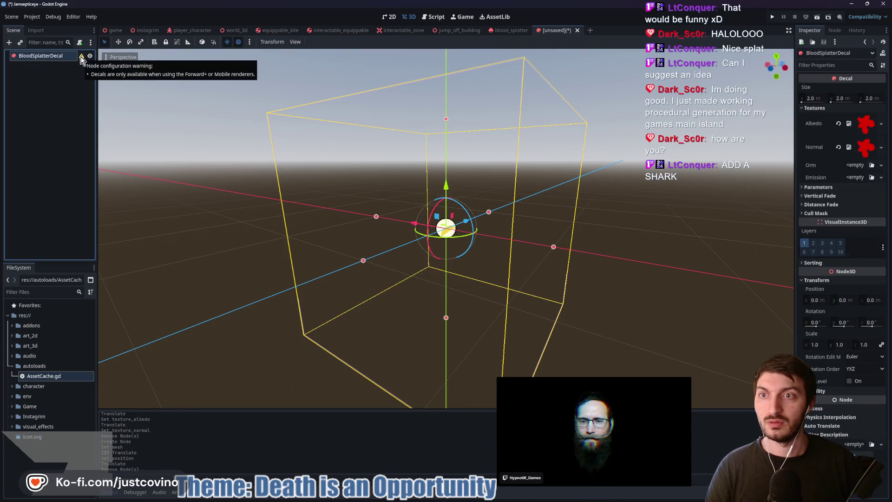
double_click(63, 56)
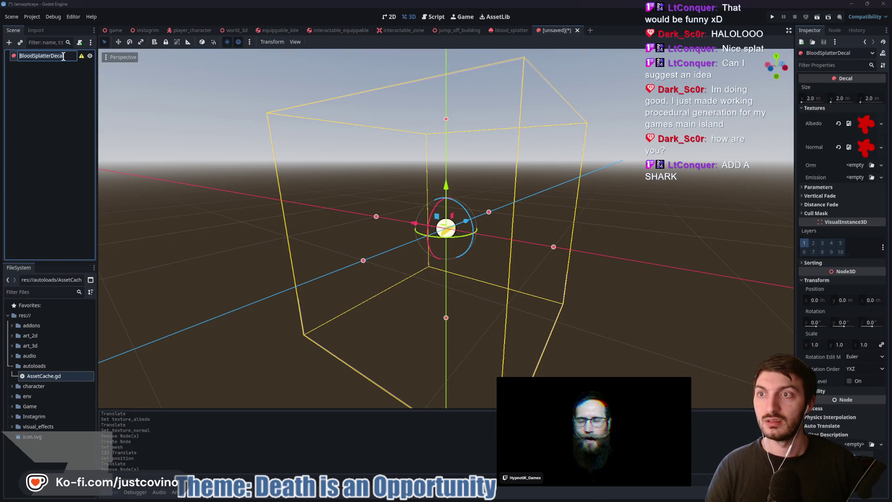
left_click(66, 80)
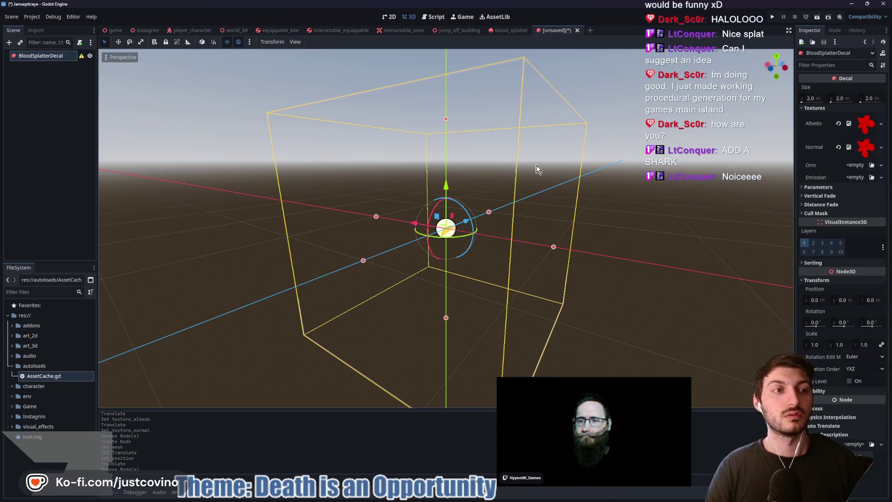
right_click(53, 55)
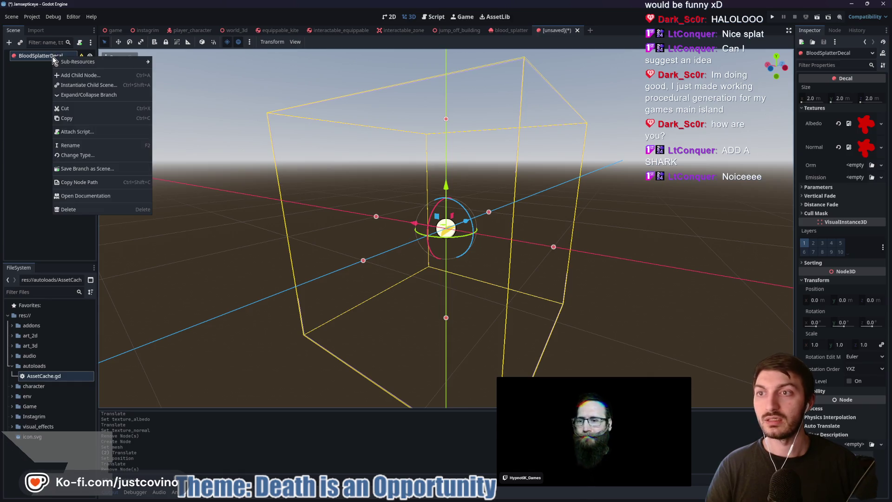
- Change BloodSplatterDecal's type to MeshInstance3D and give it a new PlaneMesh
left_click(79, 156)
type("mesh")
key("Down")
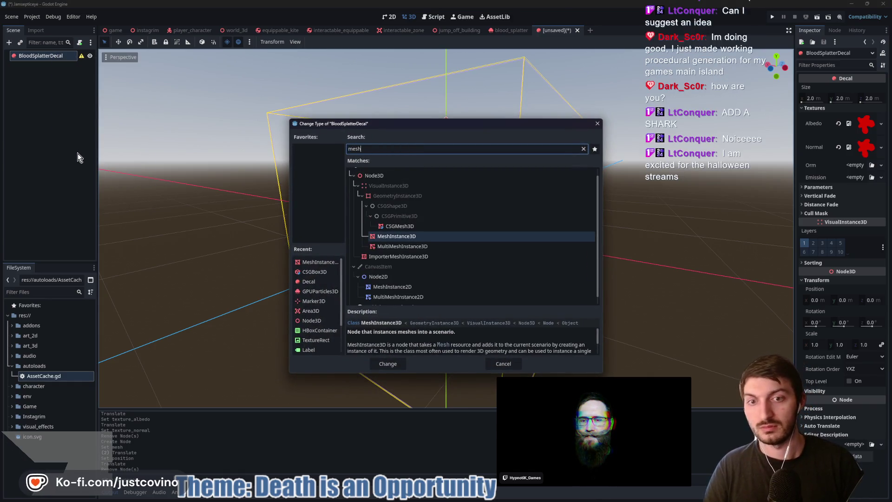
key("Return")
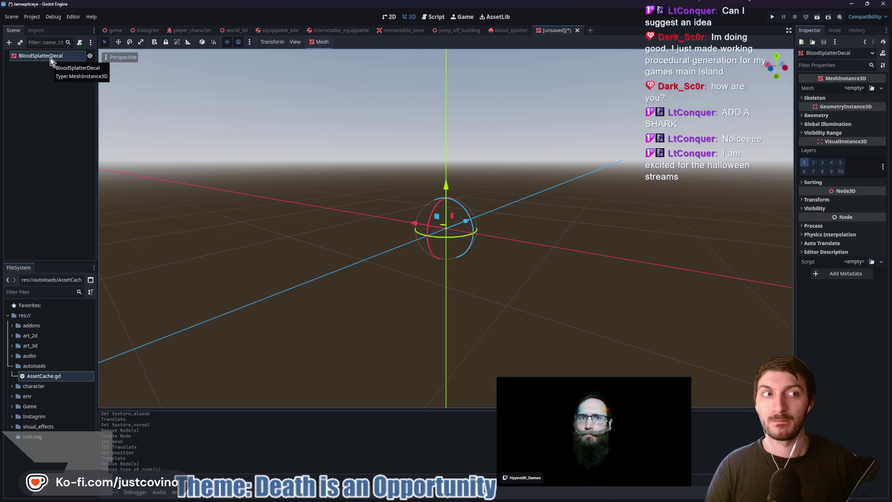
left_click(853, 88)
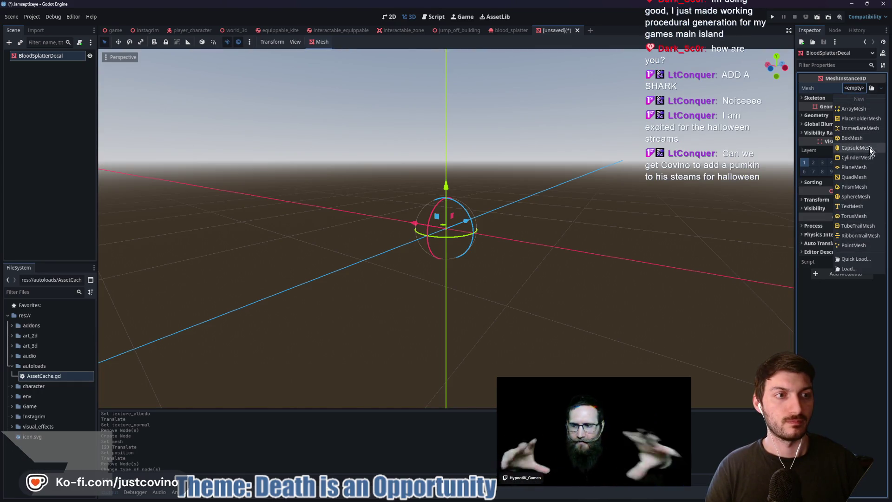
left_click(855, 167)
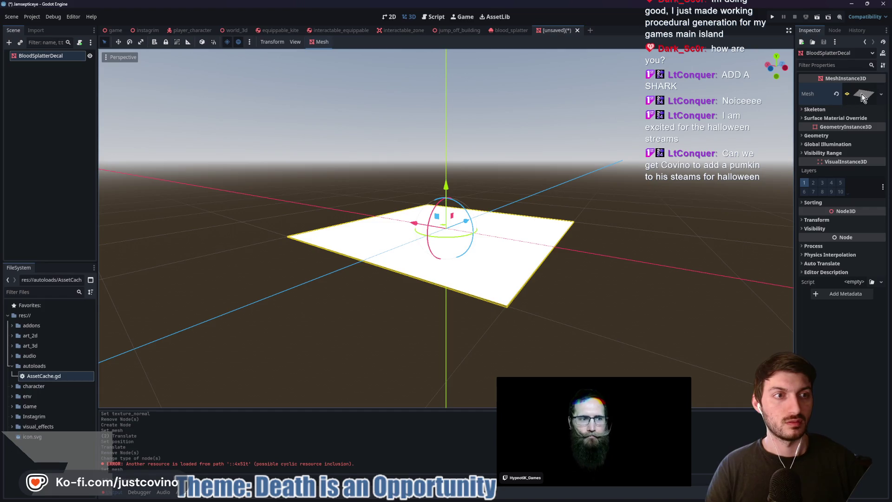
- Give the plane a new StandardMaterial3D with blood_splatter as its albedo texture
left_click(860, 118)
left_click(858, 128)
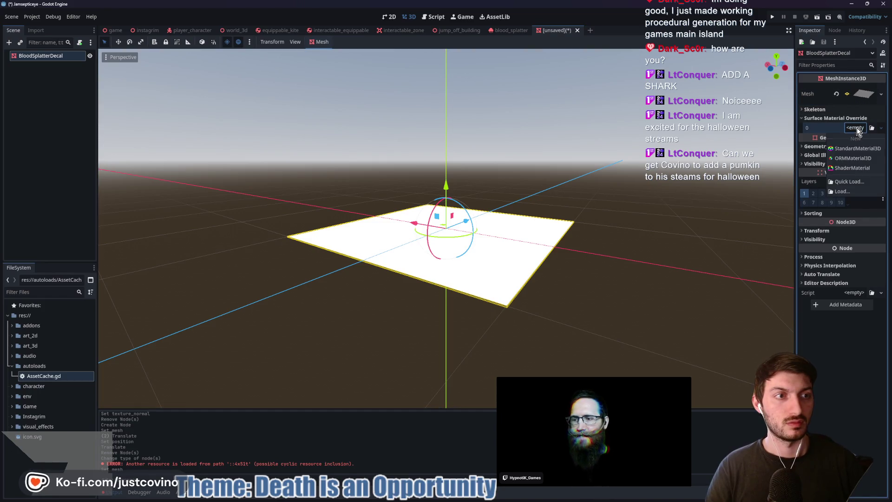
left_click(857, 93)
left_click(848, 238)
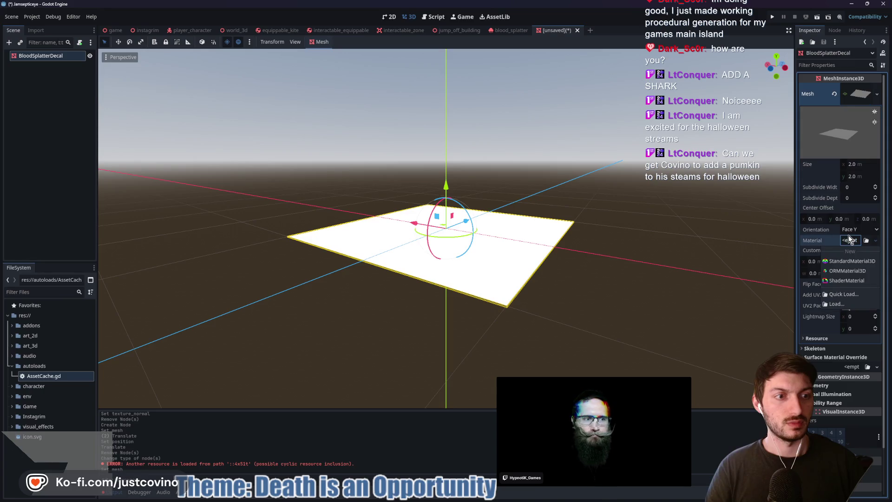
left_click(848, 261)
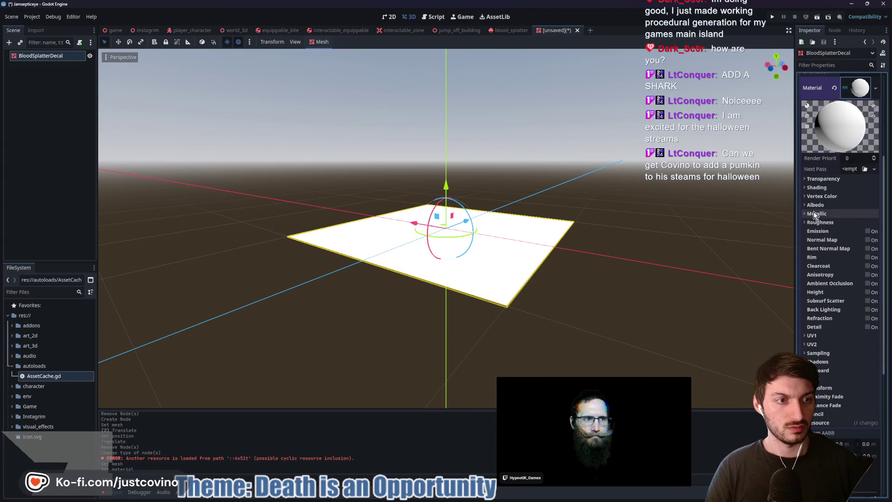
left_click(814, 206)
left_click(850, 227)
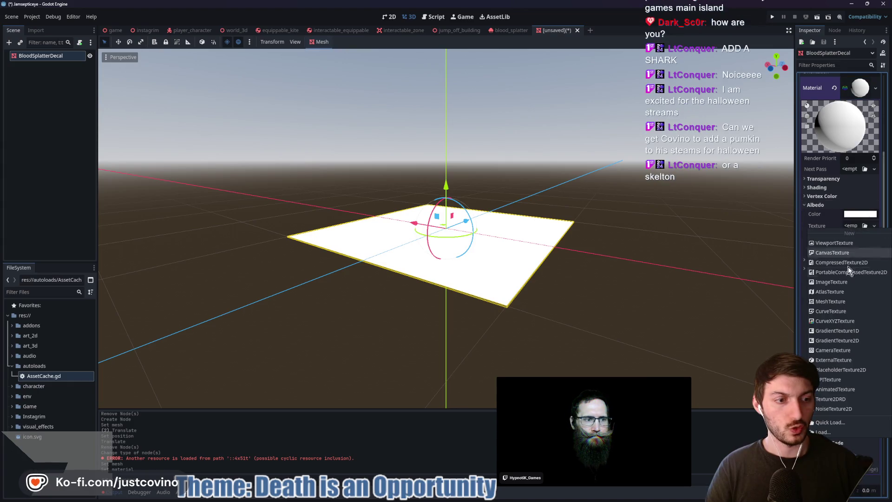
left_click(829, 422)
double_click(420, 174)
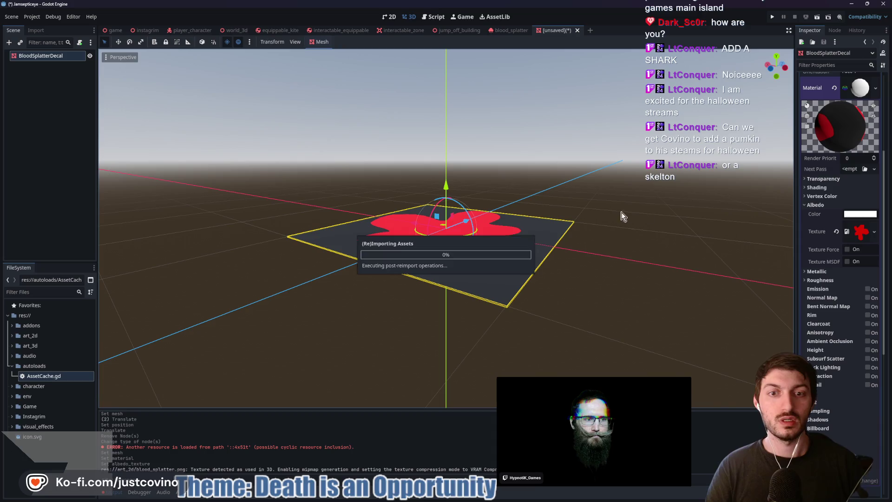
- Set material transparency to Alpha, trying Add blend mode before reverting to Mix
left_click(820, 179)
left_click(846, 188)
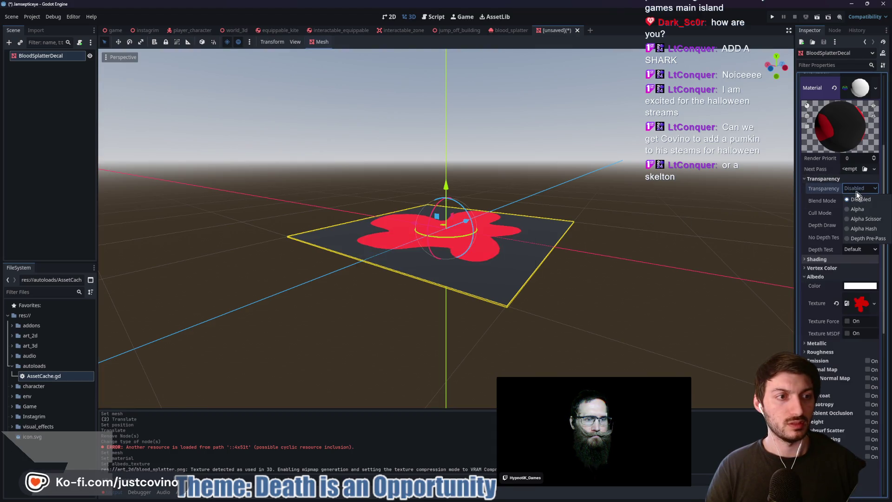
left_click(857, 201)
mouse_move(652, 211)
left_mouse_down()
mouse_move(632, 266)
mouse_move(557, 278)
mouse_move(529, 225)
mouse_move(563, 153)
mouse_move(572, 225)
left_mouse_up()
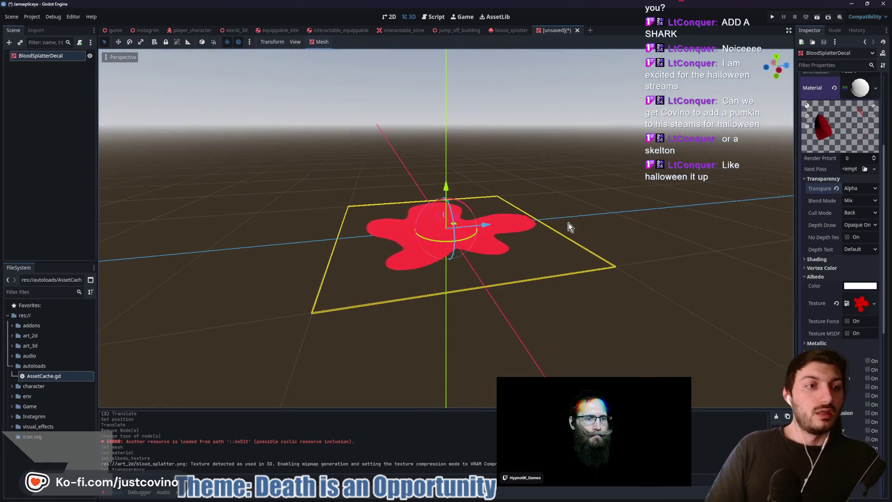
left_click(852, 203)
left_click(852, 221)
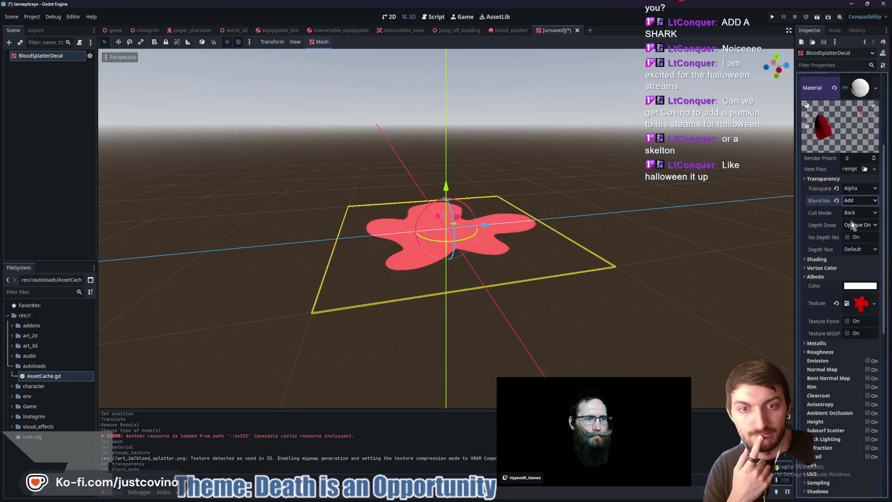
left_click_drag(641, 223, 641, 255)
left_click(837, 201)
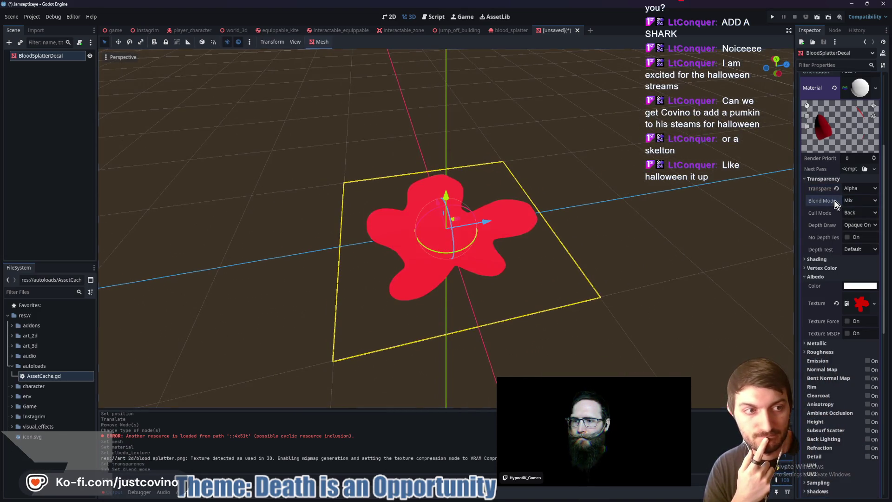
left_click_drag(596, 243, 622, 230)
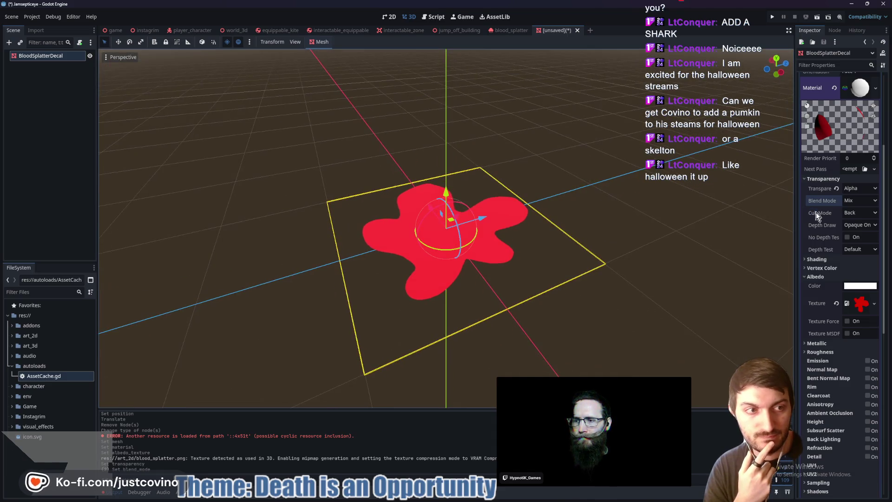
- Set Cull Mode to Disabled so both sides of the splat render
left_click(857, 214)
left_click(858, 245)
mouse_move(602, 275)
left_mouse_down()
mouse_move(567, 149)
mouse_move(563, 90)
mouse_move(556, 286)
left_mouse_up()
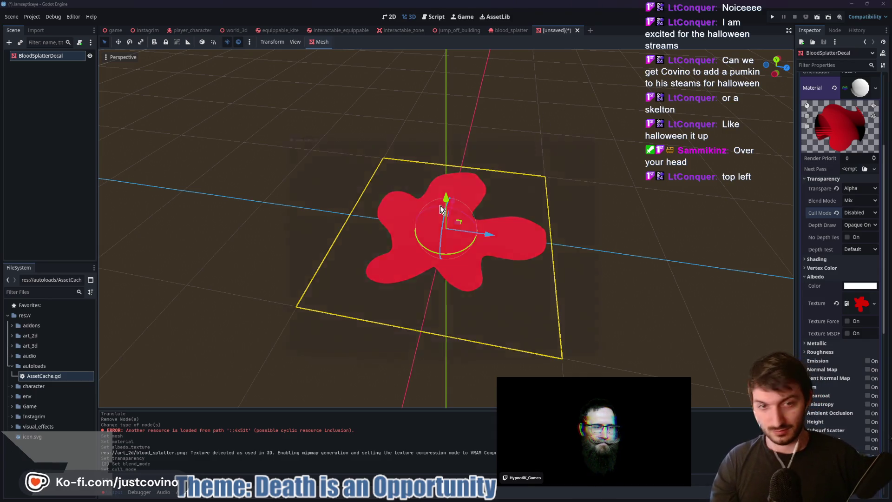
- Save the new decal scene as blood_splatter_decal.tscn, then return to the blood_splatter particle scene
key("ctrl+s")
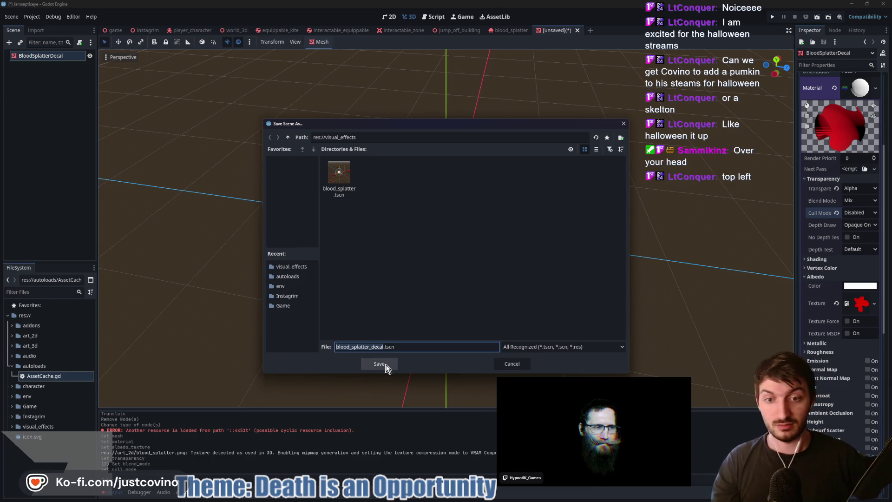
left_click(386, 365)
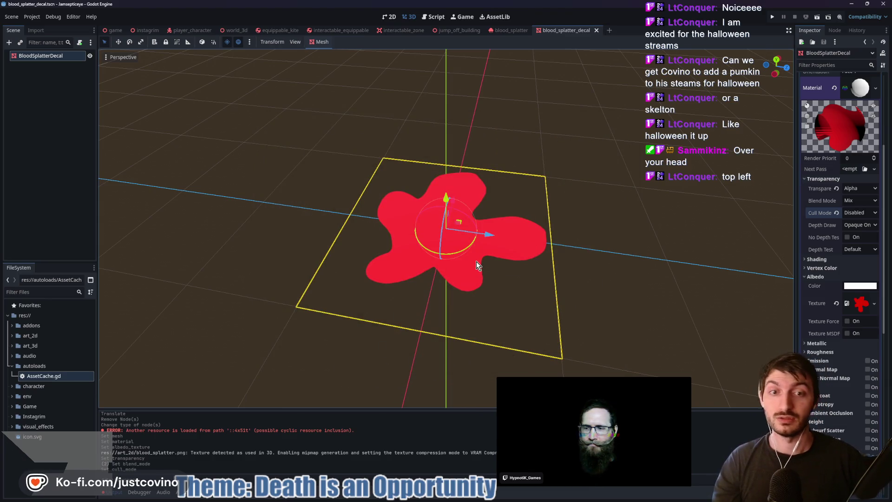
mouse_move(587, 202)
left_mouse_down()
mouse_move(548, 200)
mouse_move(588, 192)
mouse_move(617, 198)
mouse_move(559, 193)
left_mouse_up()
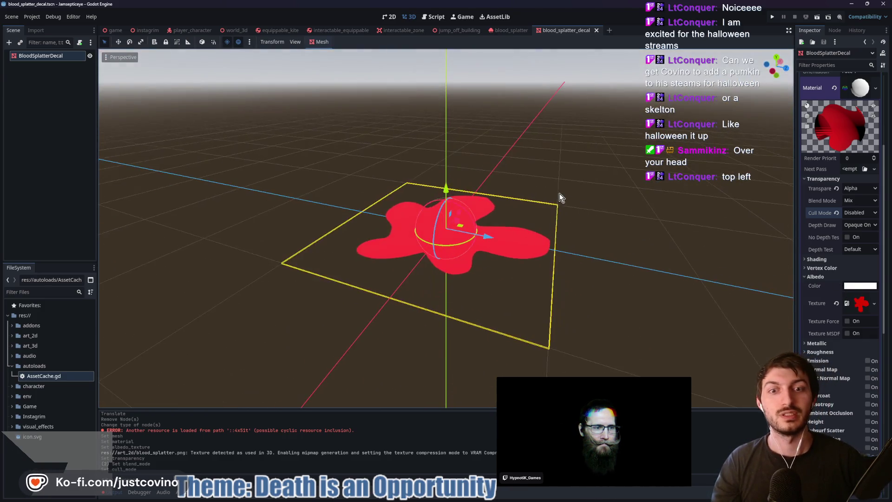
left_click(510, 29)
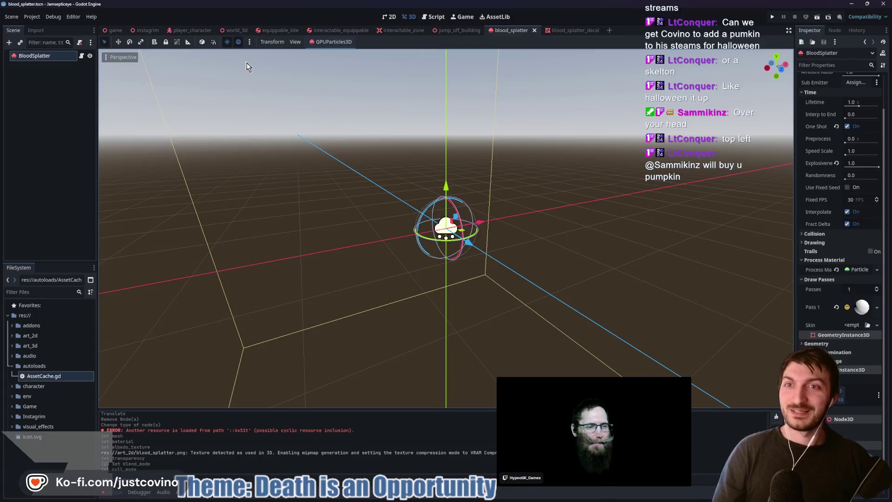
- Look through the player_character, game and blood_splatter scenes, ending on blood_splatter_decal
left_click(185, 32)
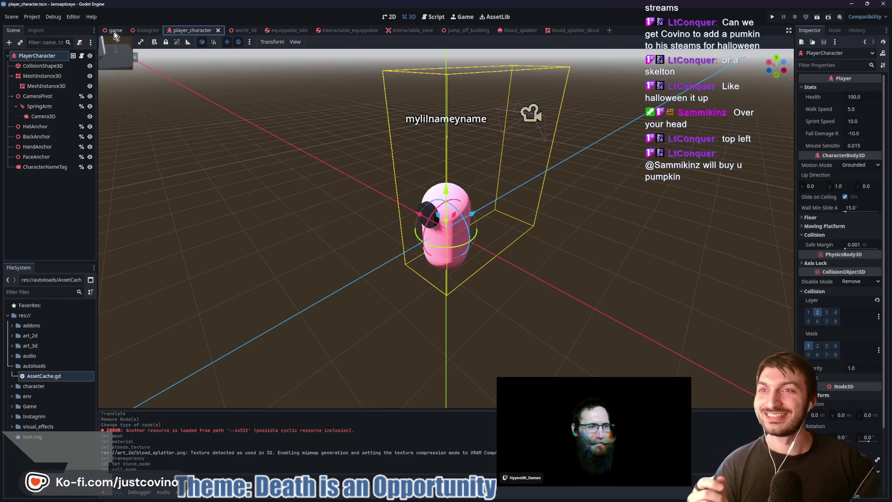
left_click(113, 32)
left_click_drag(351, 147, 446, 153)
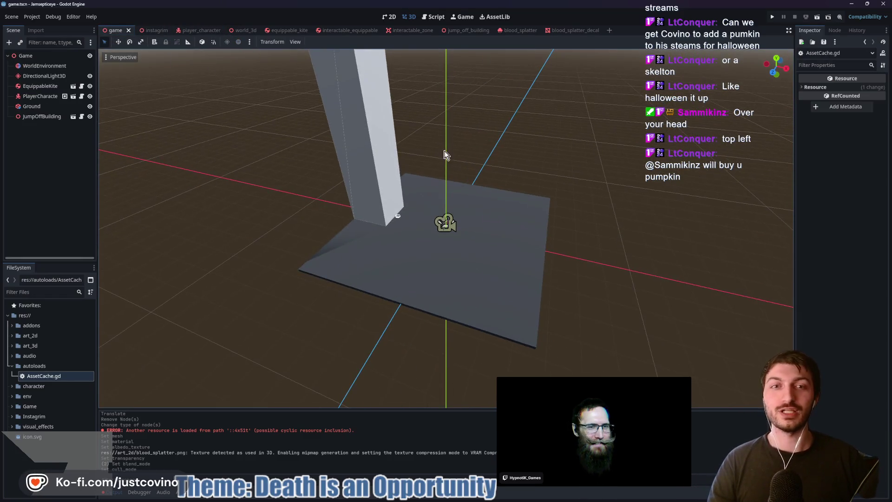
scroll(488, 163, "up", 5)
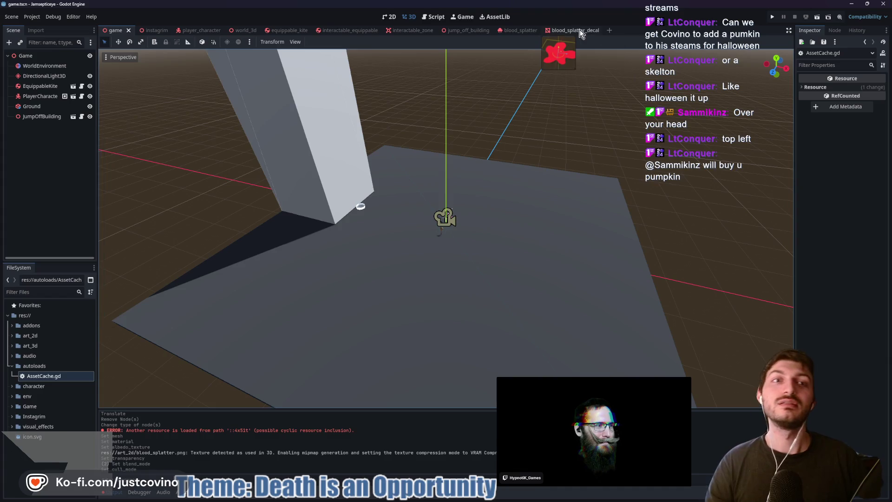
left_click(570, 30)
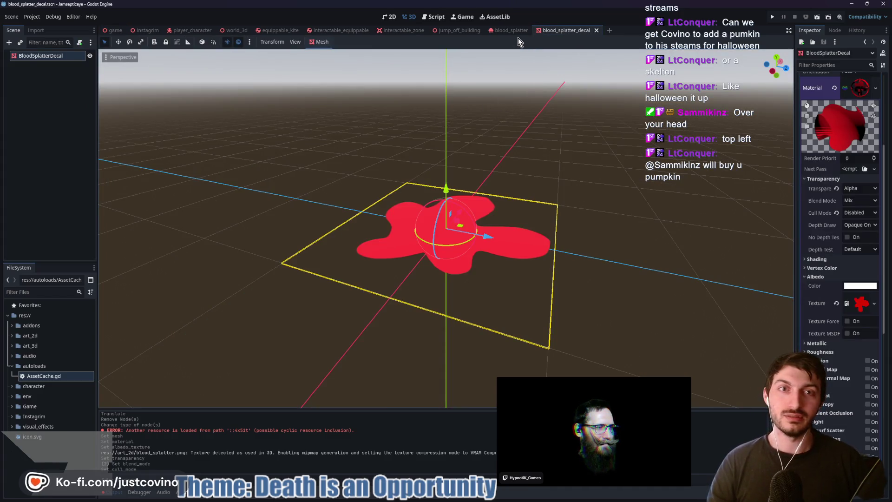
left_click(514, 30)
left_click(572, 31)
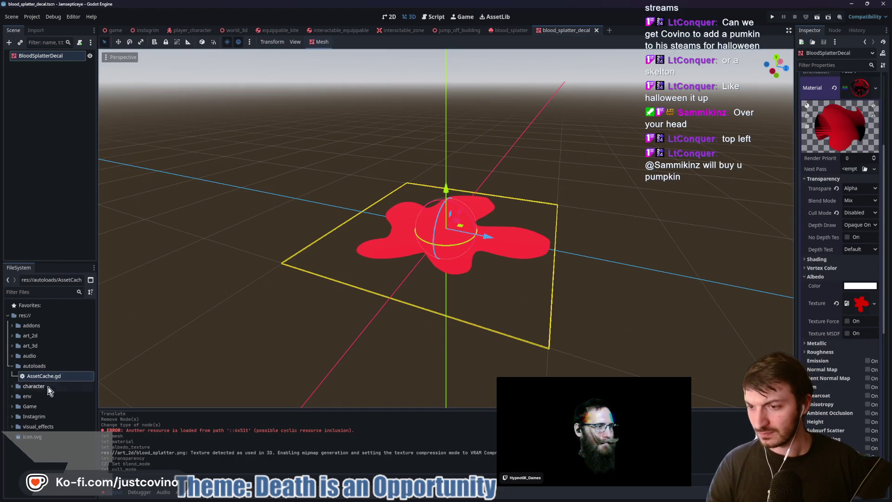
- Browse the visual_effects and addons folders, then open AssetCache.gd in the script editor
left_click(13, 427)
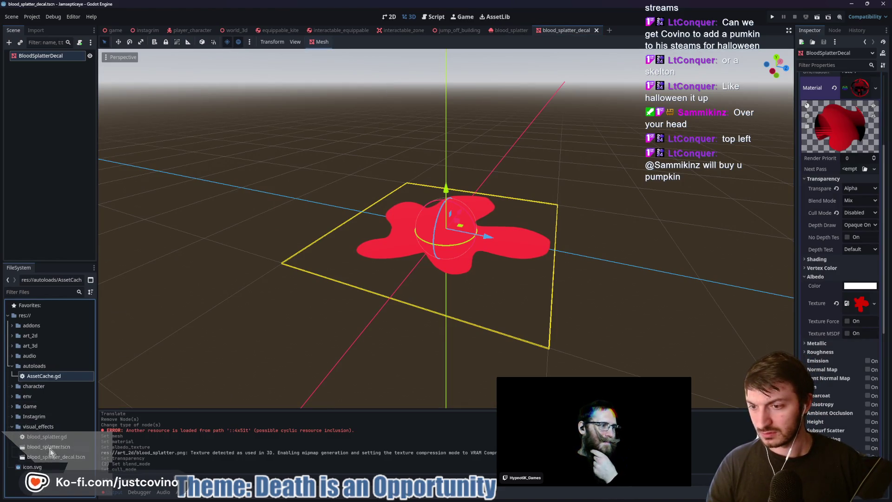
left_click(11, 427)
left_click(17, 327)
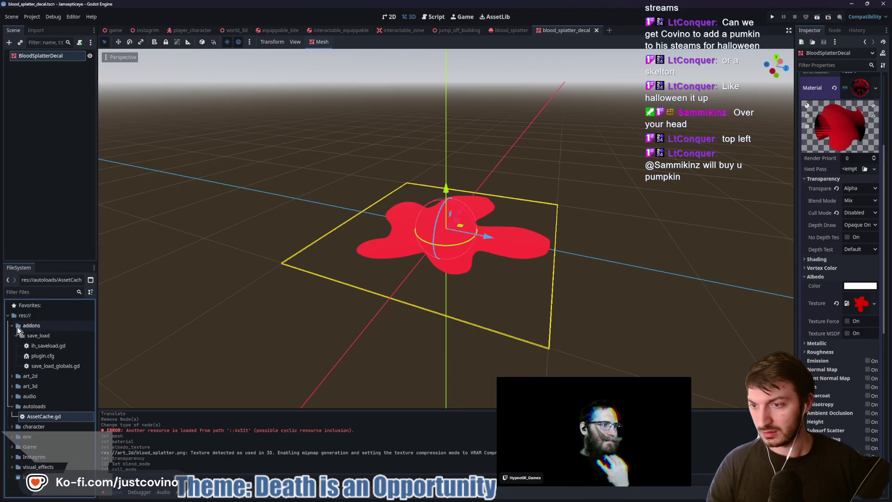
left_click(10, 326)
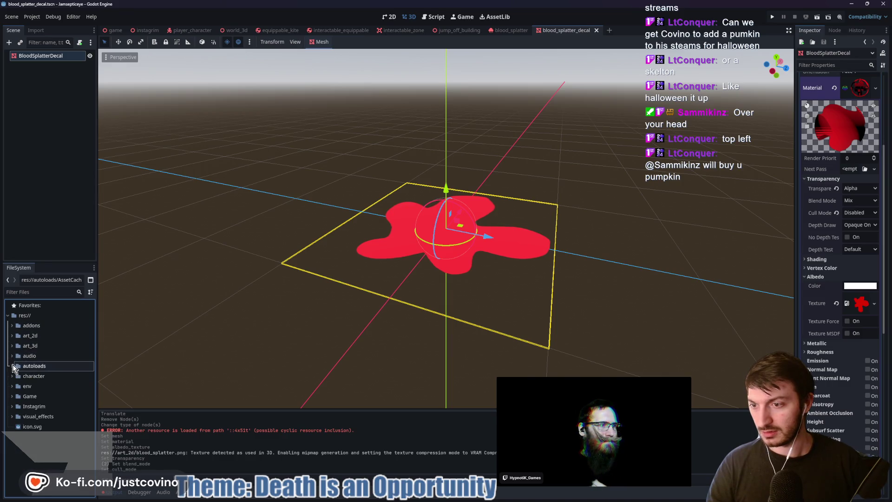
double_click(39, 379)
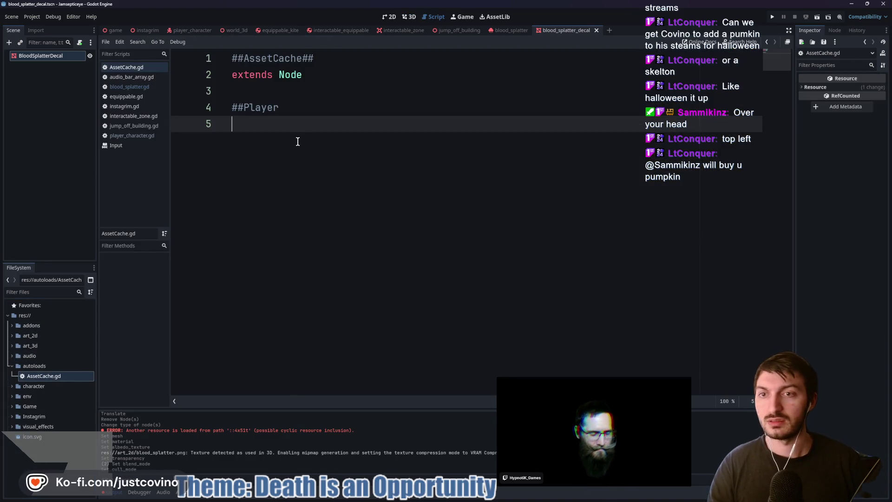
- Add a '##Visual Effects##' heading below the Player section in AssetCache.gd
key("Return")
key("Return")
type("##Visa")
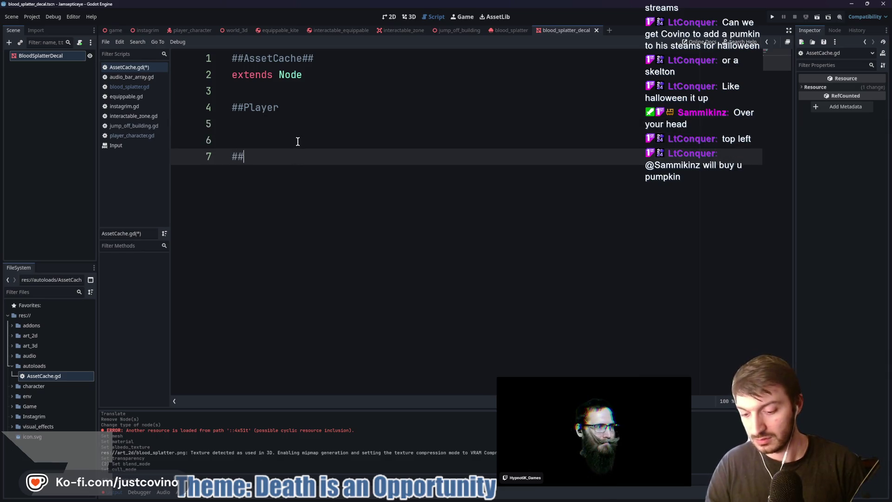
key("BackSpace")
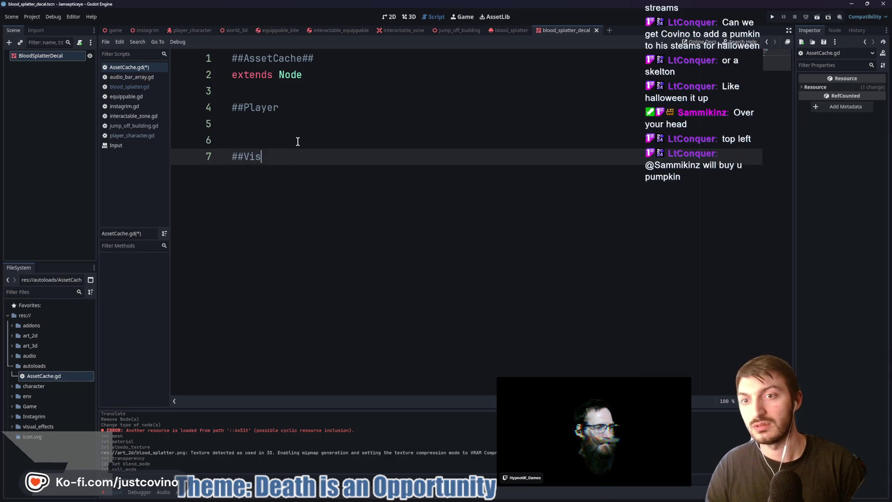
type("ual Effects")
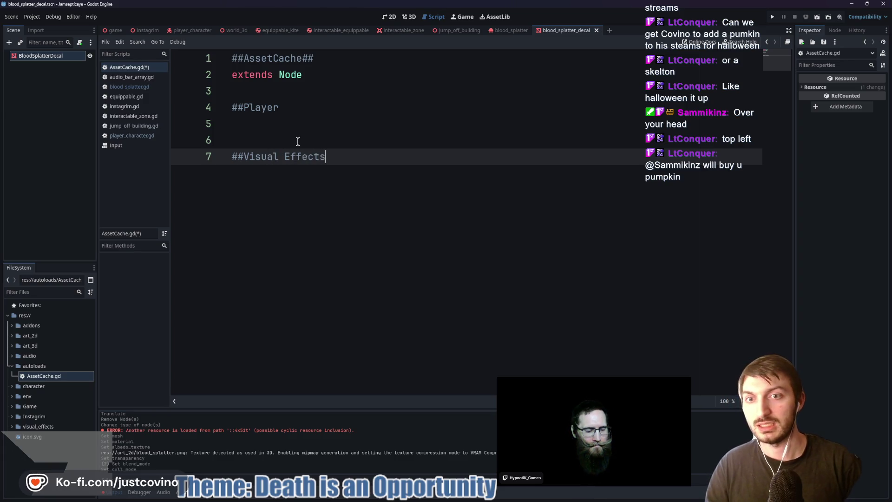
type("#")
key("Return")
type("const")
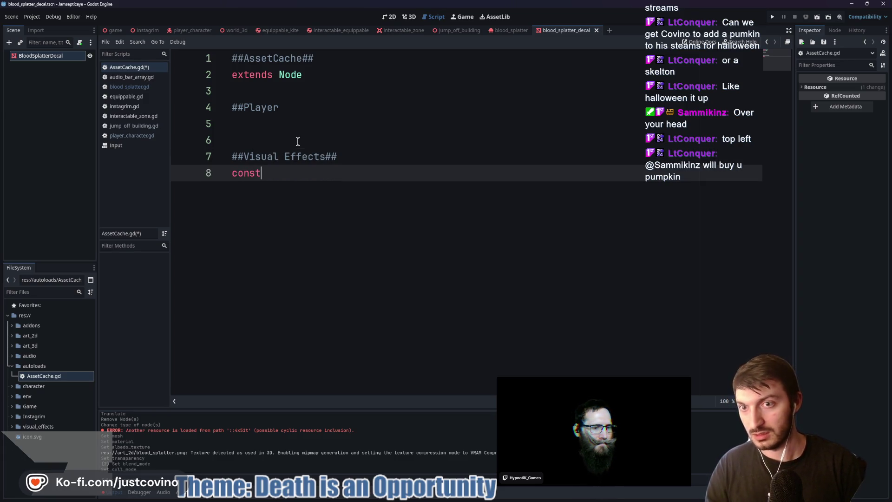
- Add const BLOOD_SPLATTER_DECAL preloading res://visual_effects/blood_splatter_decal.tscn and save the script
type("BLOOD_SPLATTER_DECAL")
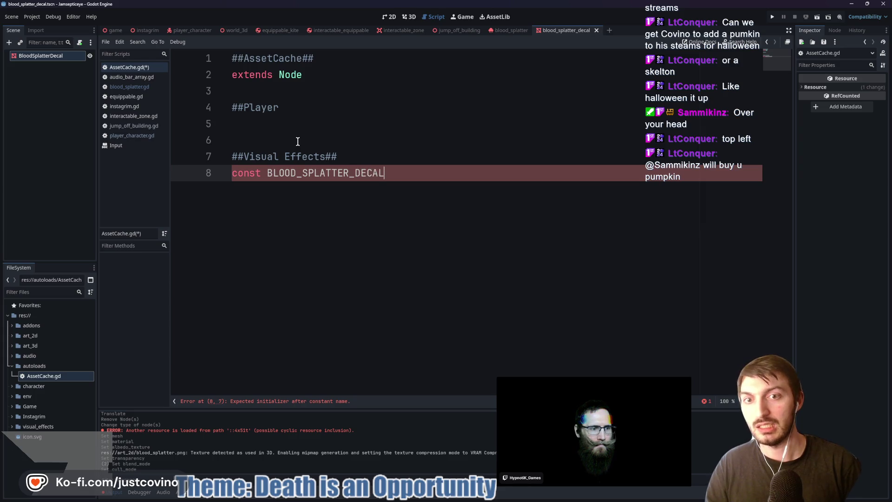
type(" := pre")
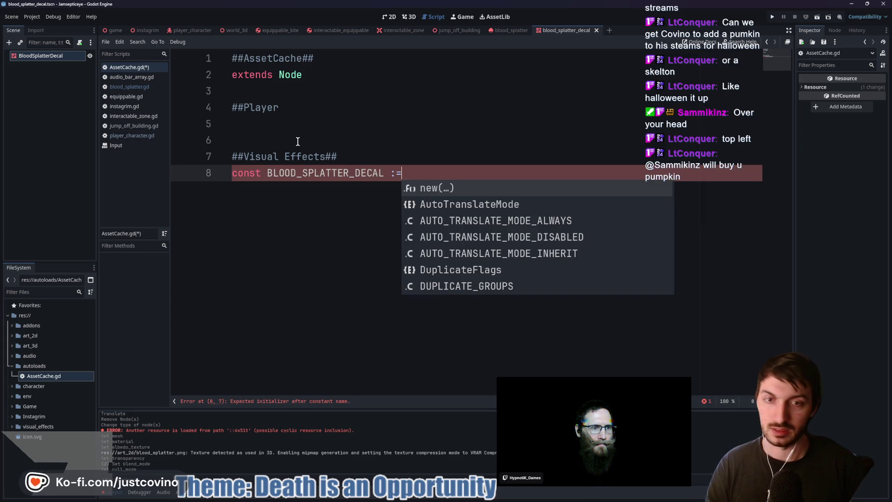
key("Return")
type("\"res")
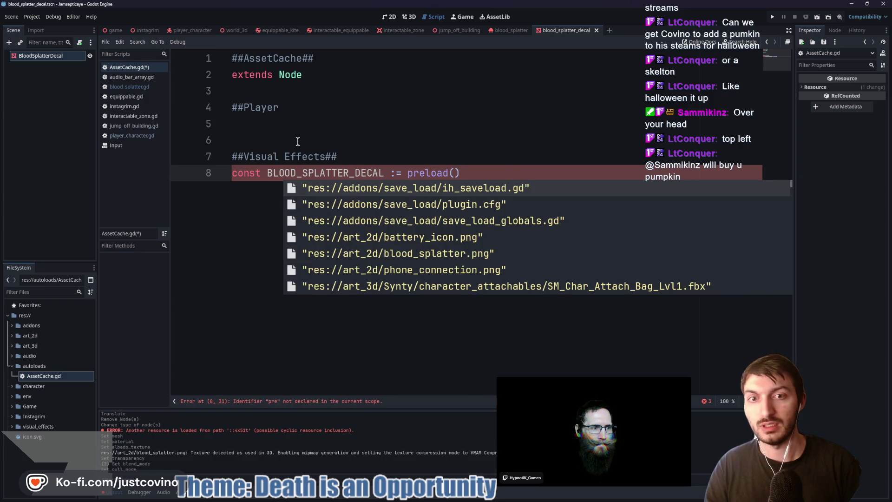
type("://")
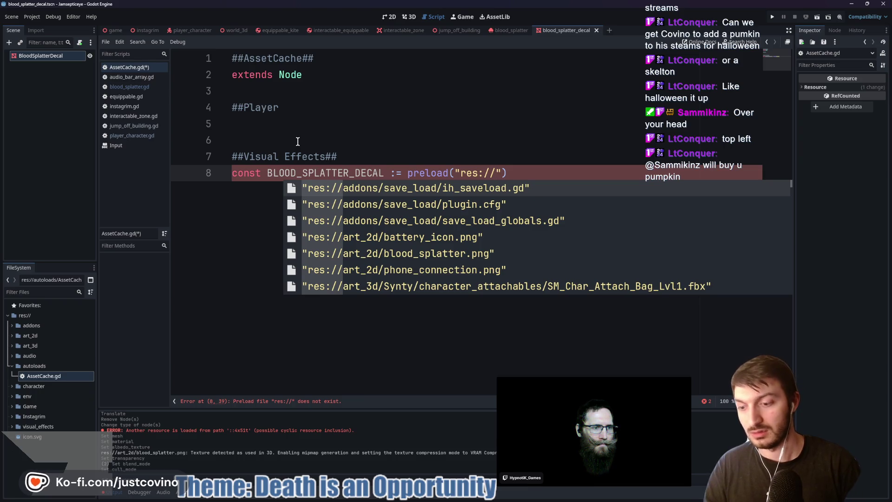
type("visu")
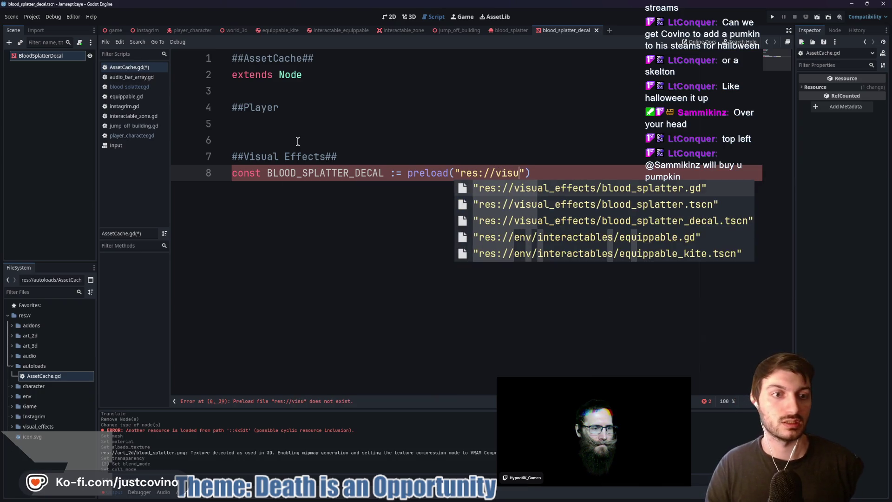
key("Down")
key("Down")
key("Return")
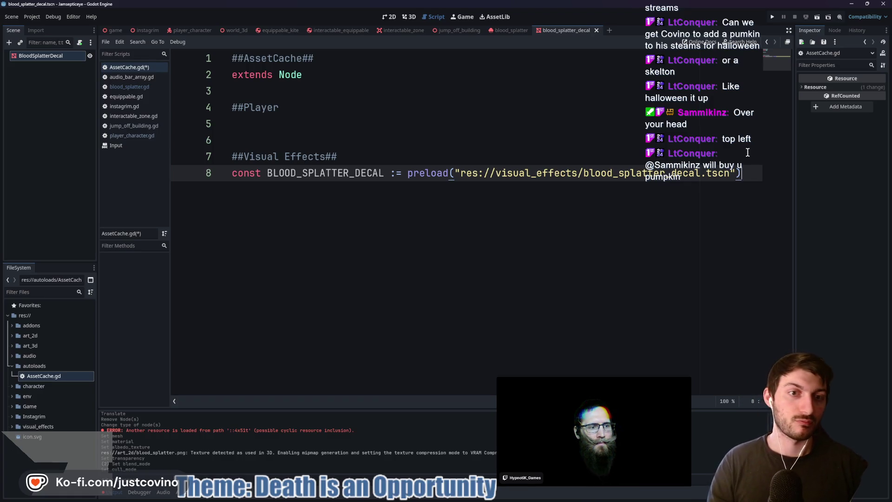
key("ctrl+s")
- In blood_splatter.gd's _ready, add a line calling AssetCache.BLOOD_SPLATTER_DECAL.instantiate()
left_click(502, 30)
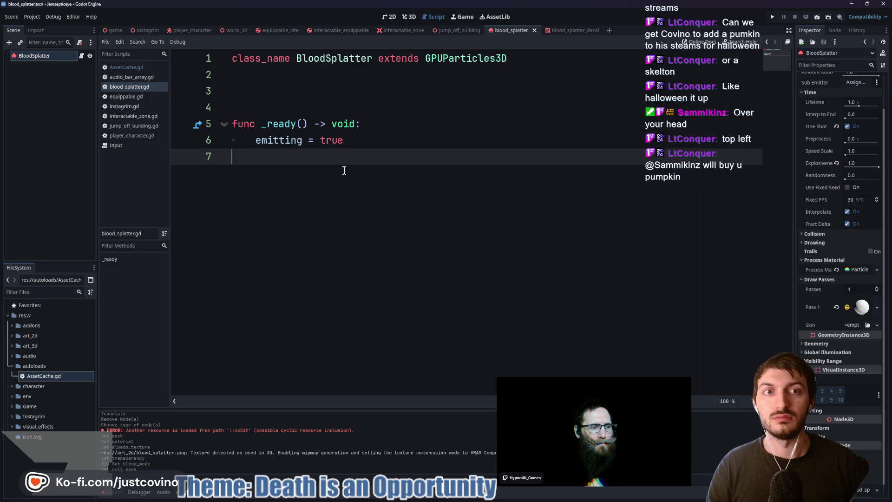
left_click(383, 129)
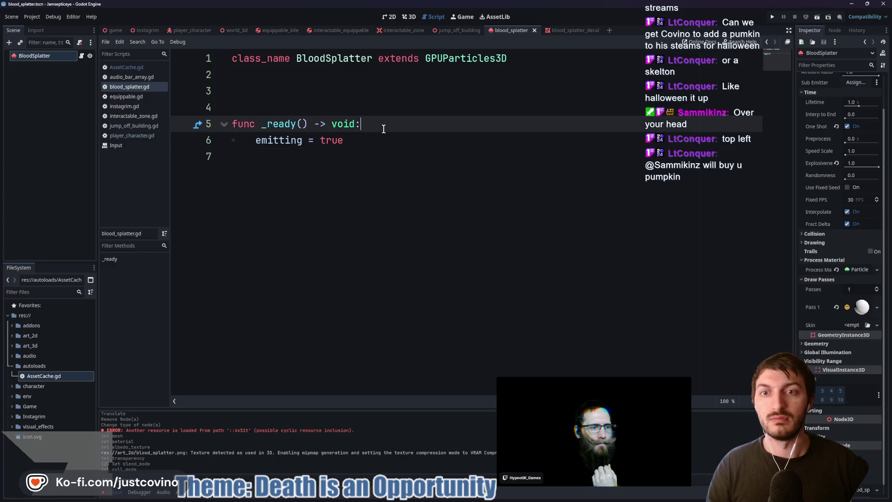
key("Return")
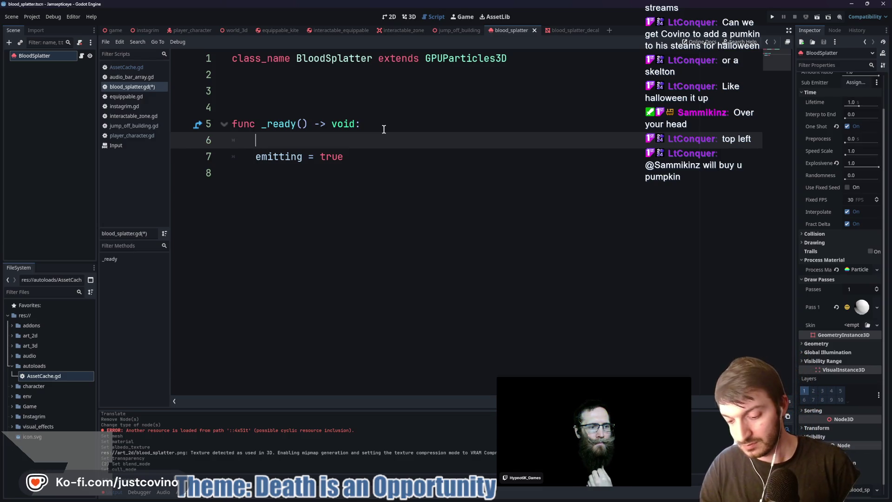
type("blood")
key("BackSpace")
key("BackSpace")
key("BackSpace")
type("Asset")
key("Return")
type(".")
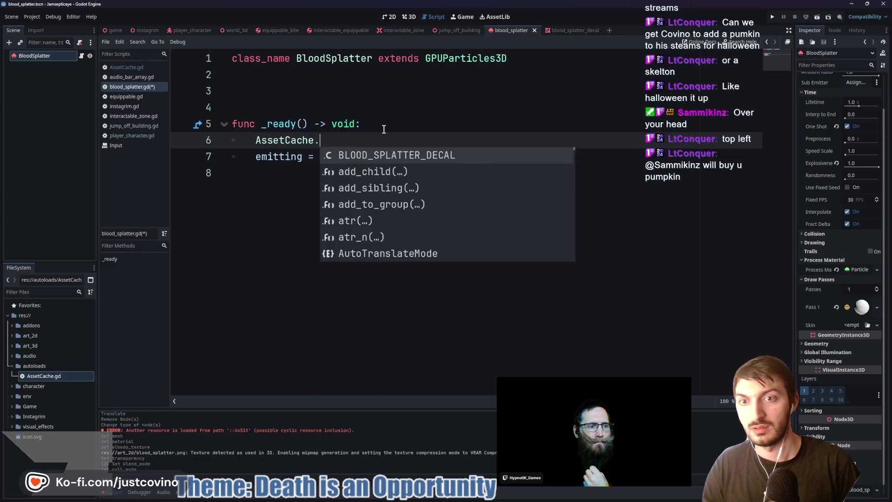
key("Return")
type(".ins")
key("Return")
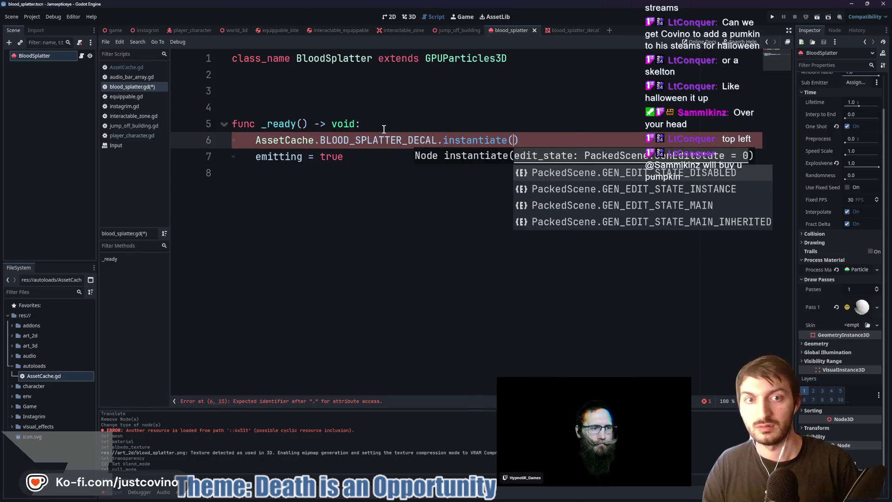
- Store the instance in 'var decal' and start 'decal.global_position = player' on the next line
left_click(254, 140)
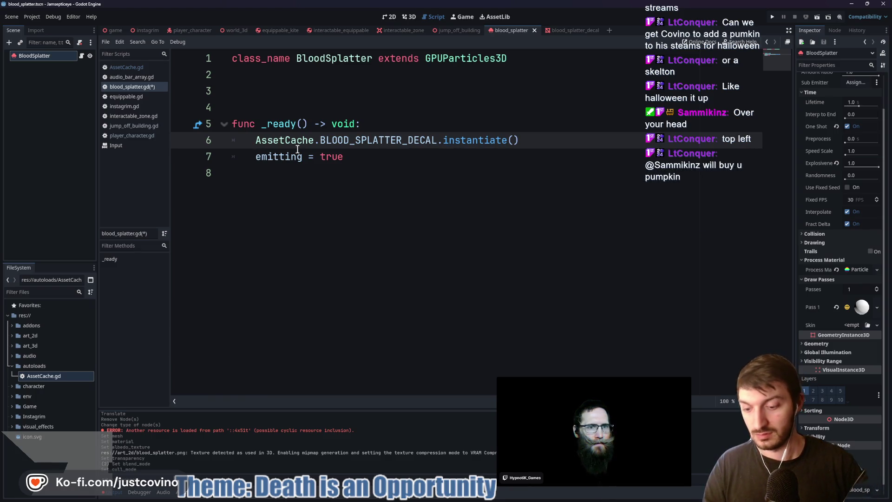
type("var ")
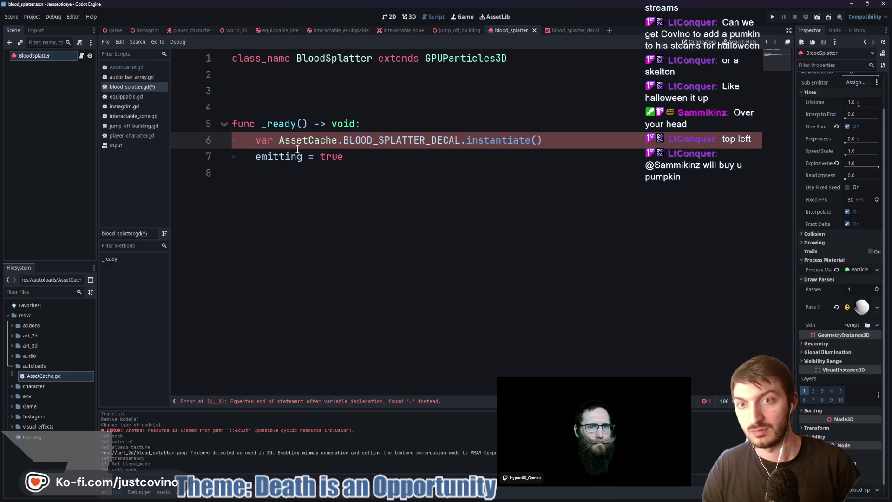
type("decal ")
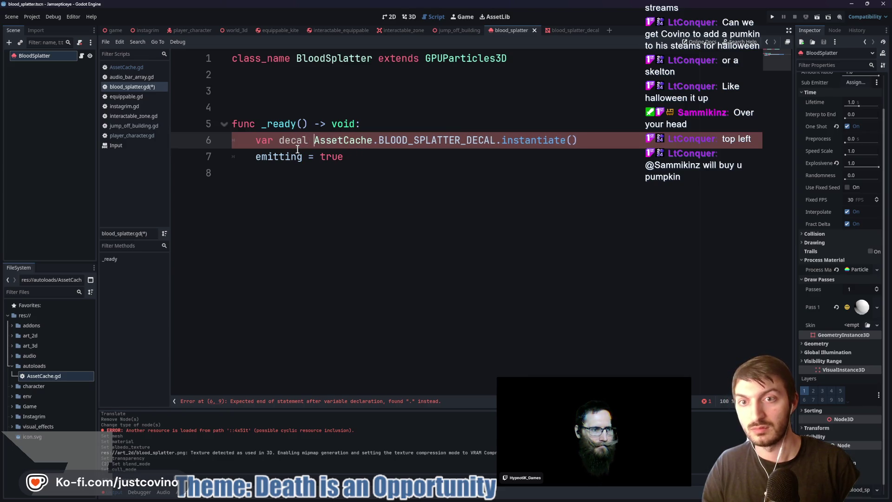
type("=")
left_click(610, 134)
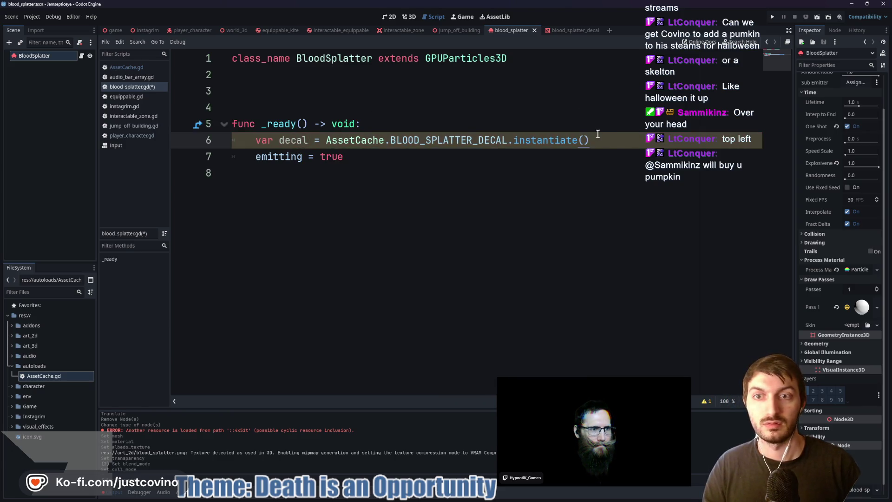
key("Return")
type("de")
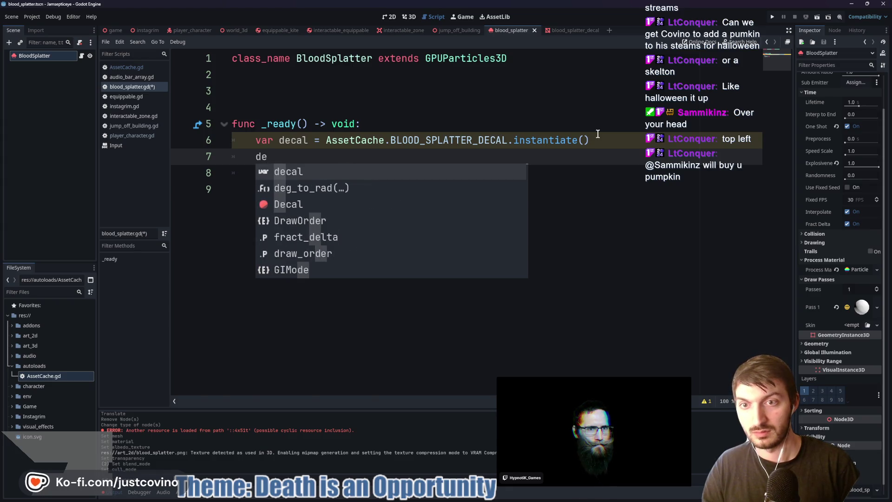
type("cal.")
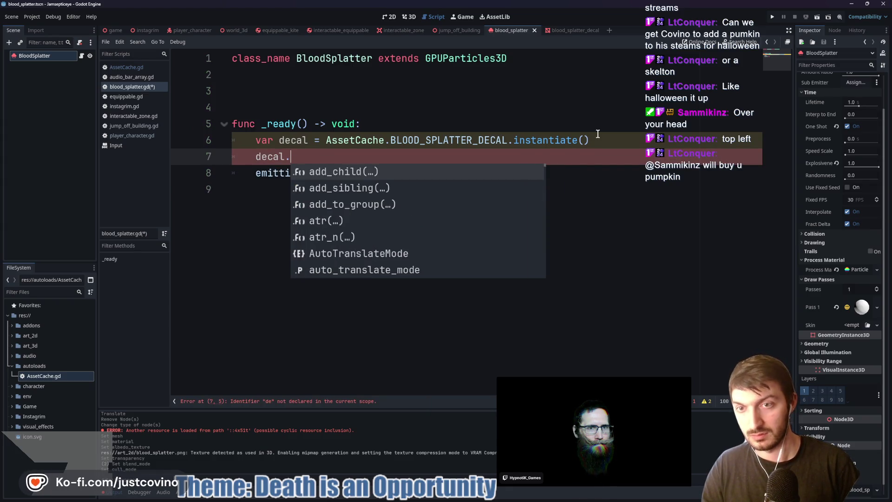
type("global_position")
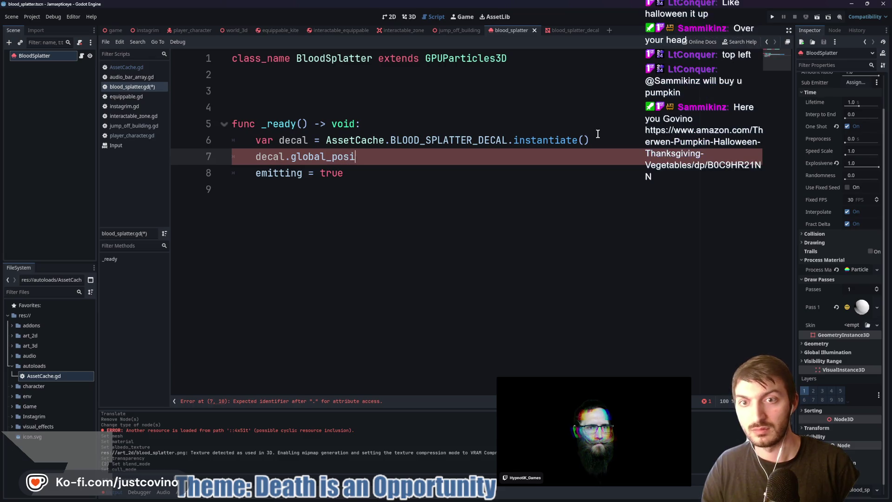
type(" = player")
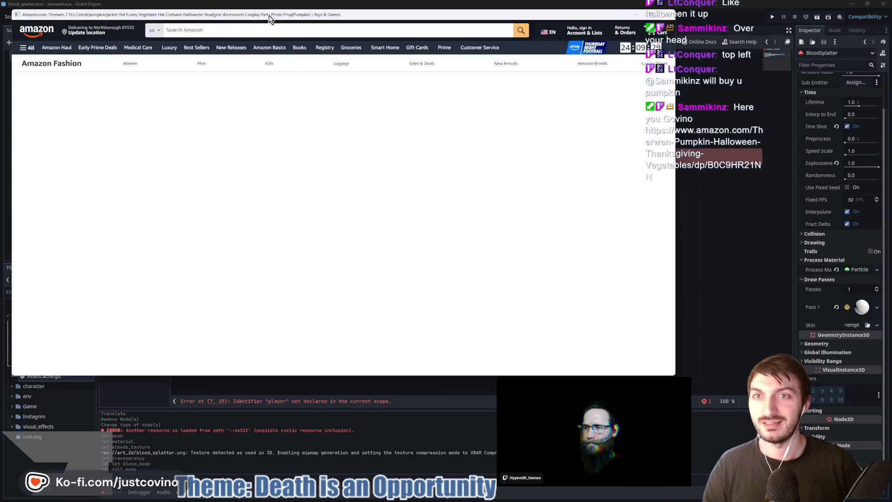
left_click_drag(275, 63, 0, 92)
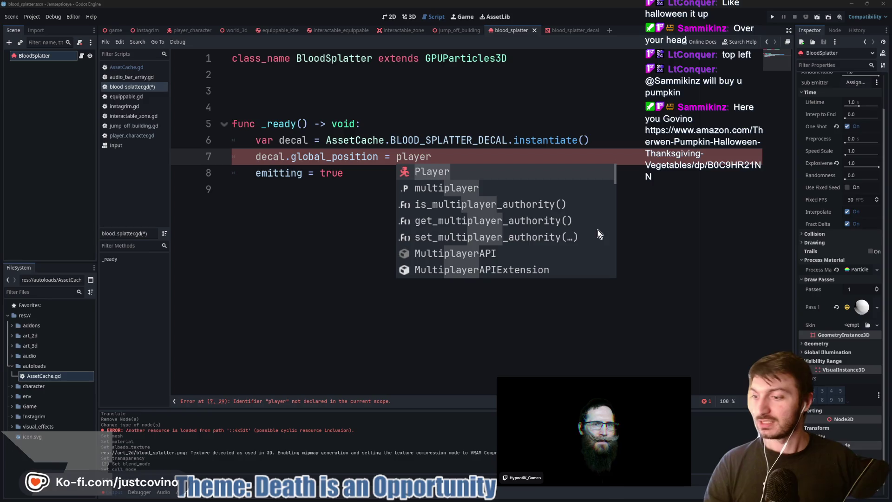
- Change the decal's assigned position to Player.current.global_position
left_click(469, 161)
key("ctrl+BackSpace")
type("Player")
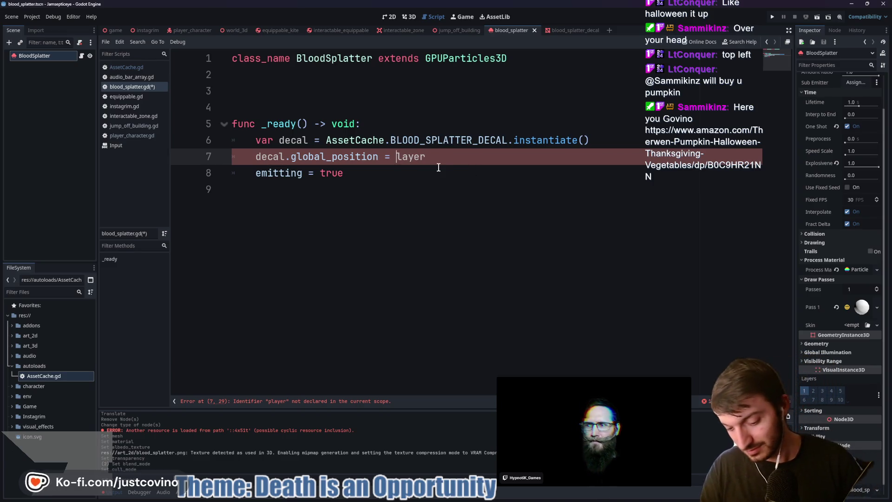
left_click(457, 157)
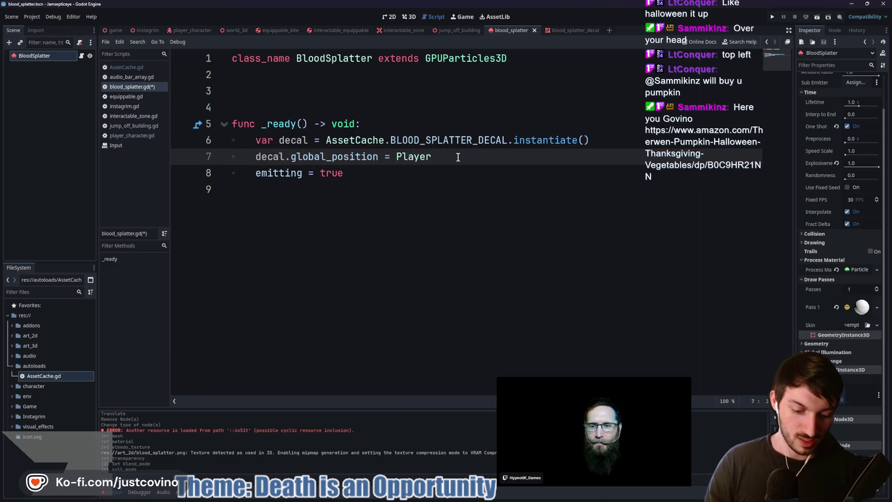
type(".current")
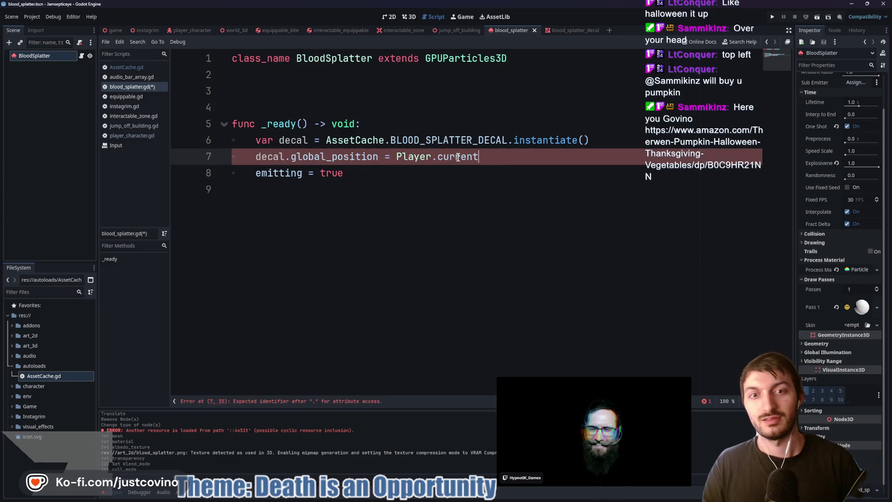
type(".glob")
type("al")
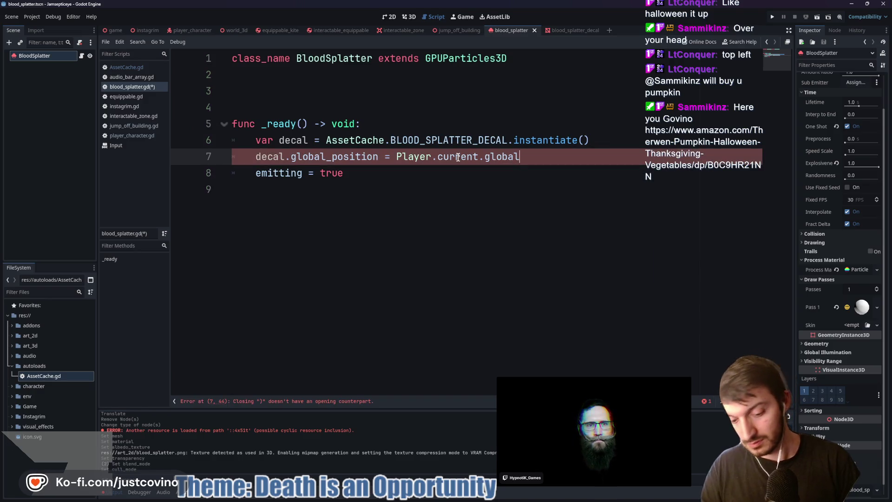
type(")_position")
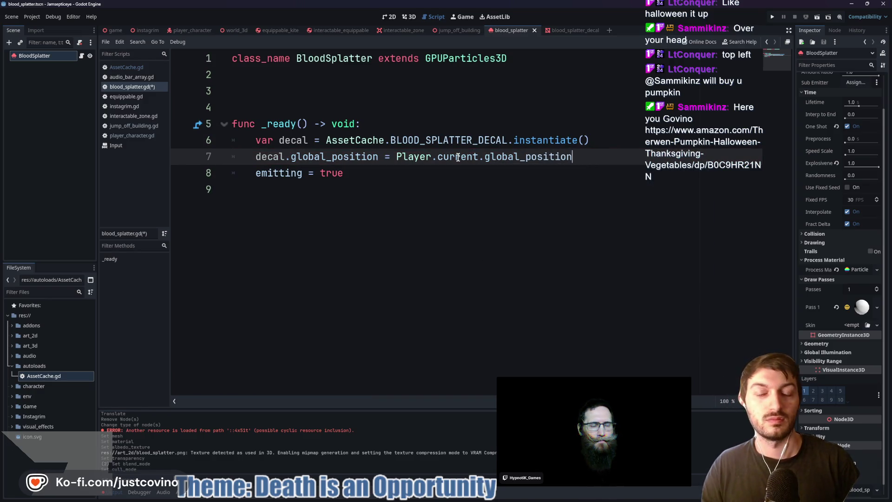
key("Return")
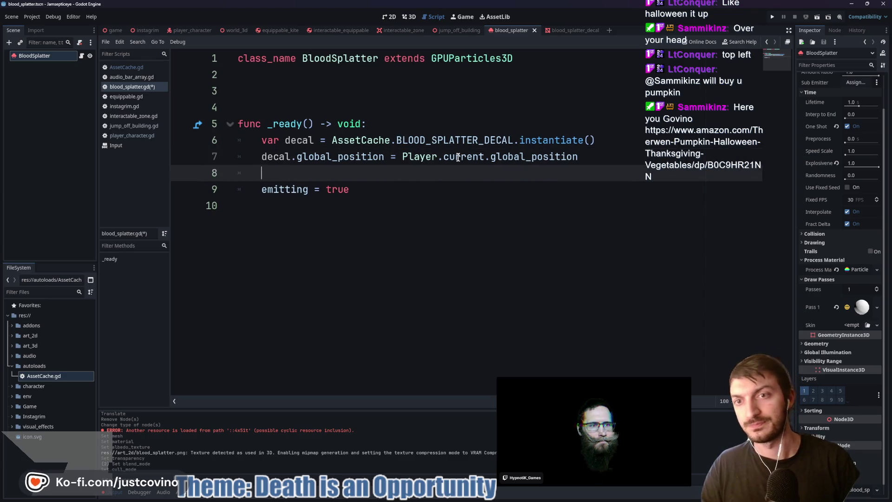
- Declare a new function apply_decal_to_ground() -> void at the end of the script
left_click(306, 243)
key("Return")
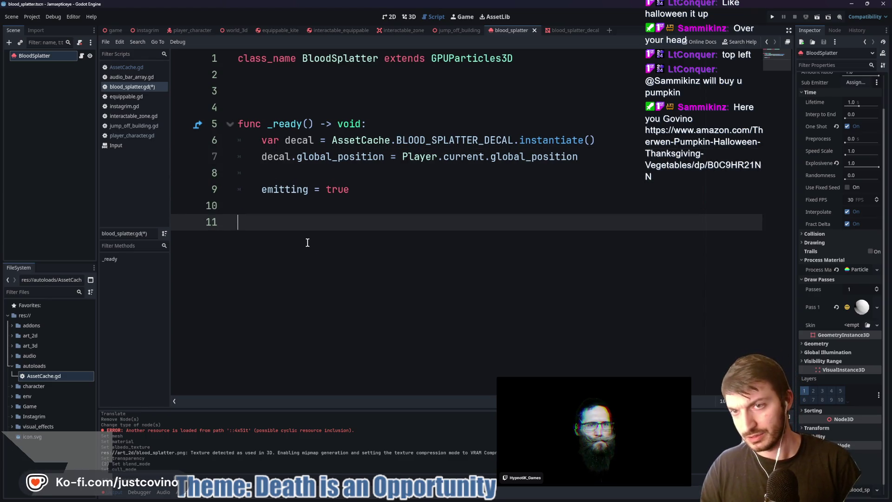
type("func apply_decal_")
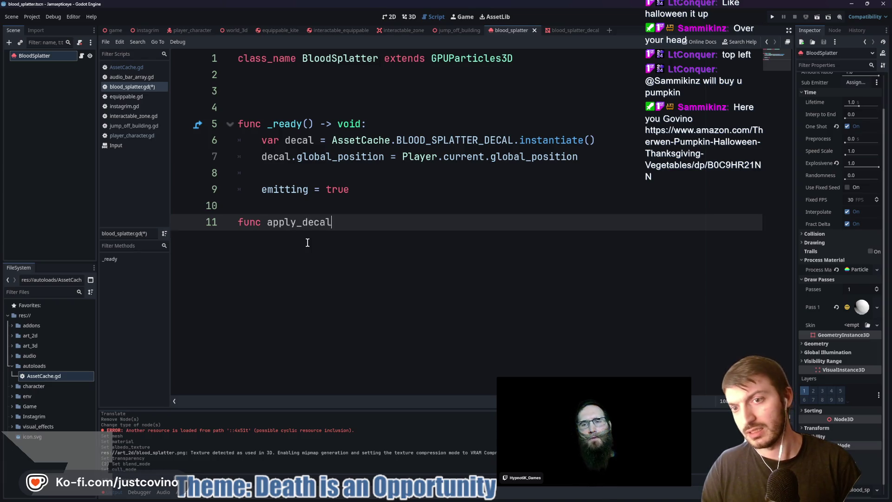
type("to_ground")
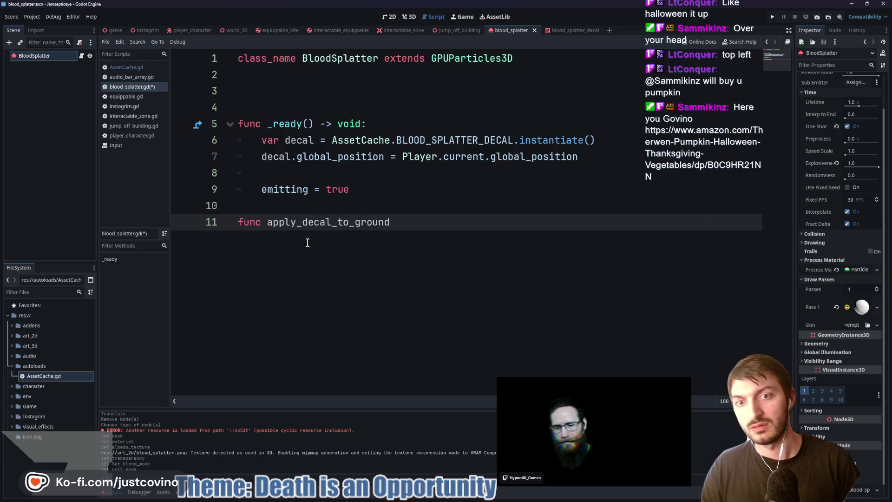
type("() -> void:")
key("Return")
- Remove the decal lines from _ready and prepare apply_decal_to_ground's empty body
left_click_drag(601, 156, 238, 140)
key("BackSpace")
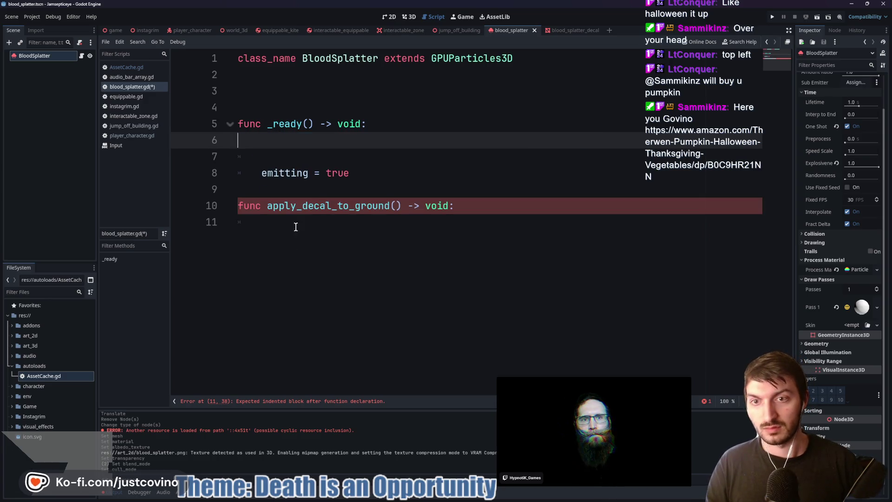
left_click(293, 224)
key("Return")
left_click(288, 222)
type("var dec")
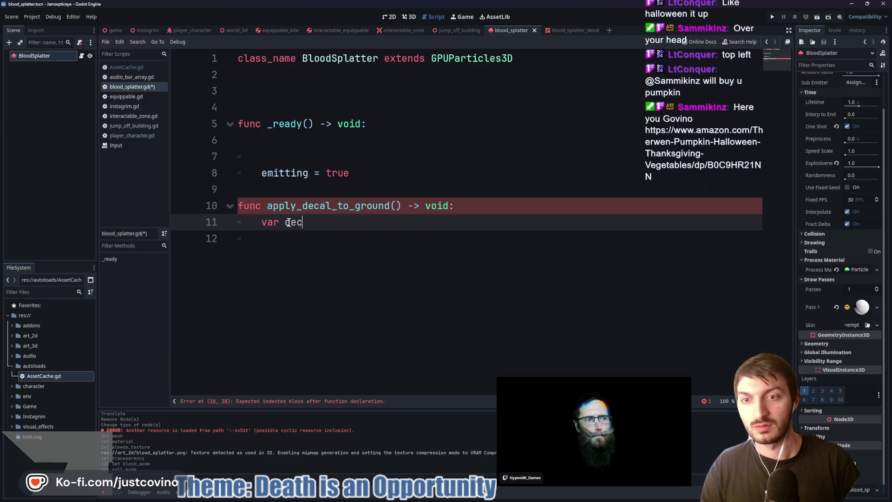
- In apply_decal_to_ground, instantiate AssetCache.BLOOD_SPLATTER_DECAL into decal and begin decal.global_position assignment
type("al = Asse")
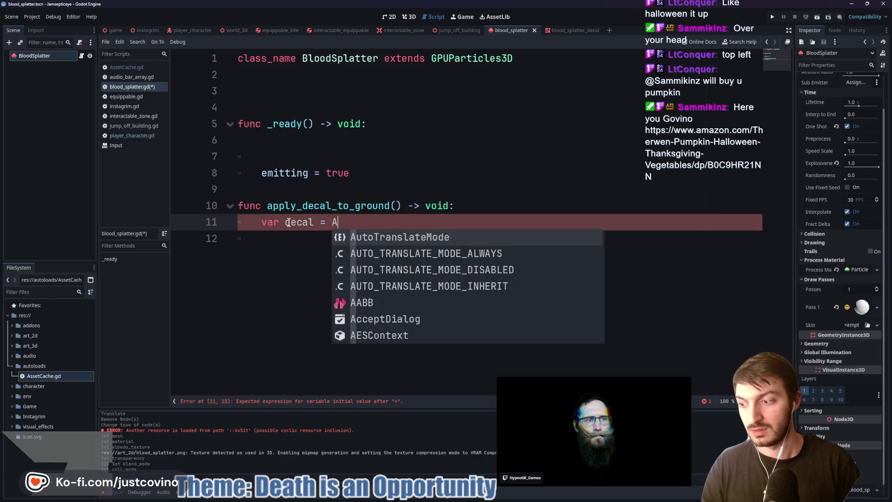
type("tC")
key("Return")
type(".")
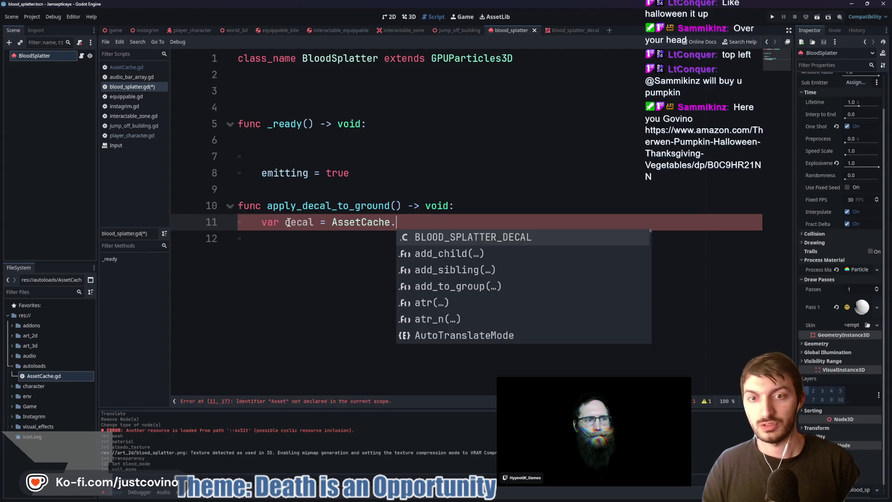
key("Return")
type(".i")
key("Return")
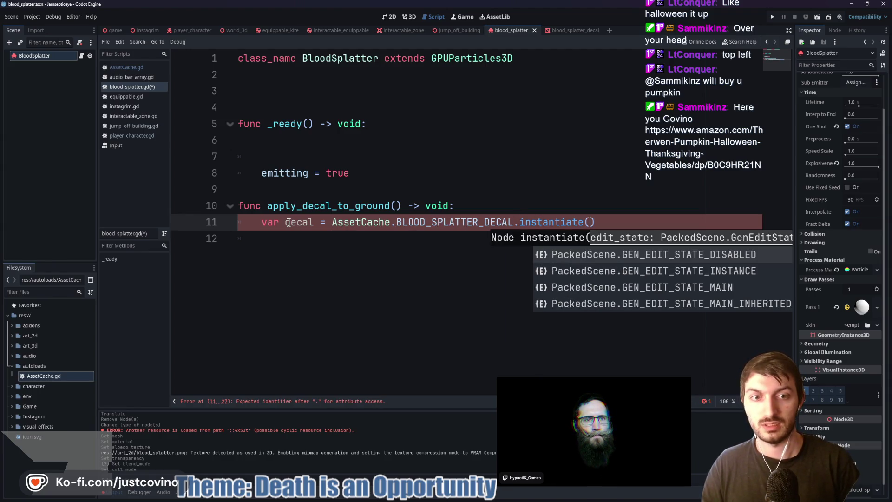
key("Escape")
key("Return")
type("dec")
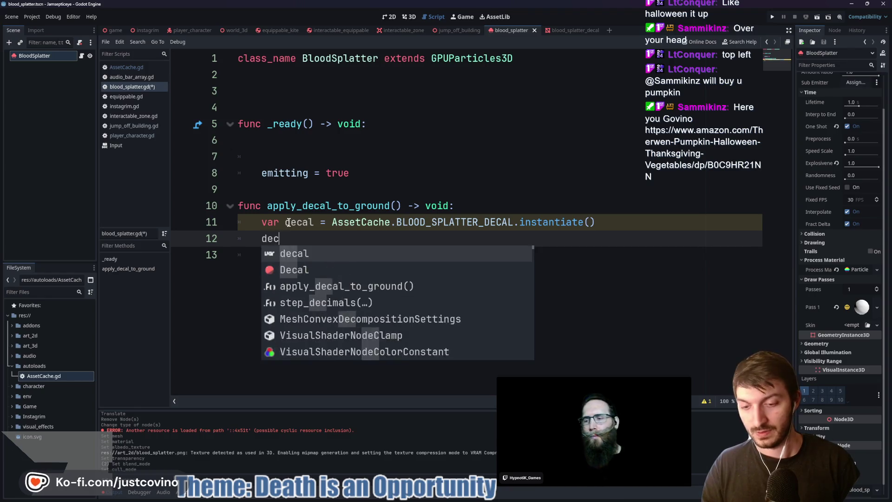
type("al.global_position")
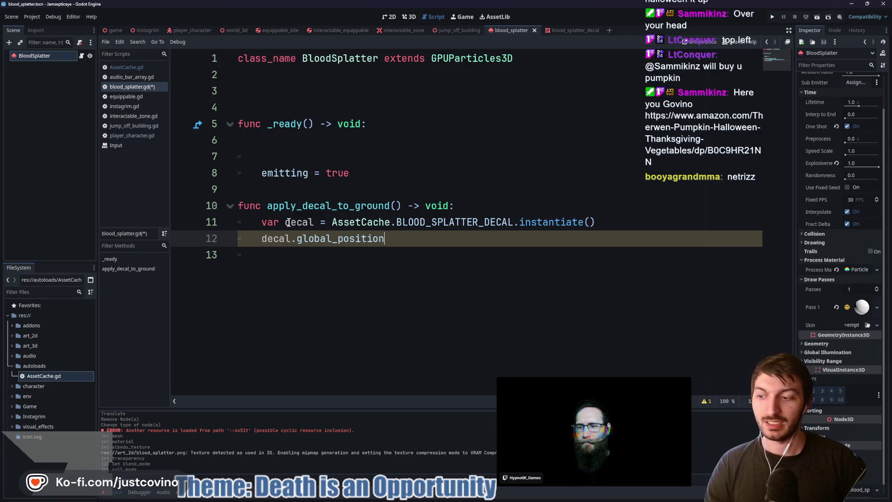
type(" =")
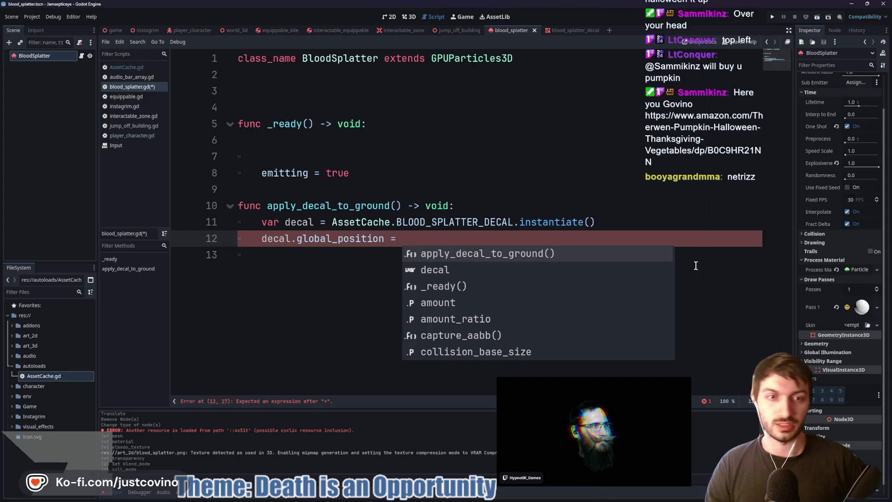
- Insert a Player.current.add_sibling(decal) line after the instantiate call
left_click(619, 221)
key("Return")
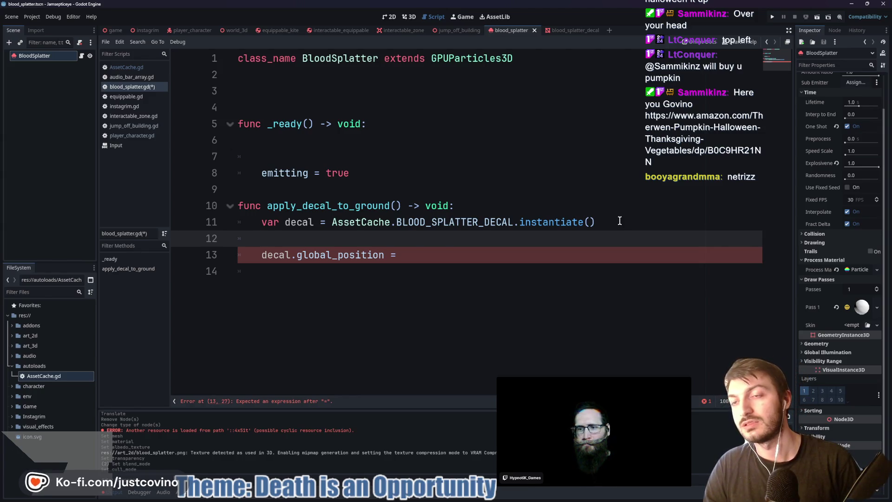
type("get_tr")
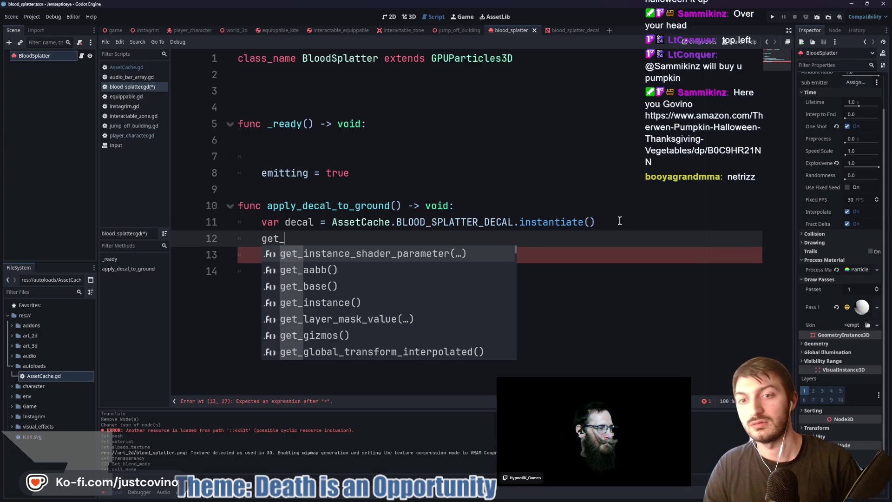
key("Return")
type(".add_si")
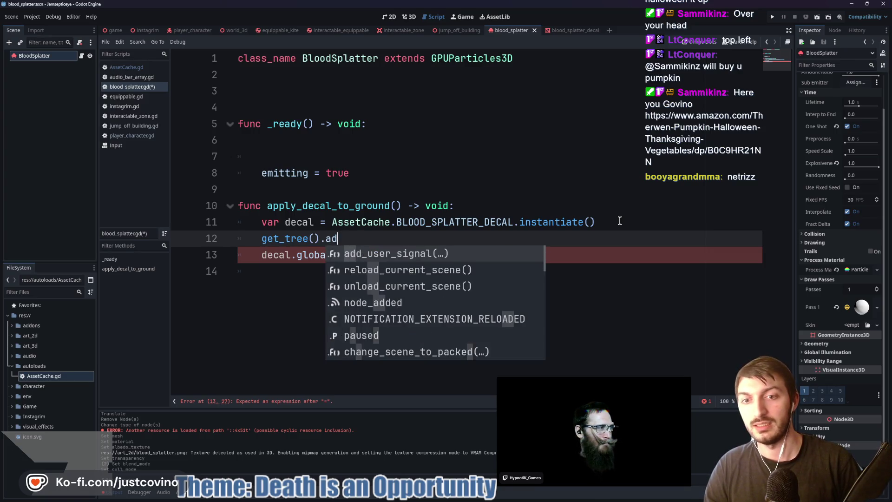
key("Escape")
key("BackSpace")
key("BackSpace")
key("BackSpace")
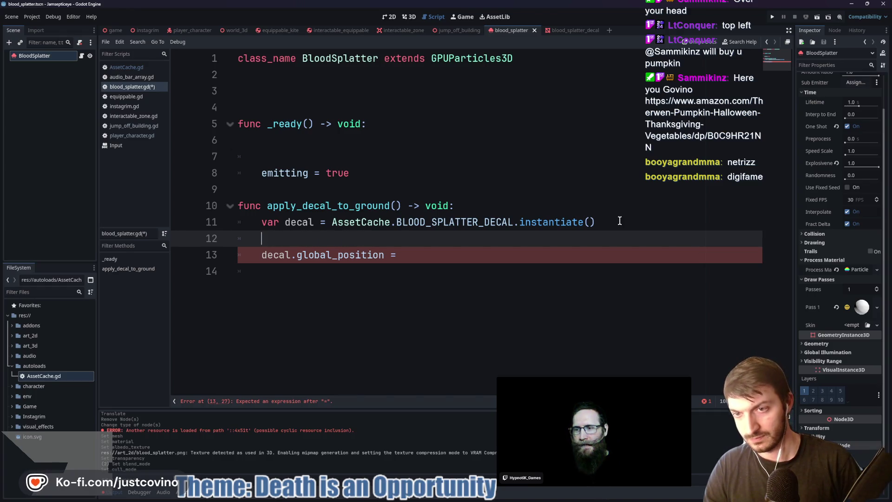
type("Player.current.")
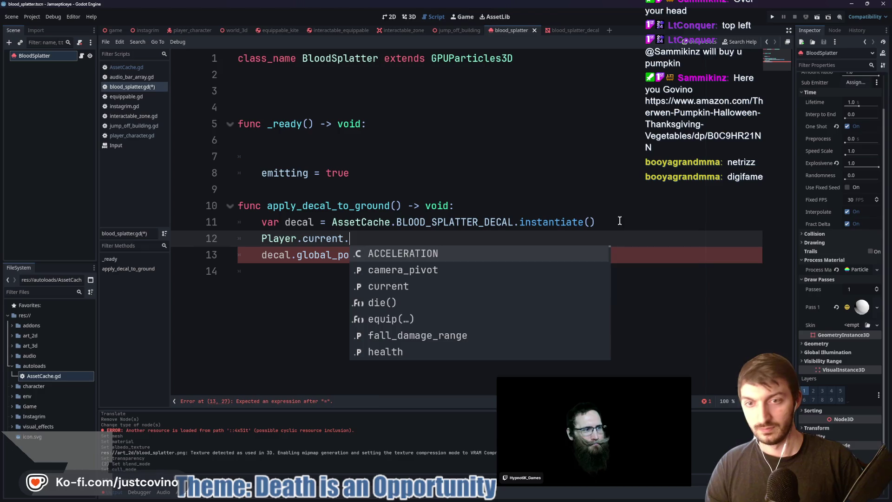
type("glob")
key("BackSpace")
key("BackSpace")
key("BackSpace")
type("add_sin")
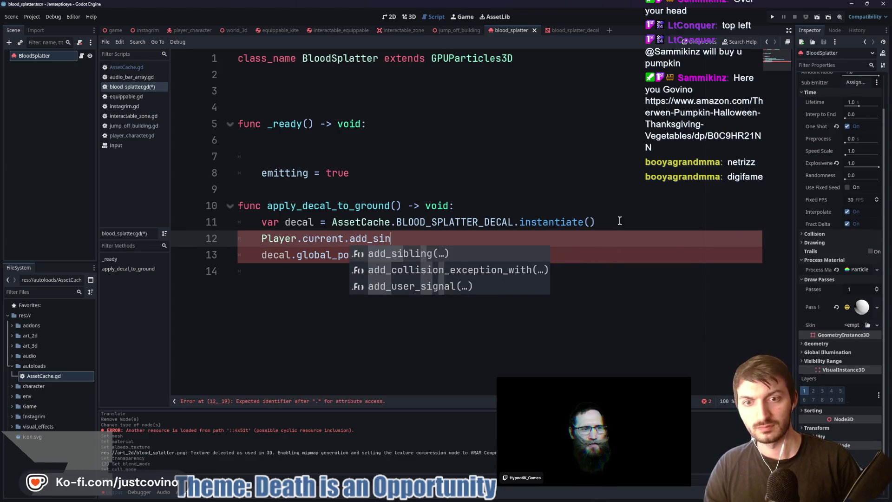
key("Return")
type("decal")
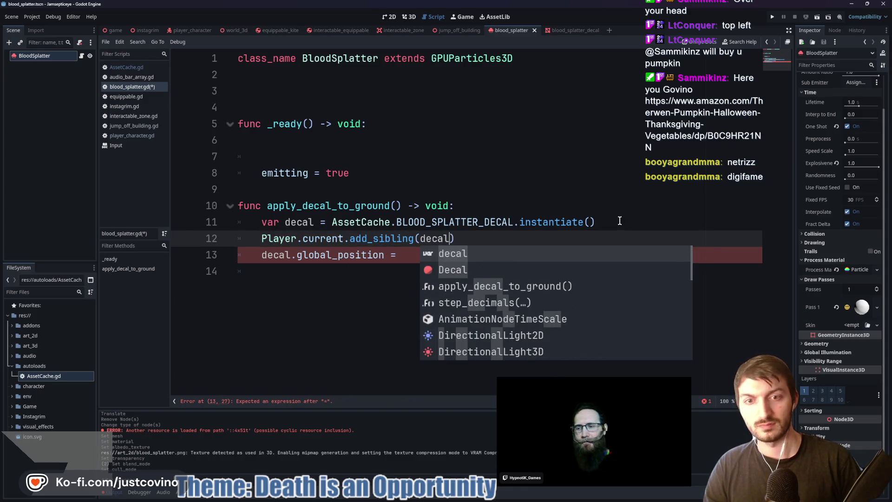
- Assign decal.global_position from Player.current.get_floor_normal()
left_click(410, 254)
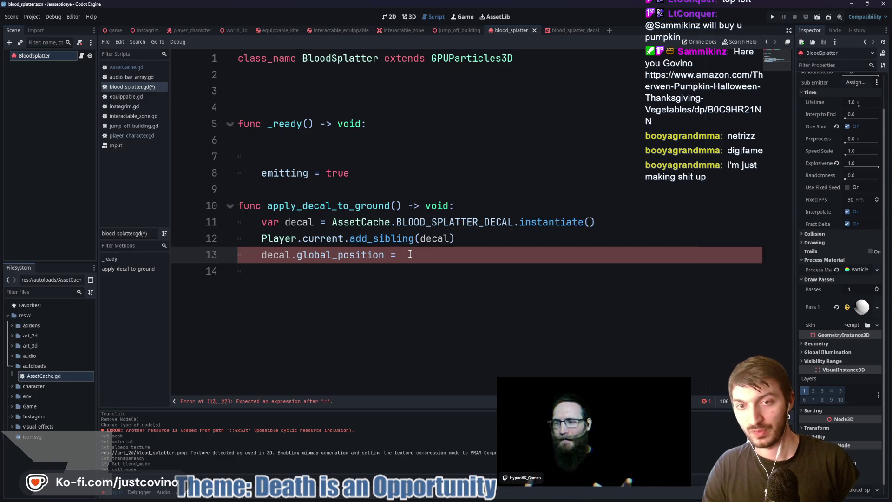
type("pla")
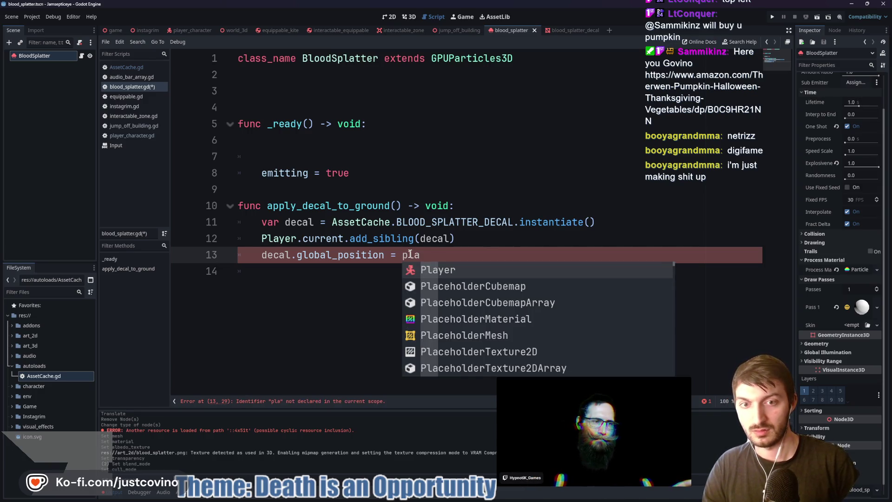
key("Return")
type(".current.")
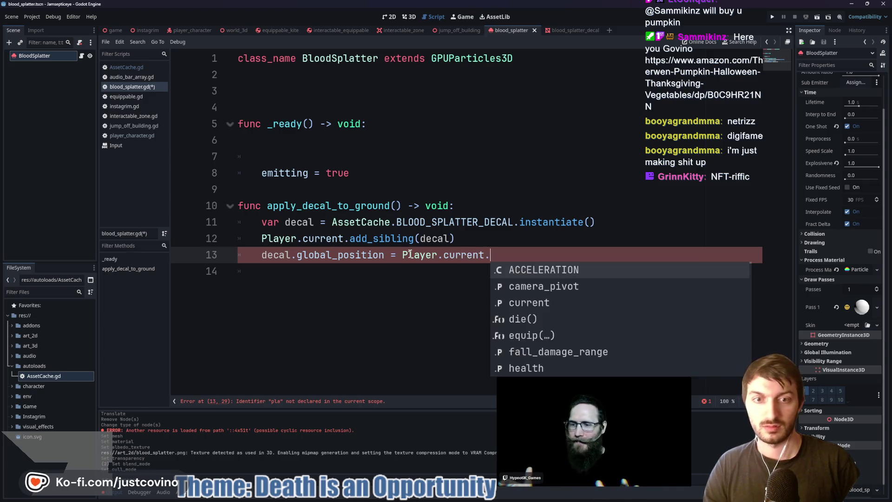
type("global_position")
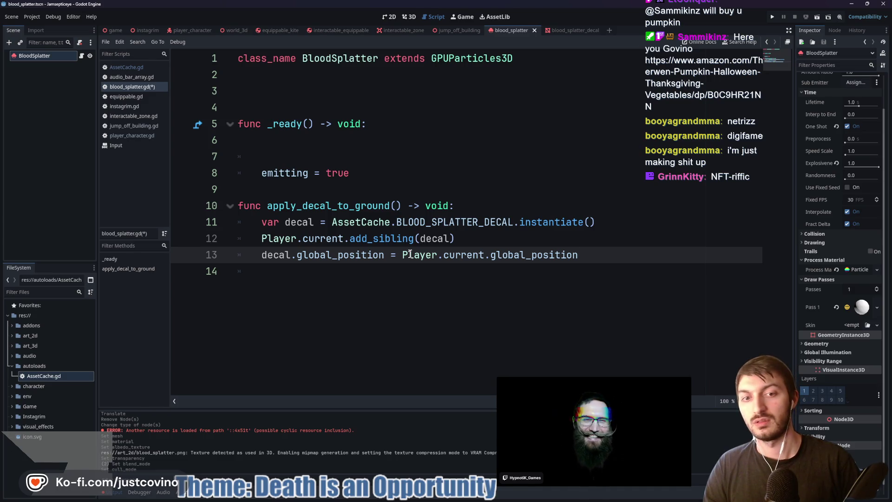
key("BackSpace")
key("BackSpace")
key("BackSpace")
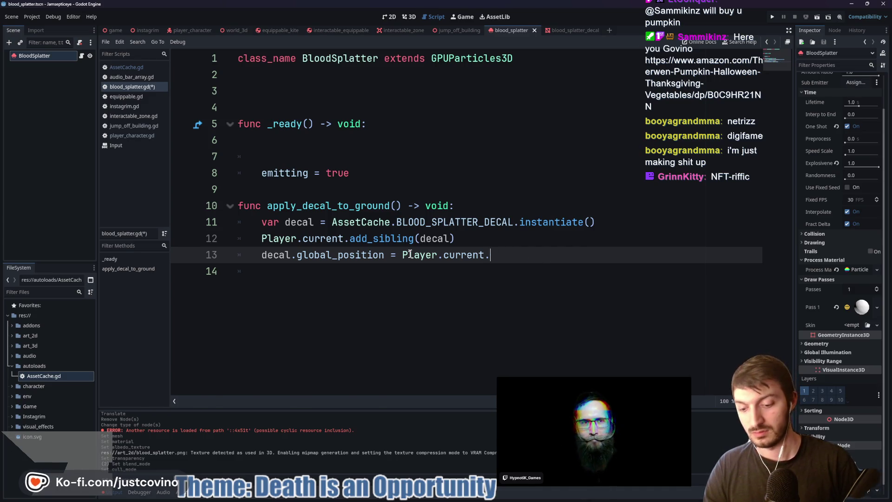
type("get_")
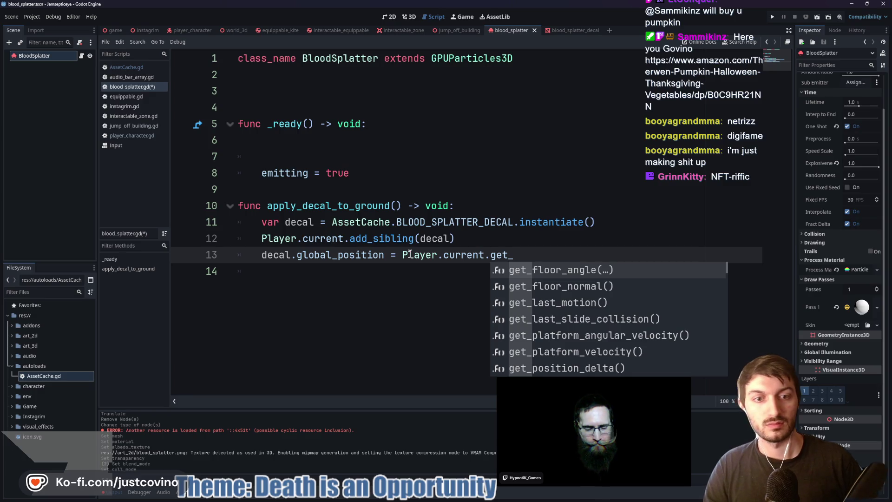
key("Down")
key("Return")
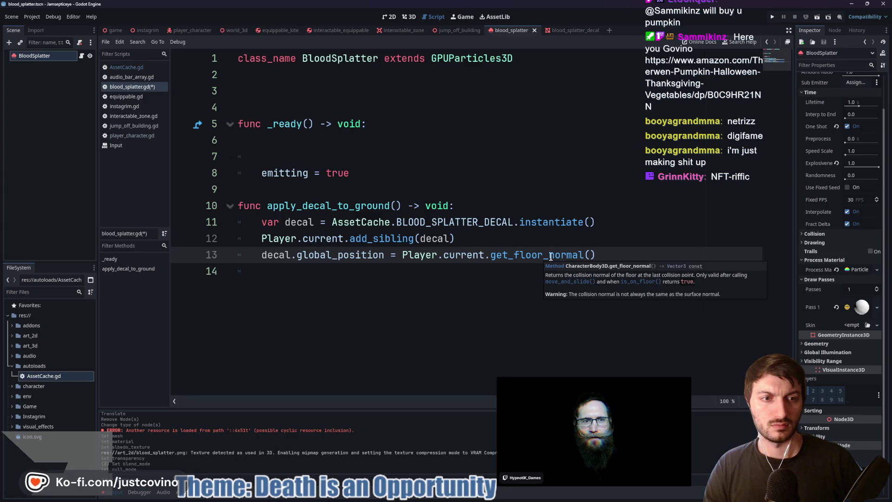
- Delete the unfinished trailing decal line, save, and switch to the blood_splatter_decal scene
key("Return")
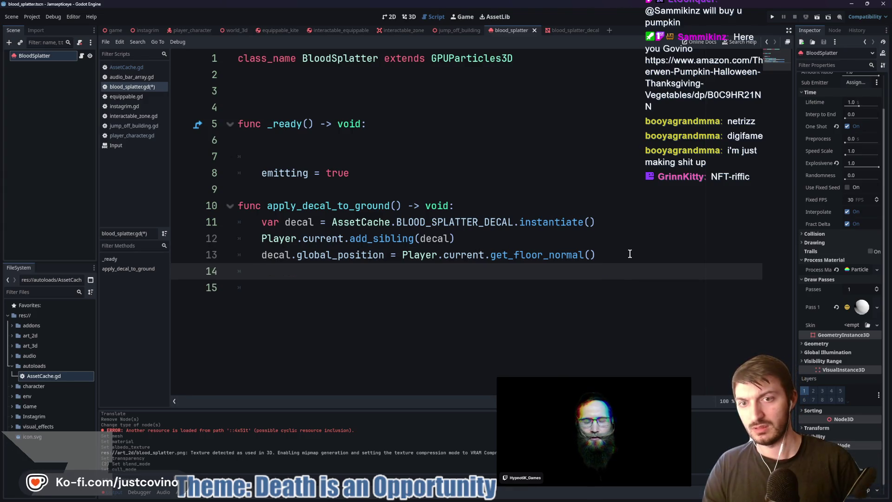
type("decal.")
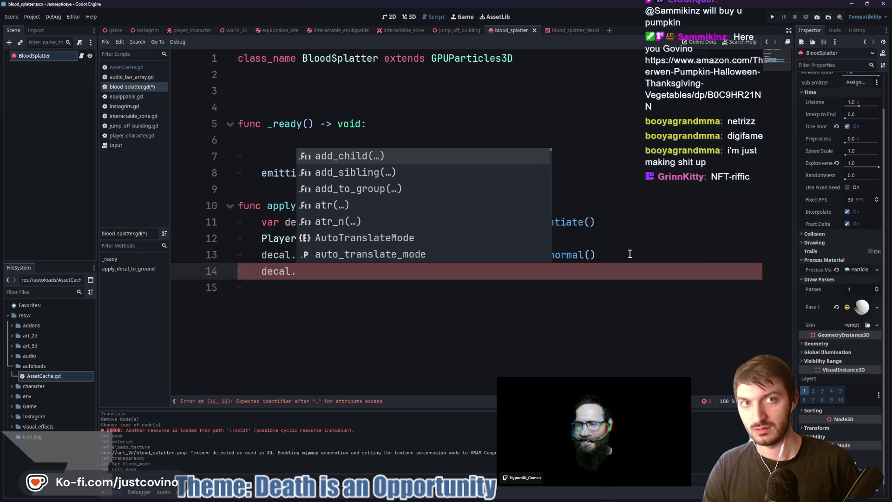
key("BackSpace")
key("BackSpace")
key("BackSpace")
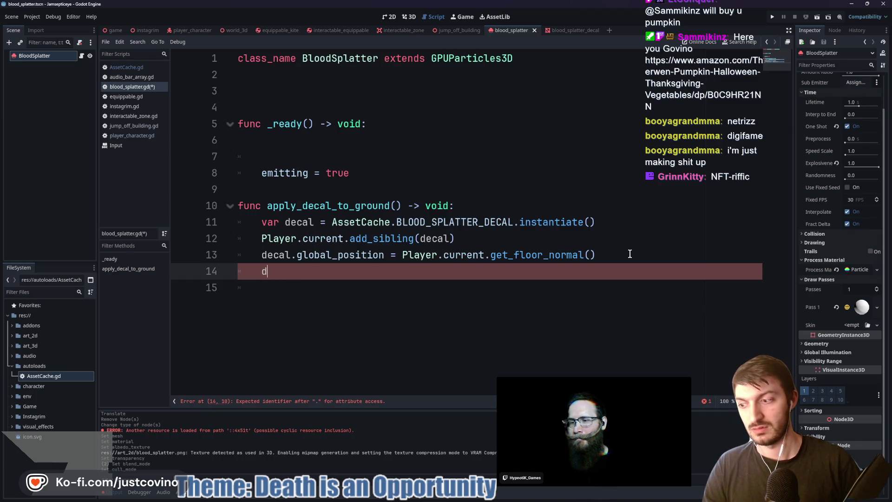
key("BackSpace")
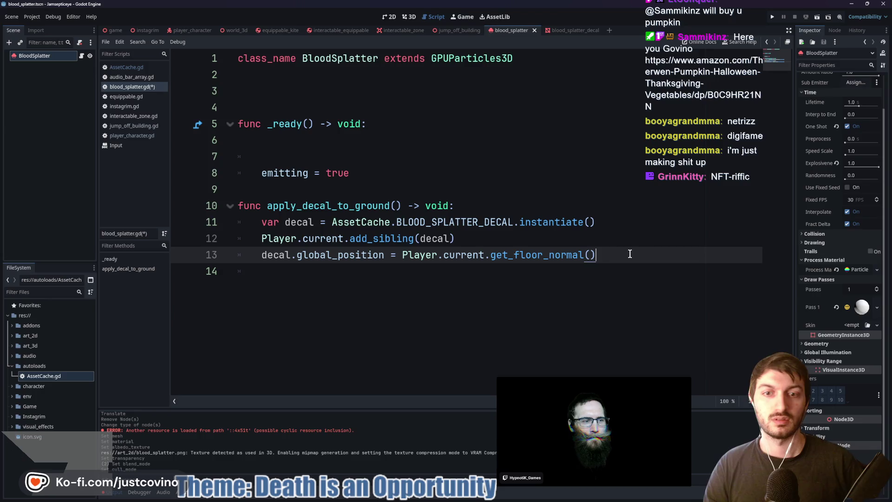
key("Up")
key("ctrl+s")
left_click(578, 29)
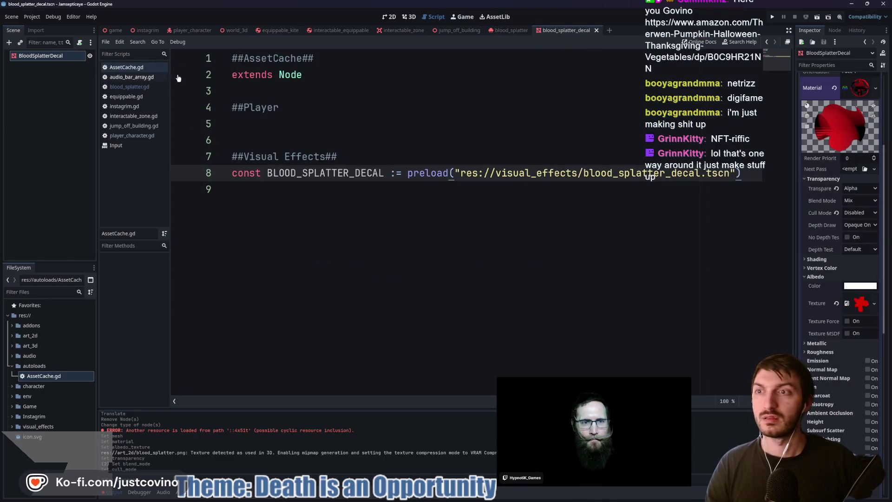
- Enable Top Level on the decal mesh in the Inspector and save the decal scene
left_click(851, 88)
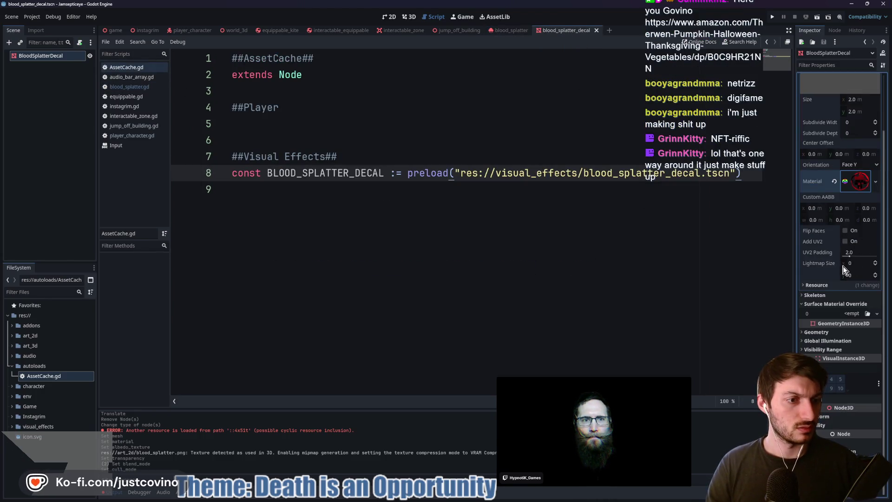
left_click(829, 332)
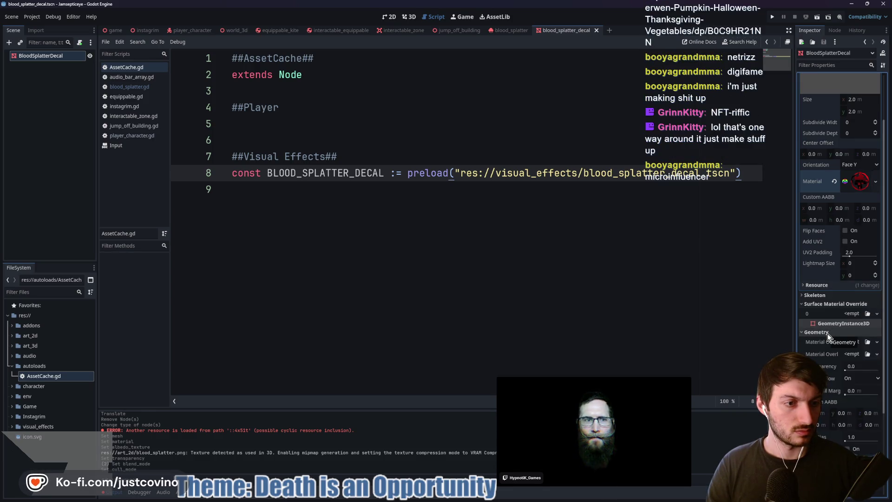
left_click(825, 332)
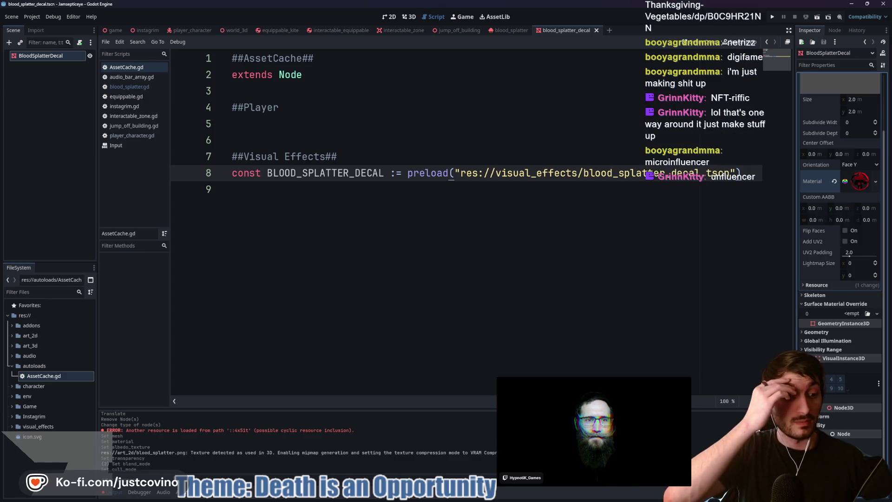
scroll(823, 418, "down", 4)
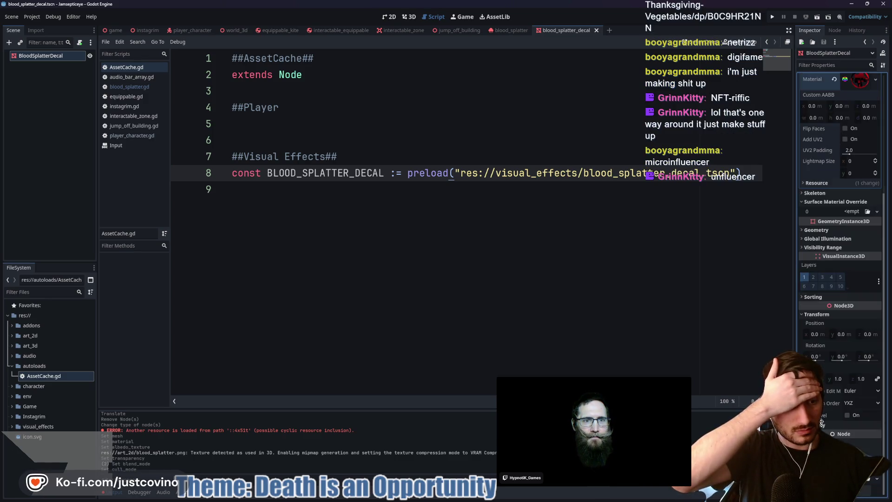
left_click(848, 416)
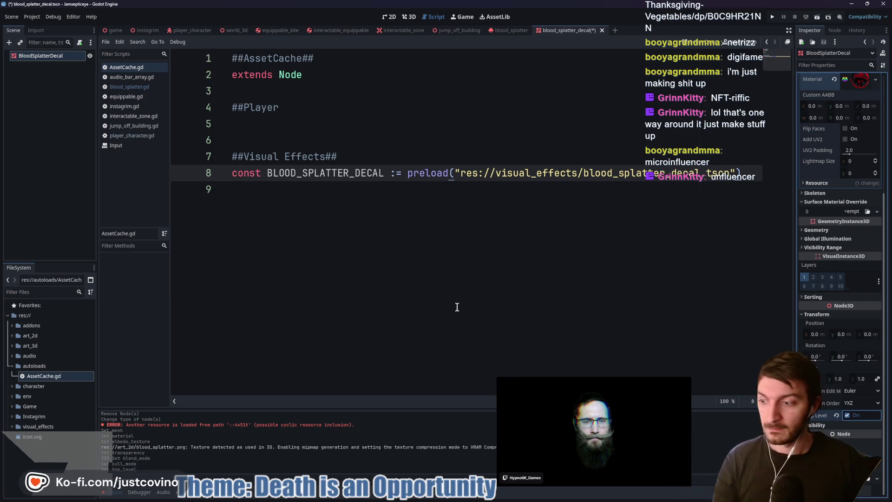
left_click(310, 190)
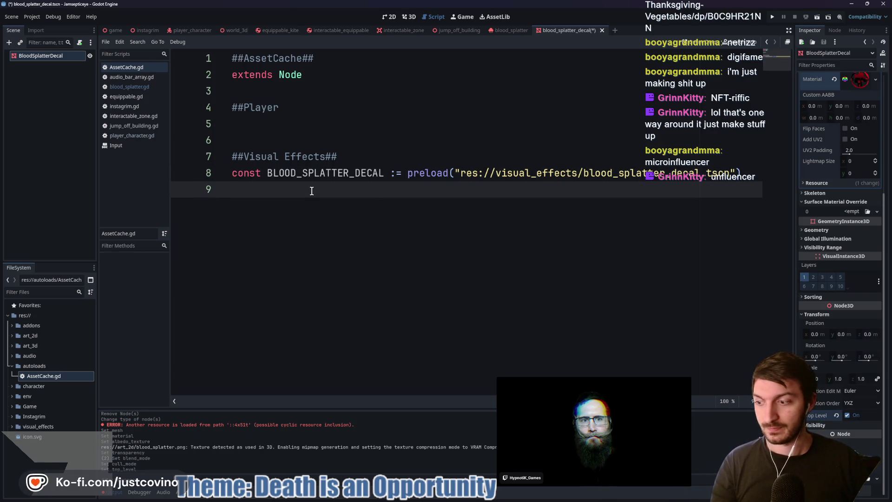
key("ctrl+s")
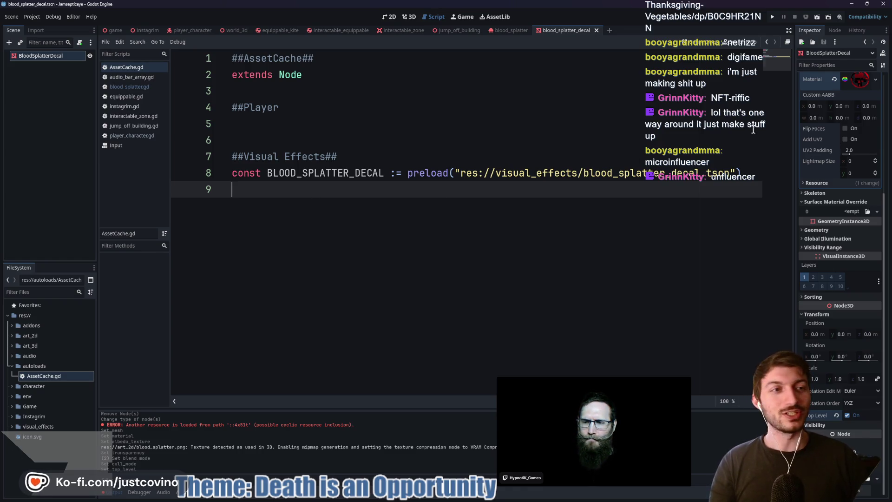
- Collapse the mesh and material override sections, then resume editing line 6 of blood_splatter.gd's _ready
scroll(859, 130, "up", 5)
left_click(862, 94)
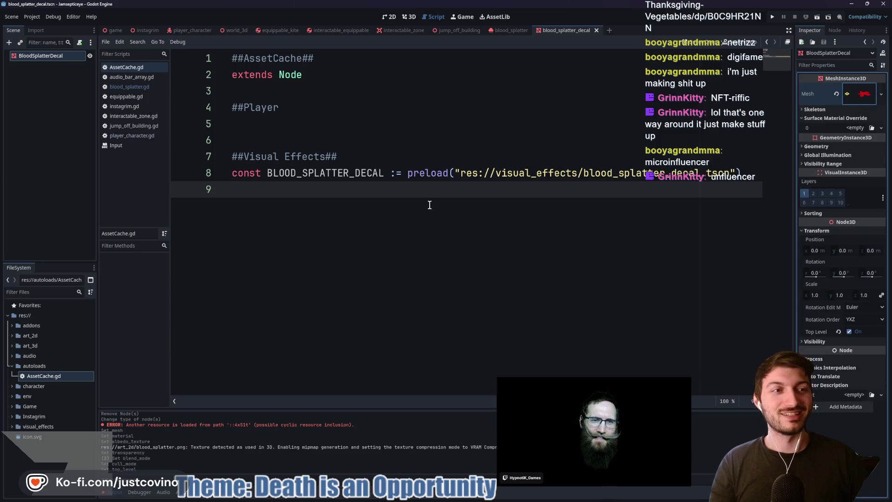
left_click(818, 119)
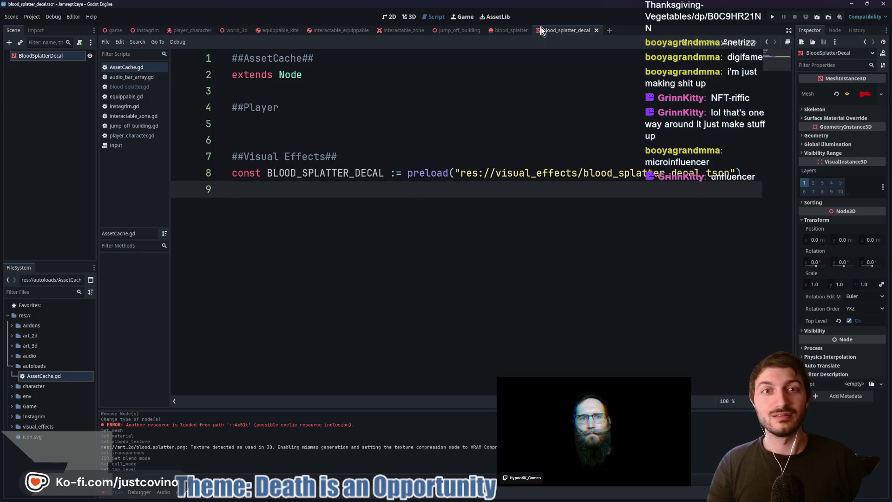
left_click(509, 30)
left_click(300, 141)
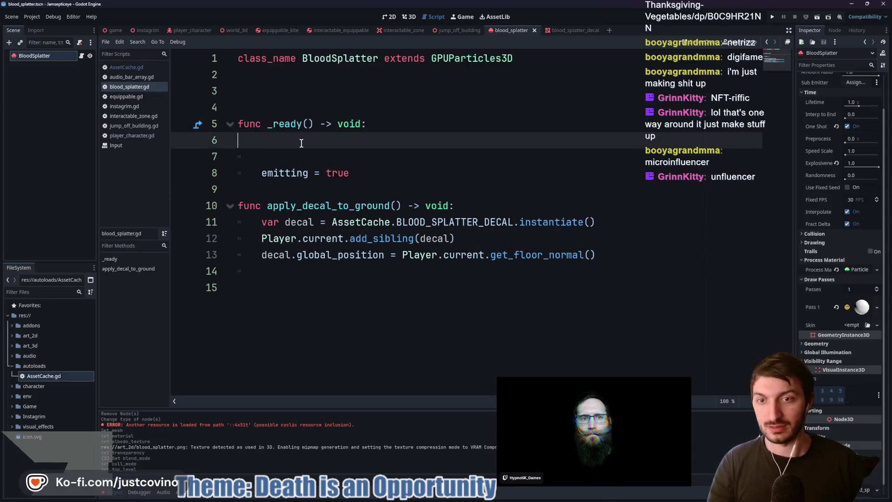
- Add the apply_decal_to_ground() call, remove blank line 7, and save blood_splatter.gd
type("ap")
key("Return")
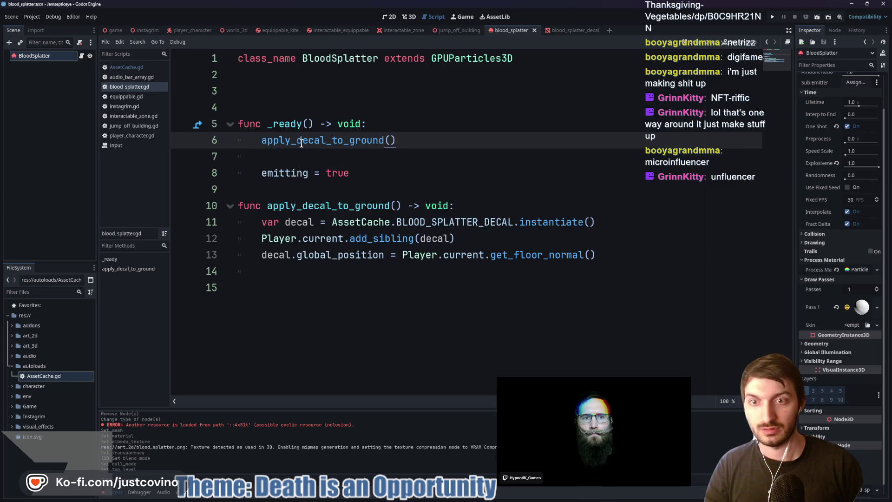
left_click(269, 173)
left_click(272, 154)
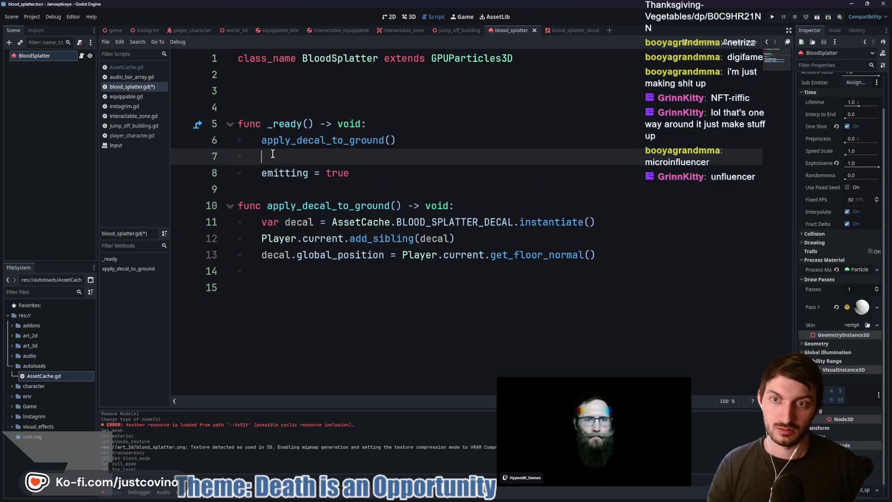
key("BackSpace")
key("BackSpace")
left_click(329, 176)
key("ctrl+s")
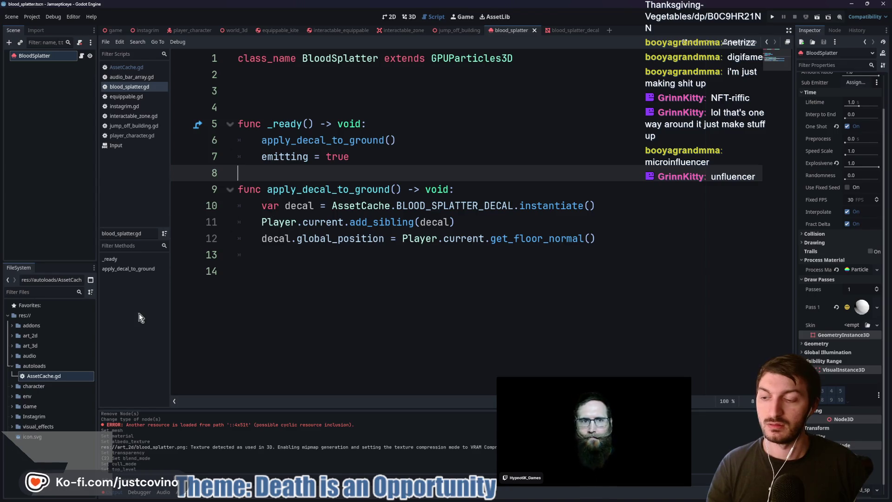
- Check the red splatter image in Krita, then add a blank line after line 8
mouse_move(531, 496)
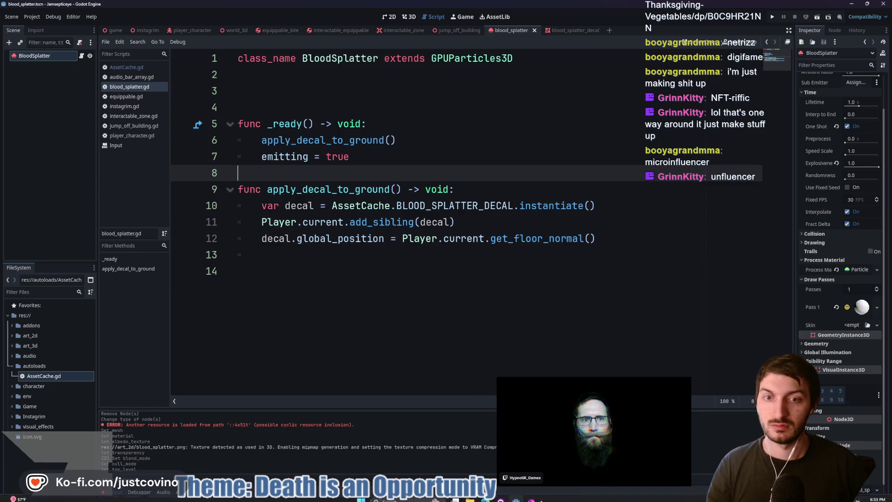
left_click(532, 496)
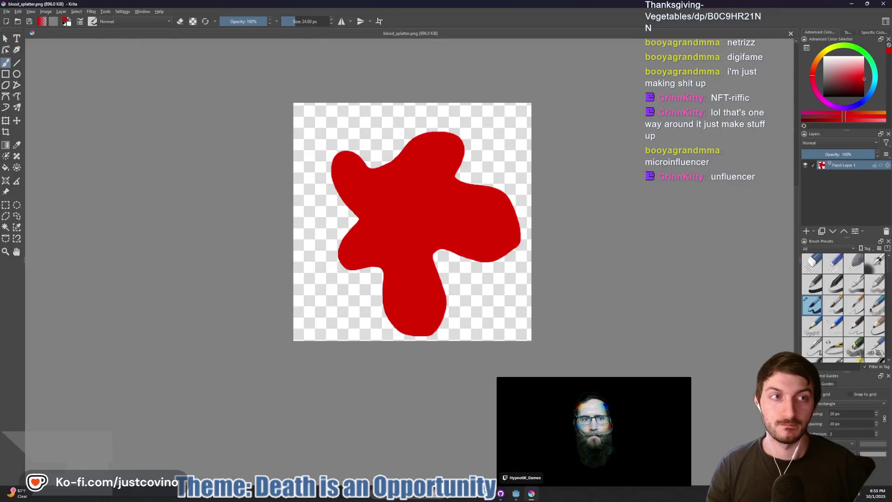
left_click(516, 494)
left_click(413, 274)
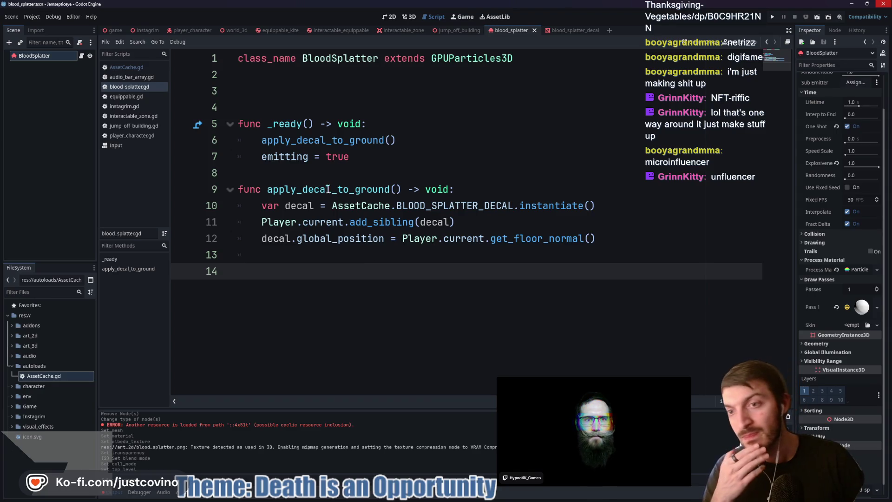
left_click(313, 169)
key("Return")
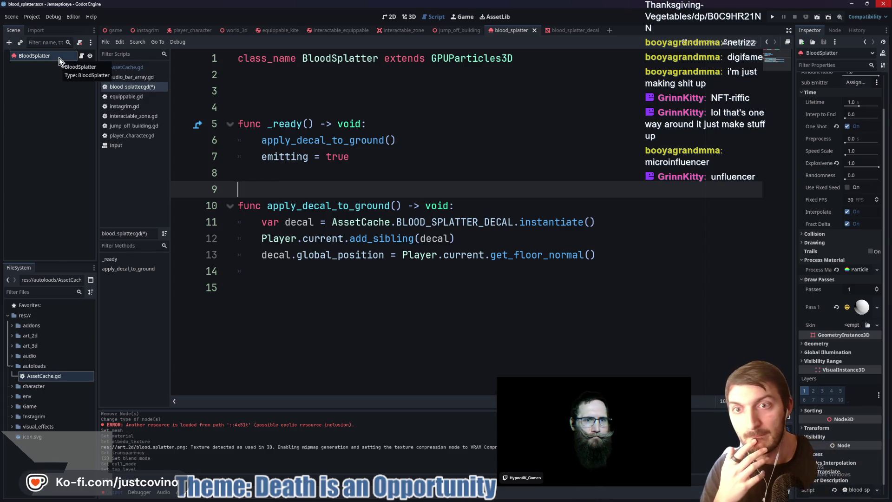
- Start a get_tree().create_timer() line after emitting = true
left_click(367, 160)
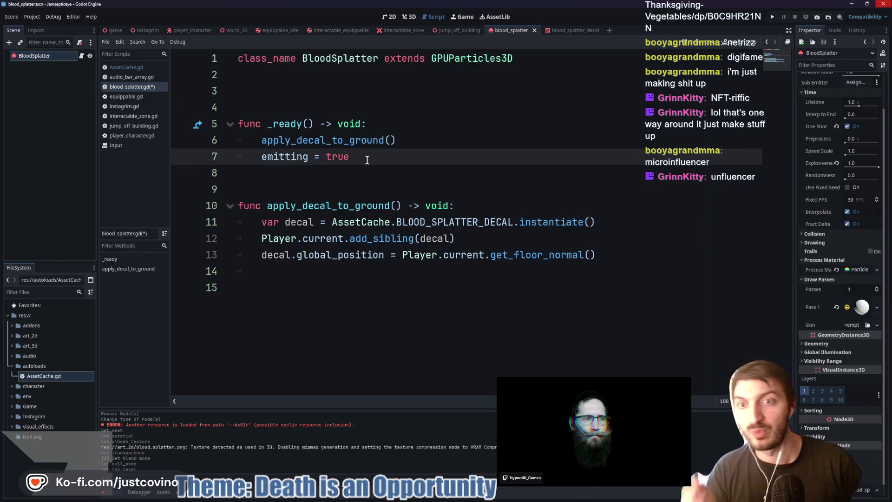
key("Return")
type("get_tre")
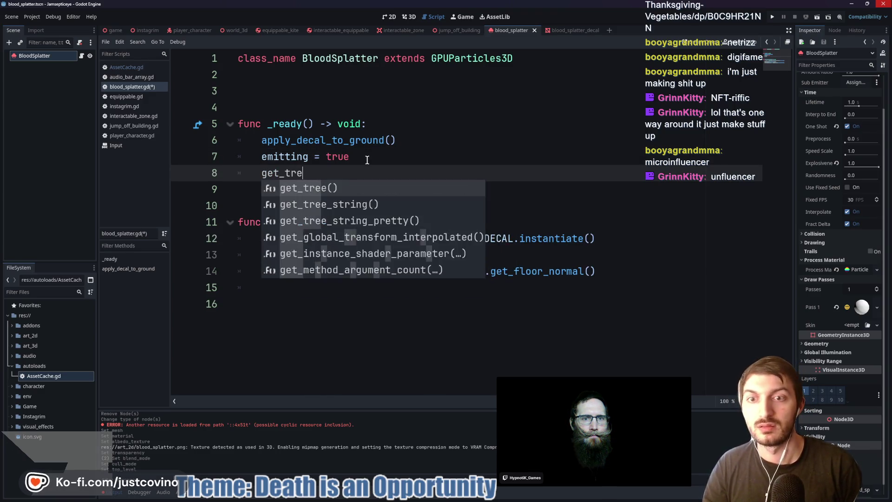
key("Return")
type(".crea")
key("Return")
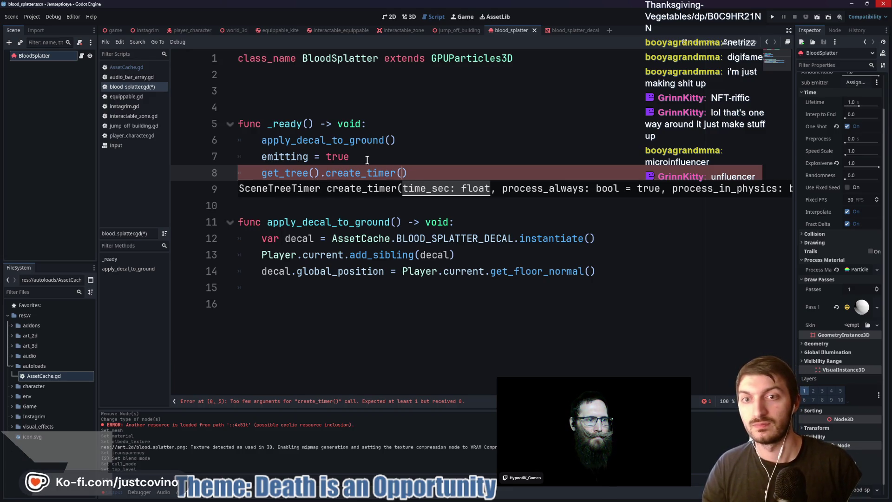
- Replace the timer call with a one_shot attempt, then erase the unfinished one_shot text
left_click_drag(410, 172, 268, 169)
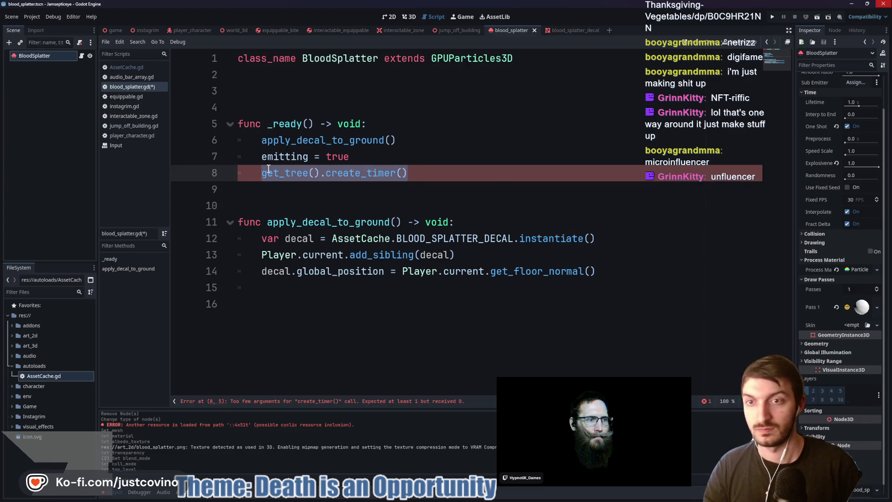
type("em")
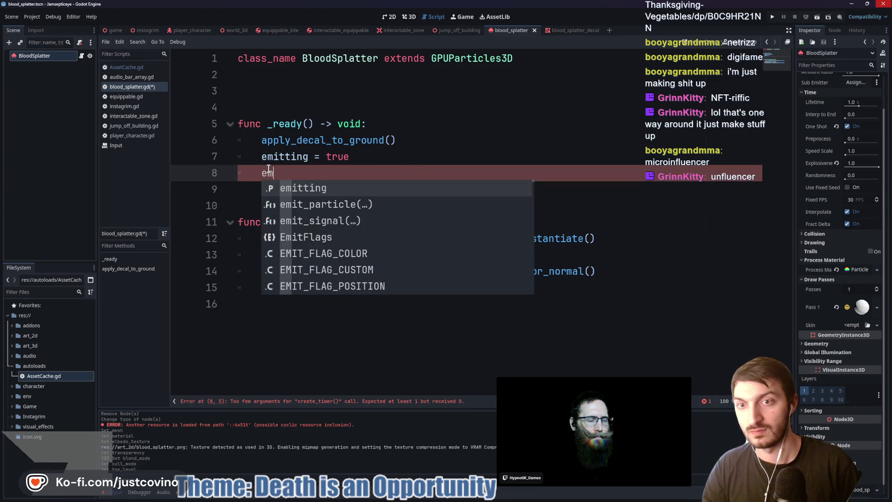
type("i")
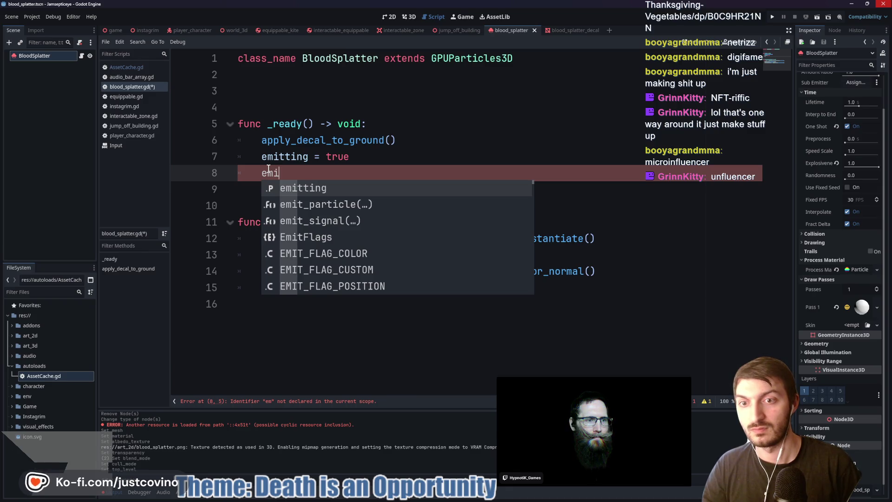
type("tting")
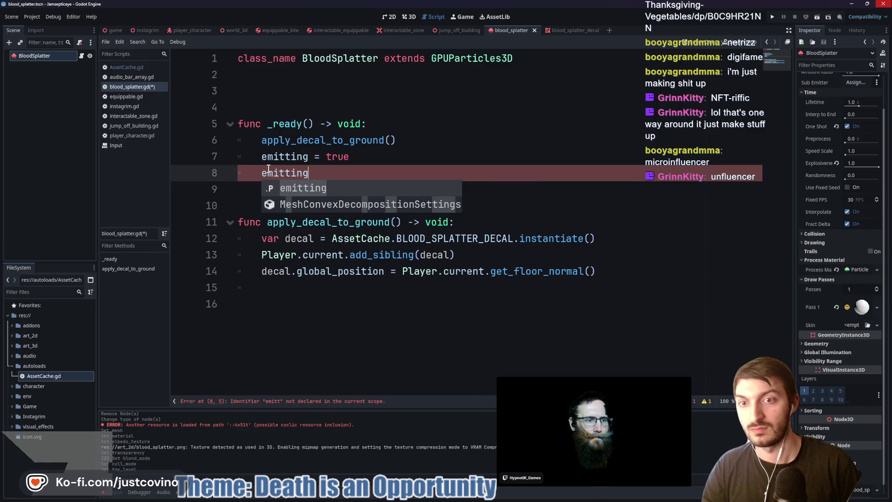
type(".")
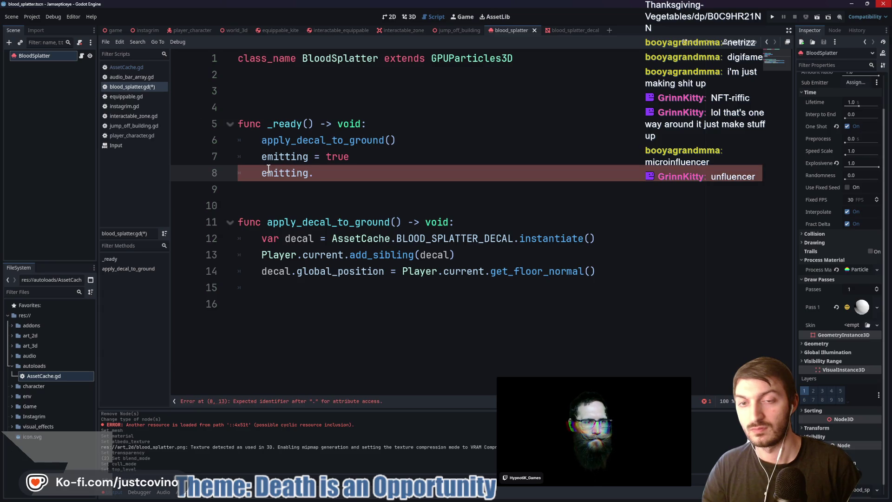
key("BackSpace")
key("BackSpace")
key("BackSpace")
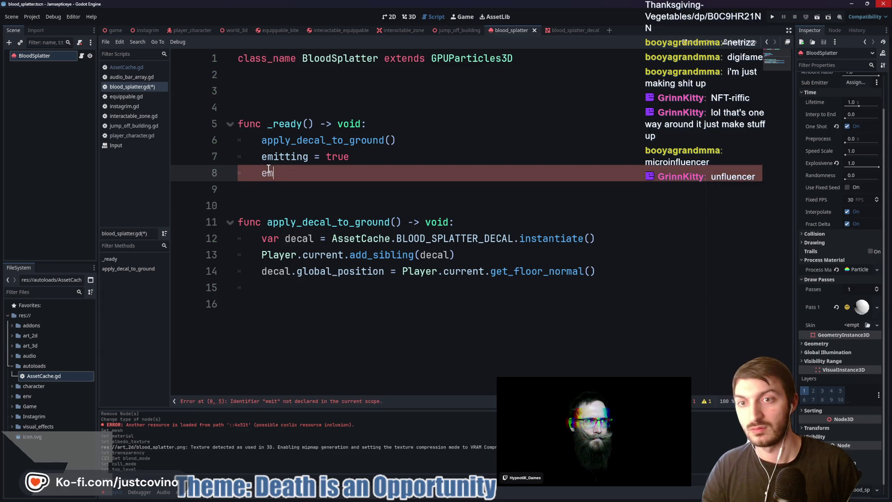
type("emit")
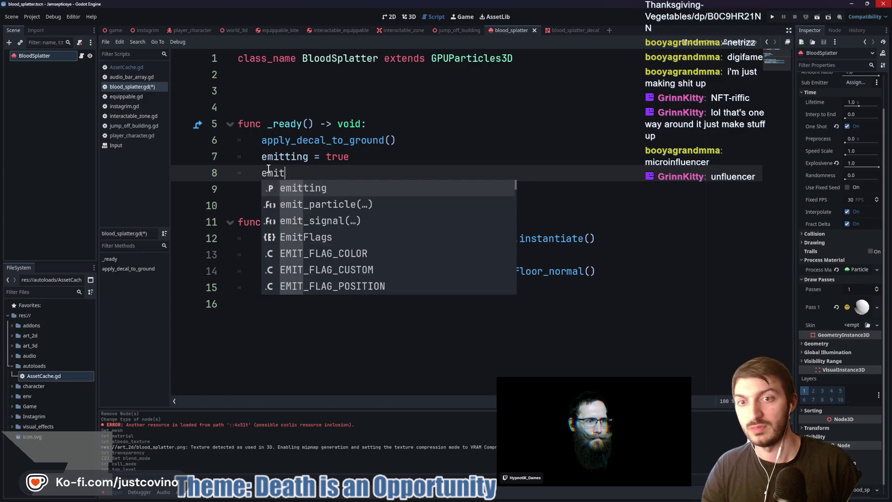
key("Down")
key("Down")
key("Down")
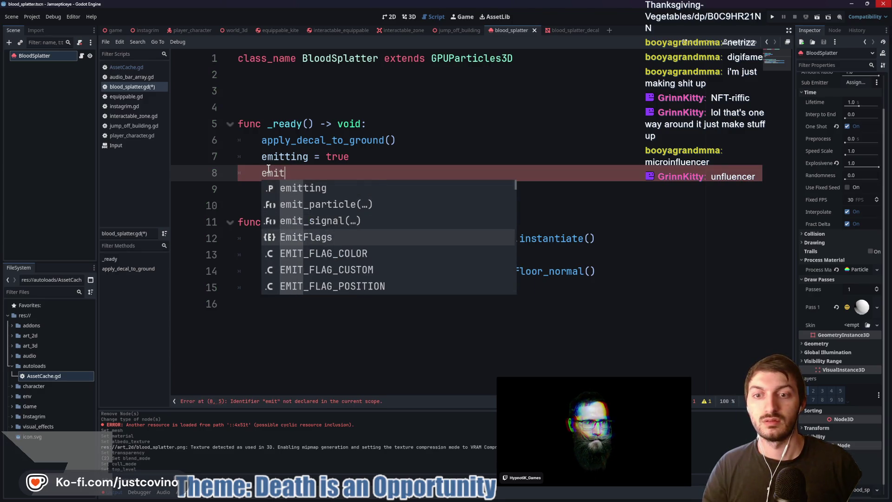
key("Down")
key("Down")
key("Down")
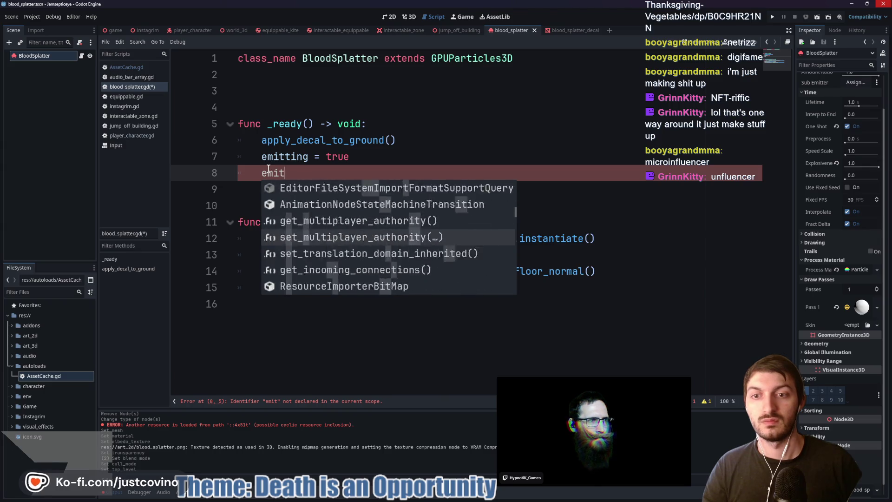
key("Escape")
key("shift+Home")
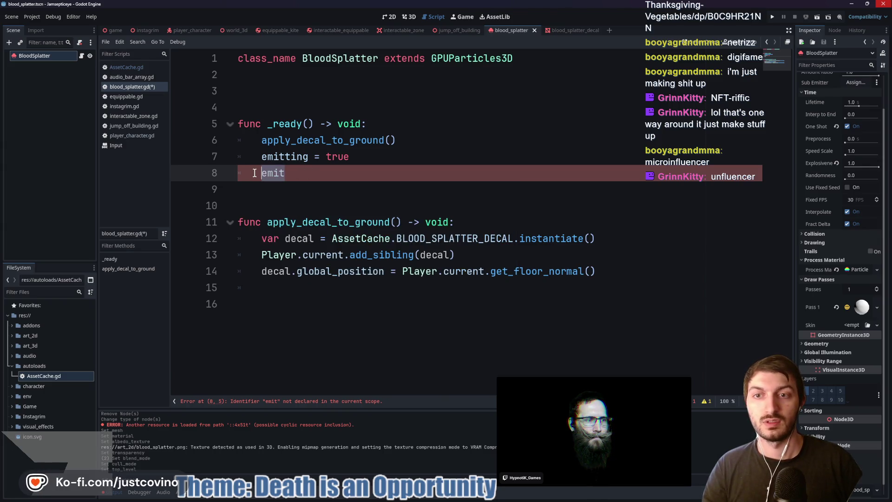
type("one")
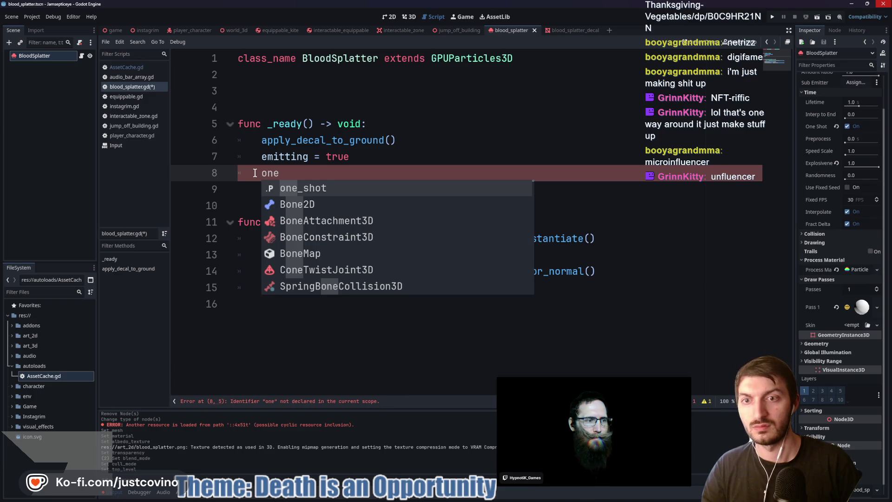
key("Return")
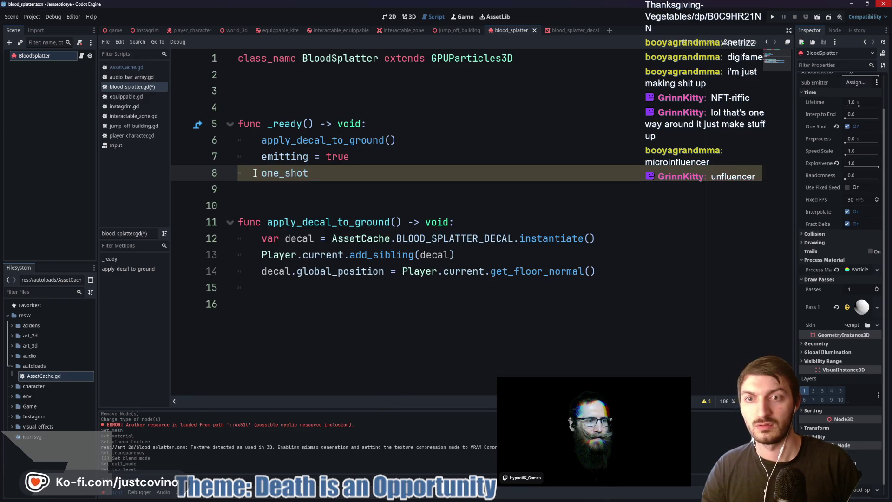
type(".")
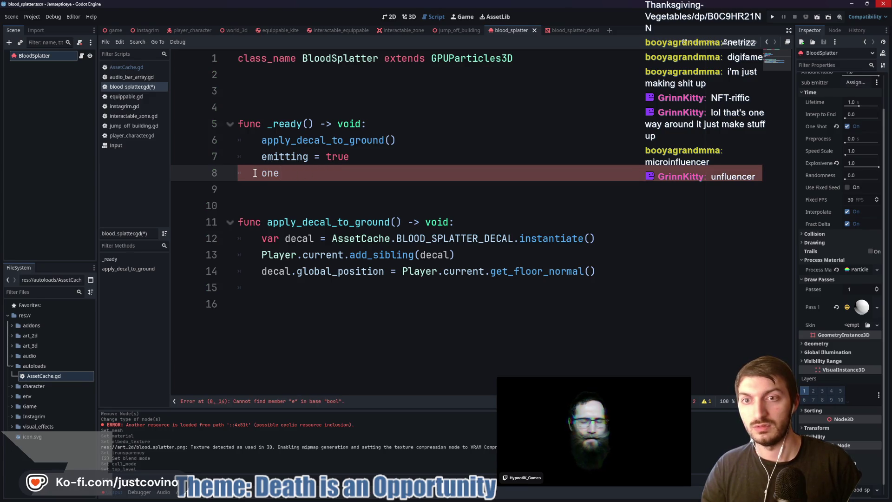
key("BackSpace")
- Drop the half-typed timer line, move emitting = true above apply_decal_to_ground(), and add a line after line 13
type("get_tr")
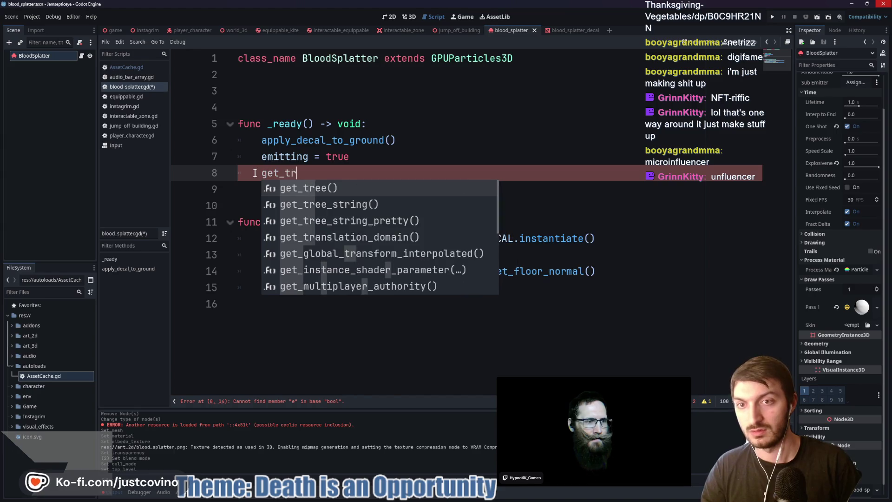
key("Return")
type(".creat")
key("BackSpace")
key("BackSpace")
key("BackSpace")
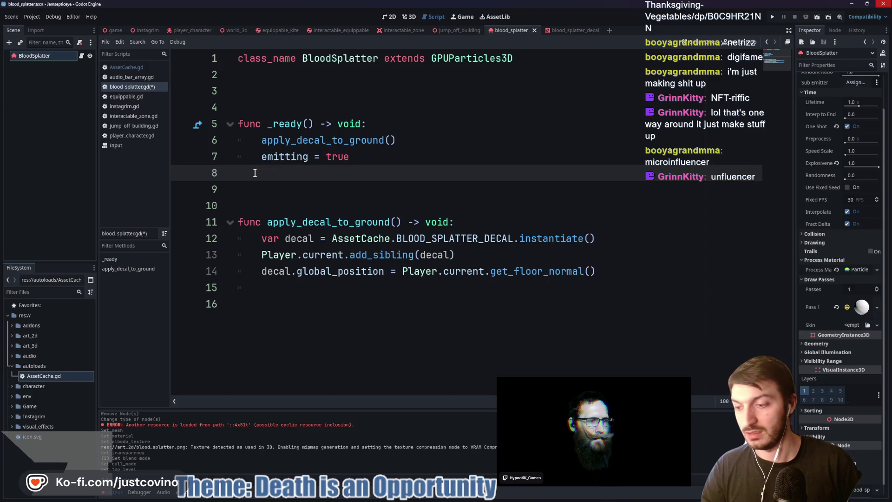
key("BackSpace")
left_click_drag(362, 153, 227, 156)
key("alt+Up")
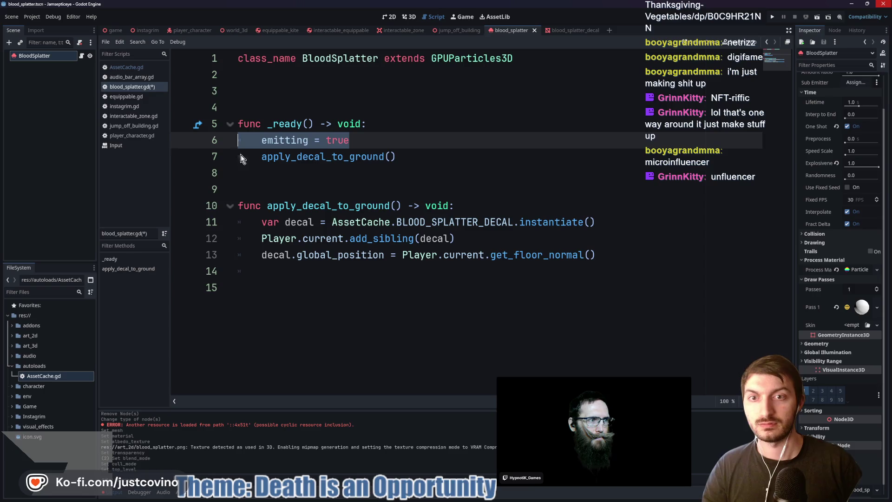
left_click(643, 261)
key("Return")
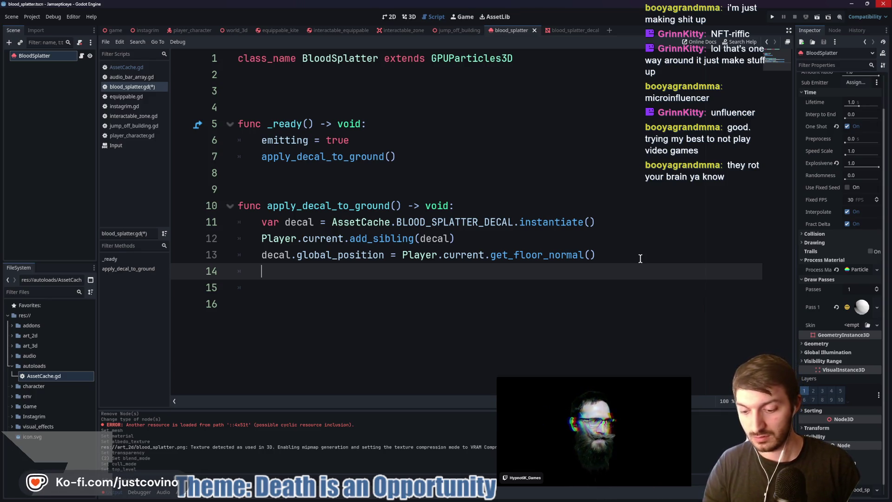
- Add 'await get_tree().create_timer(1.0).timeout.connect(queue_free)' to apply_decal_to_ground() and save
type("await get_tr")
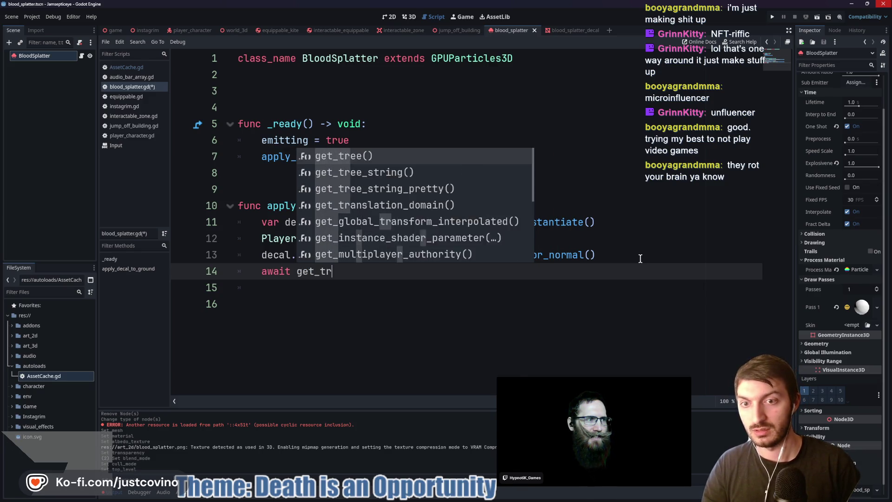
type("ee().create")
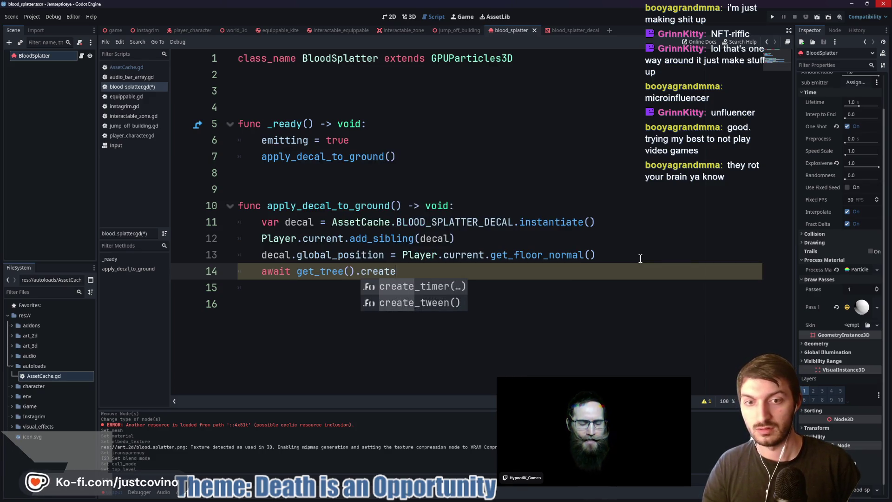
key("Return")
type("1.0).")
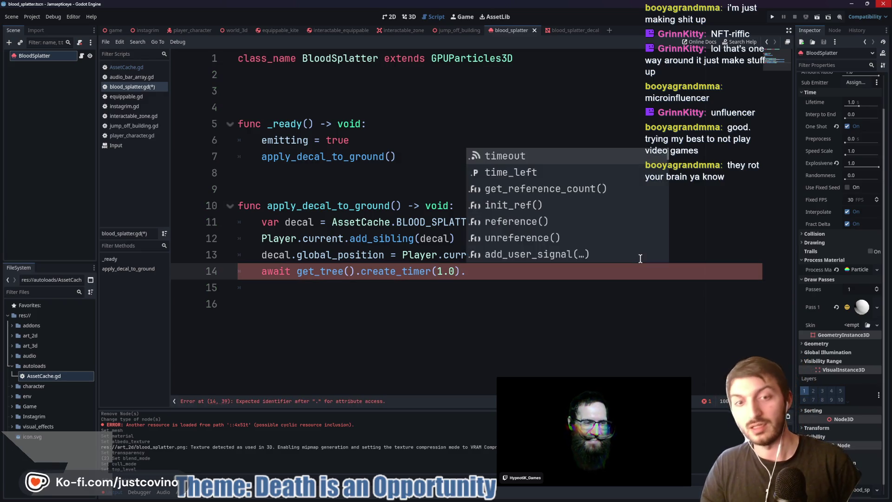
type("time")
key("Return")
type(".co")
key("Return")
type("queue")
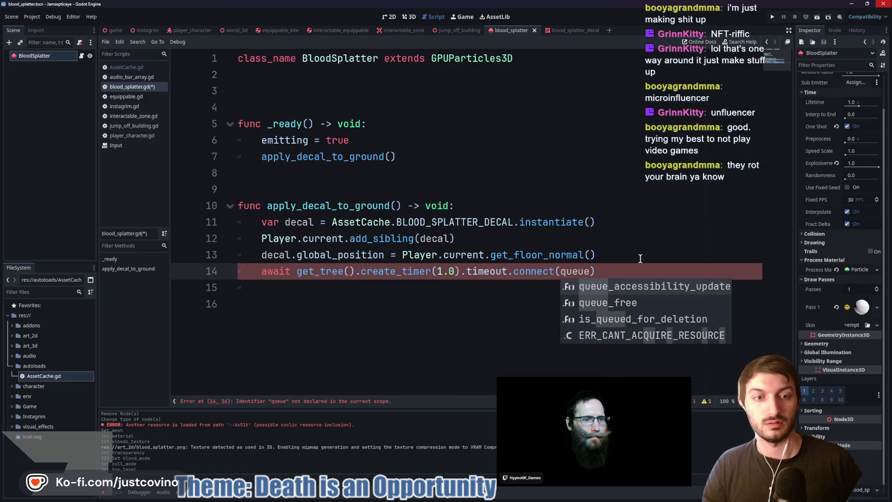
key("Down")
key("Return")
key("ctrl+s")
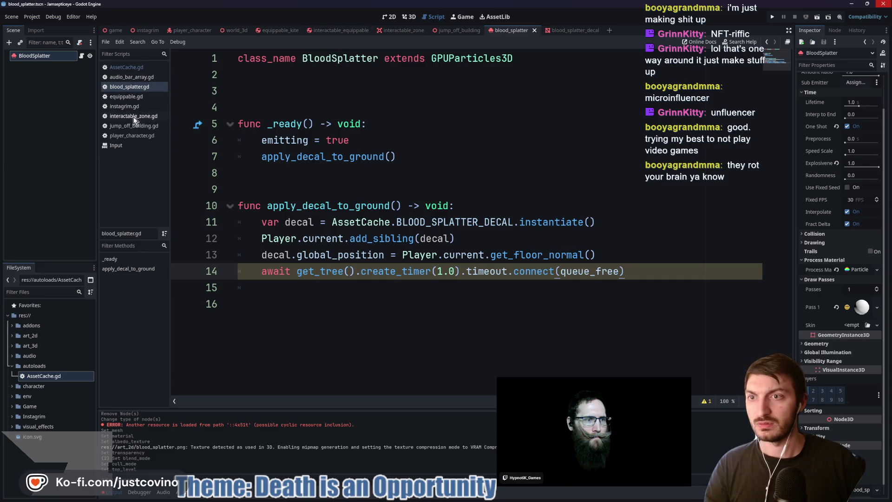
left_click(126, 68)
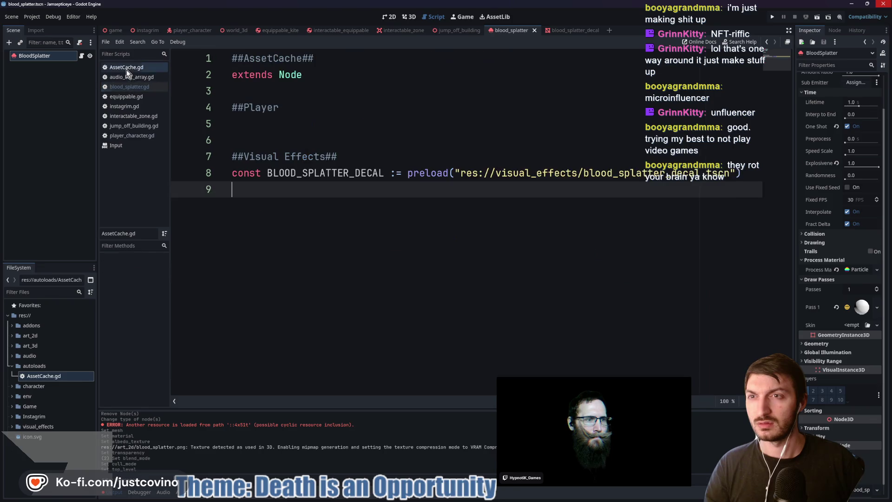
- Begin a const BLOOD_SPLATTER := preload() line under the Visual Effects comment
left_click(370, 155)
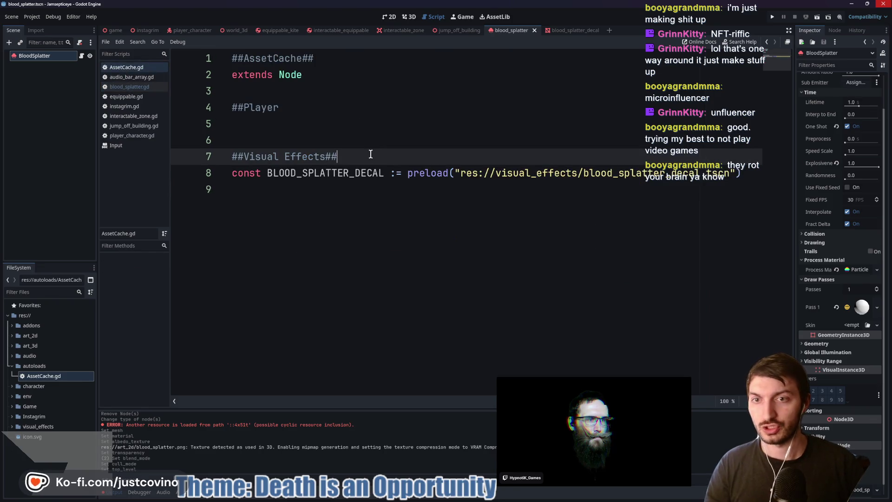
key("Return")
type("con")
key("Return")
type(":")
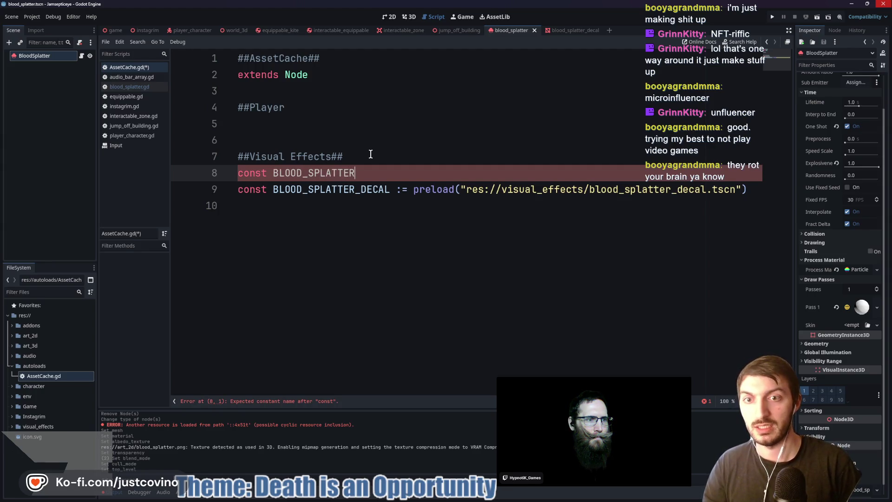
type("= pre")
key("Return")
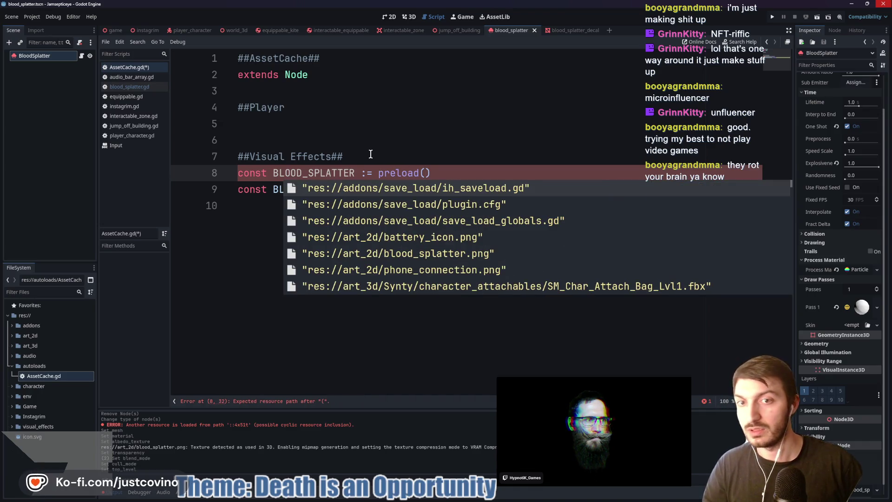
- Paste the copied blood_splatter.tscn path into preload() and save AssetCache.gd
left_click(19, 426)
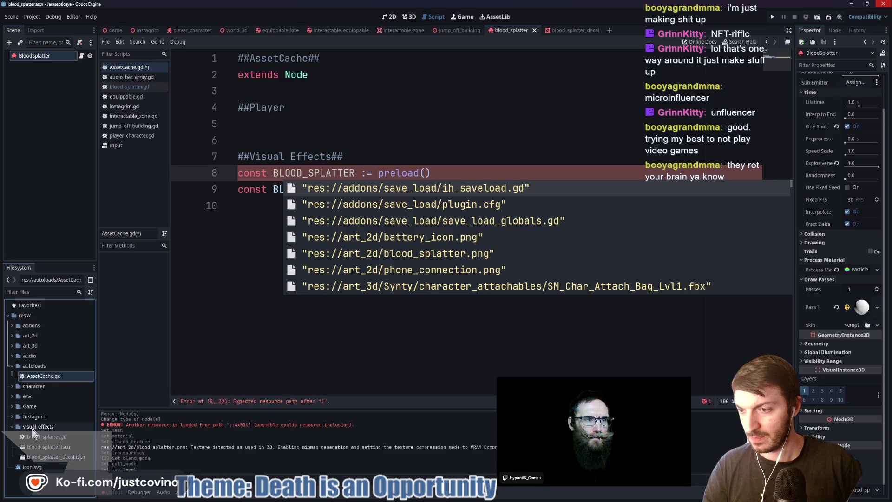
right_click(48, 446)
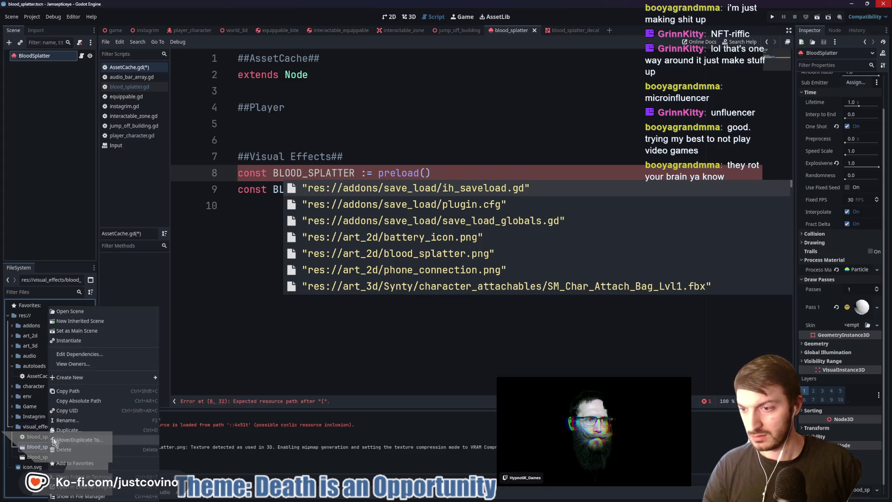
left_click(74, 392)
key("Escape")
type("\"")
type("res://visual_effects/blood_splatter.tscn")
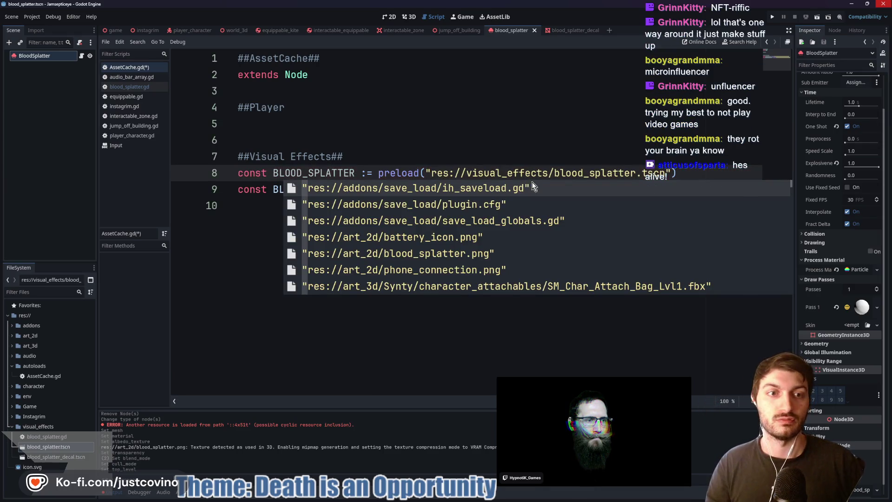
key("ctrl+s")
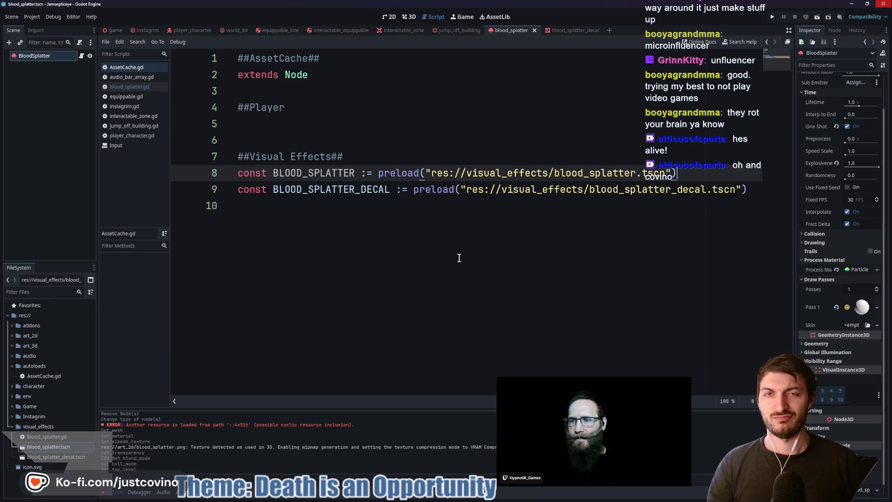
left_click(361, 132)
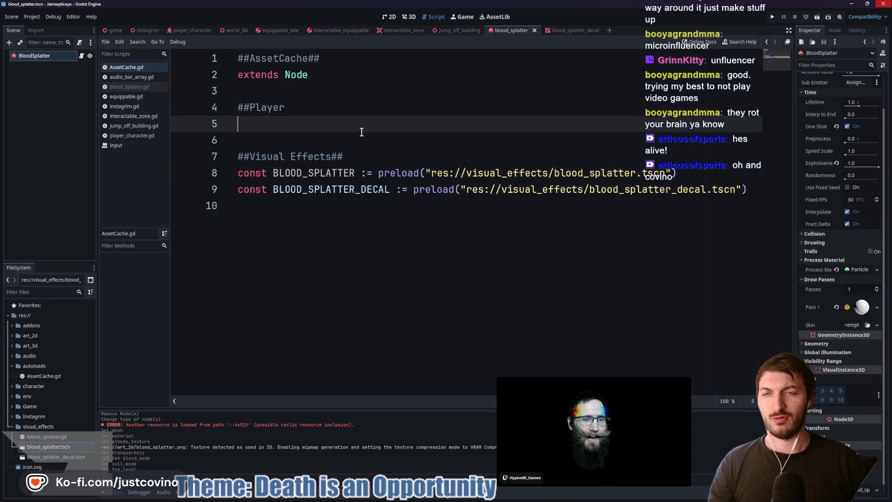
left_click(114, 30)
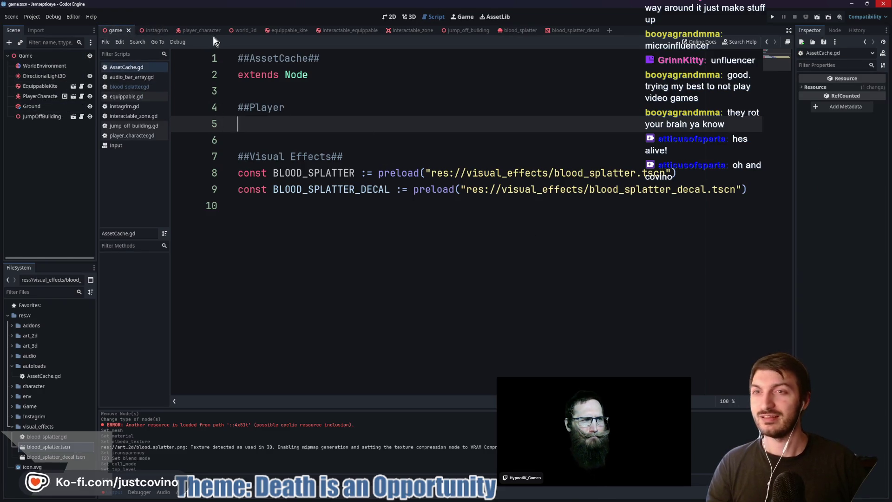
- Replace die()'s placeholder print("Ouch I'm Dead") with an AssetCache.BLOOD_SPLATTER.instantiate() call
left_click(202, 33)
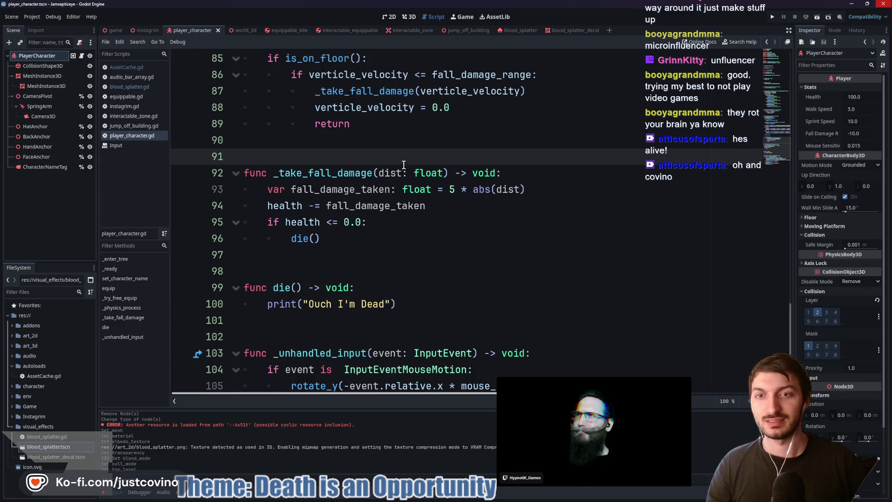
scroll(405, 201, "down", 2)
left_click(404, 201)
left_click_drag(396, 206, 268, 207)
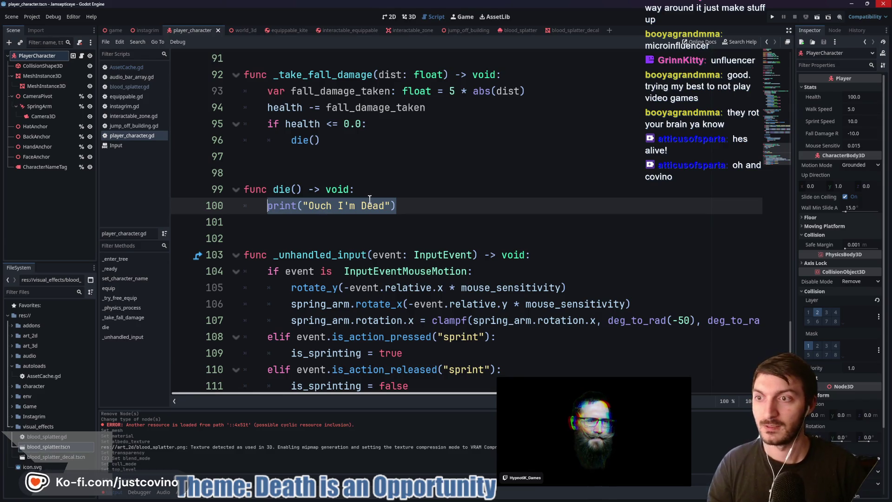
key("BackSpace")
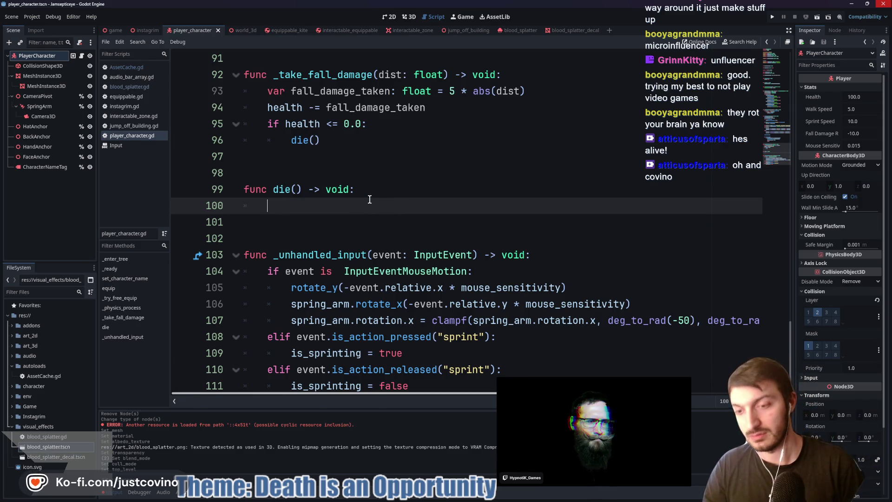
type("var spla")
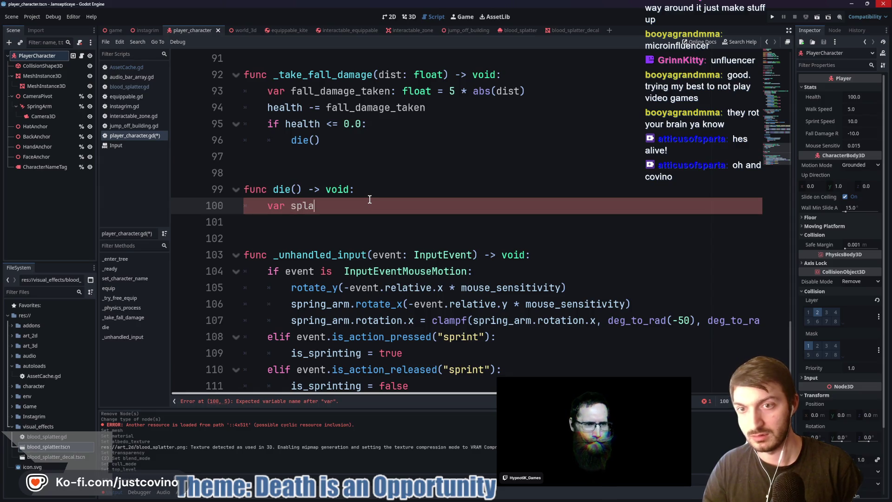
type("tter = Ass")
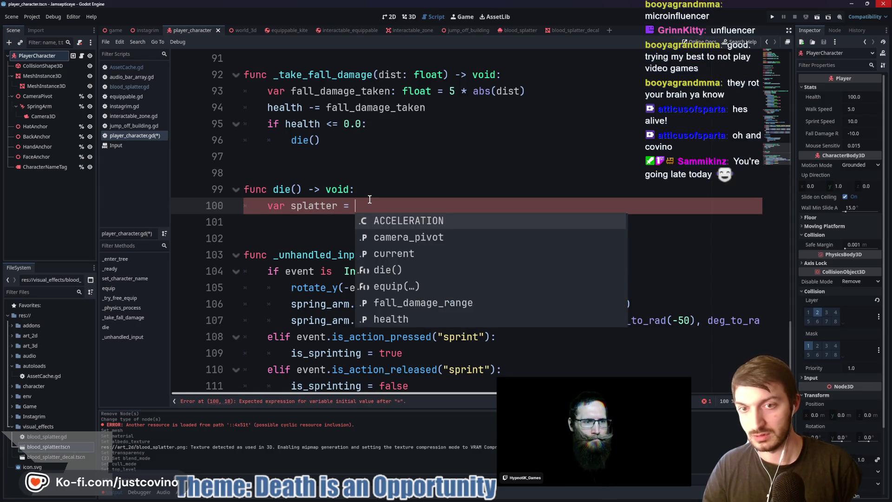
key("Return")
type(".B")
key("Return")
type(".ins")
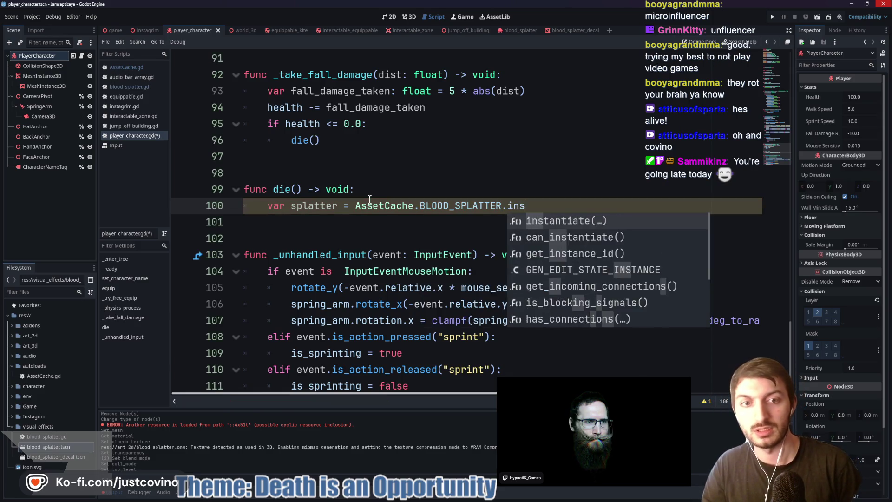
key("Return")
- Set splatter.global_position to the player's global_position, save, and run the game
key("Return")
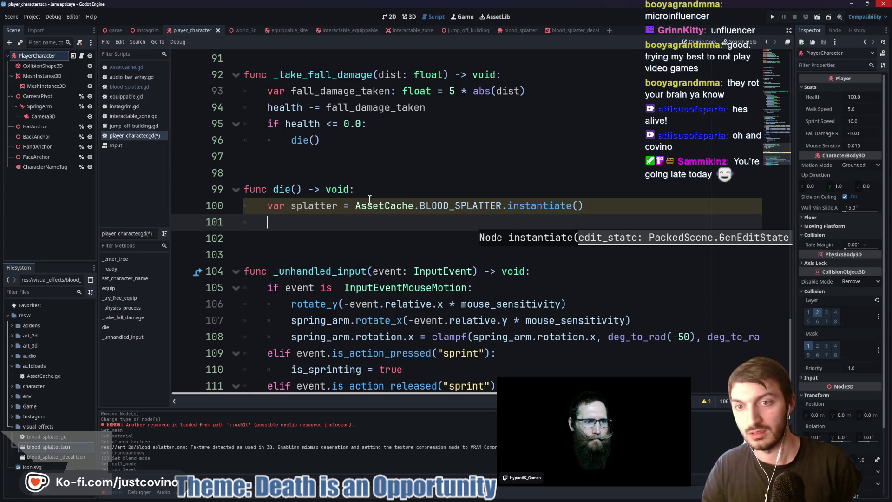
type("splat")
key("Return")
type("splatter.")
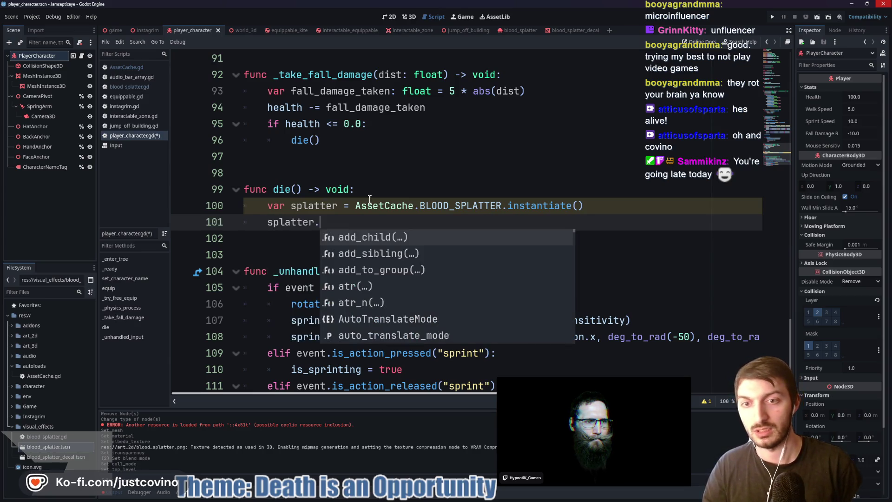
type("global_")
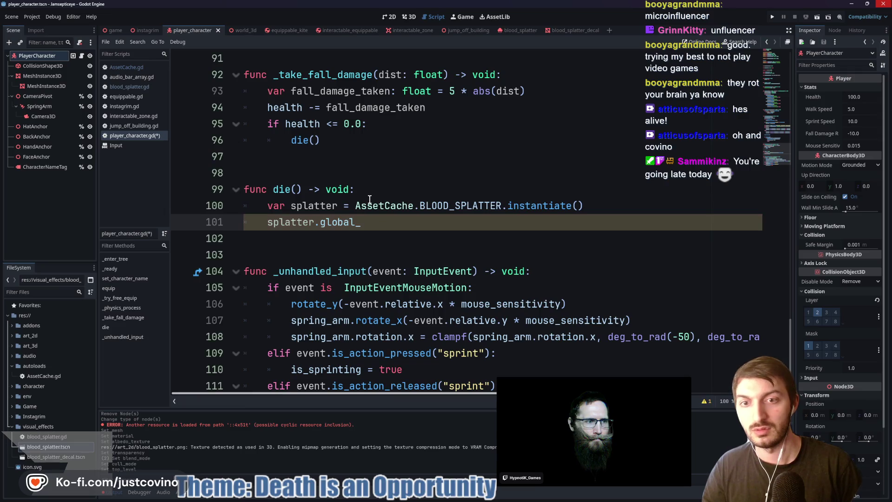
type("position = global")
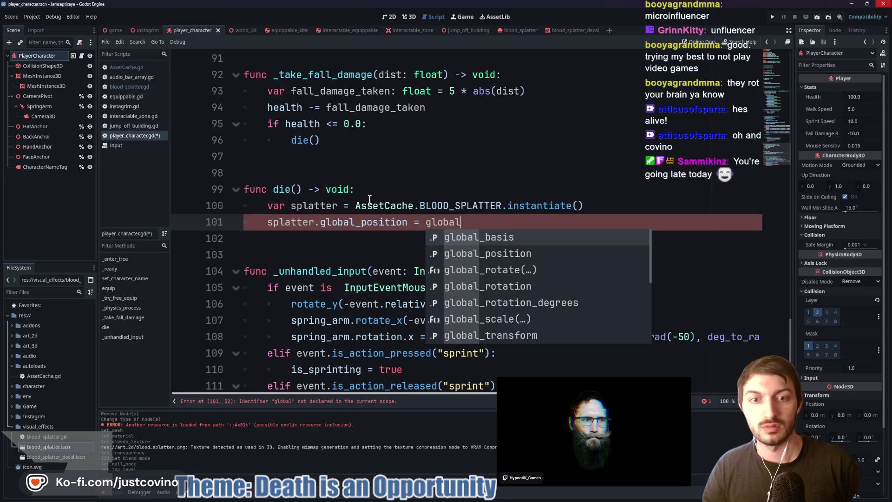
key("Down")
key("Return")
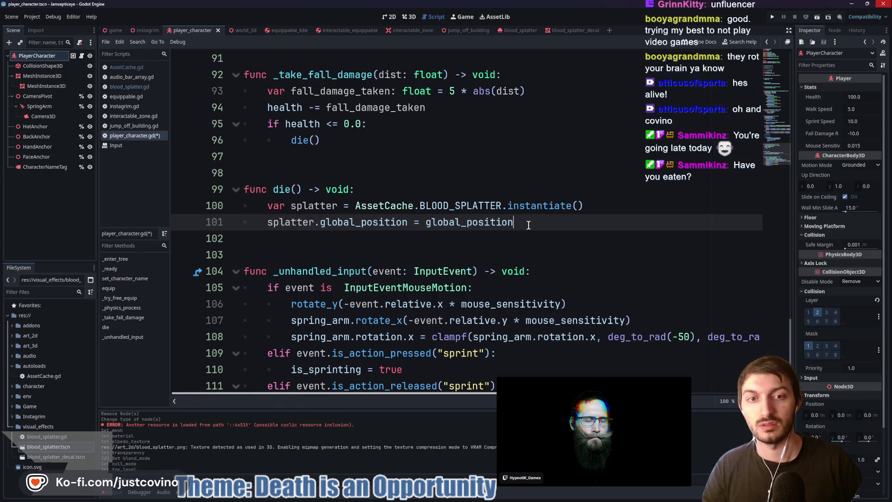
key("ctrl+s")
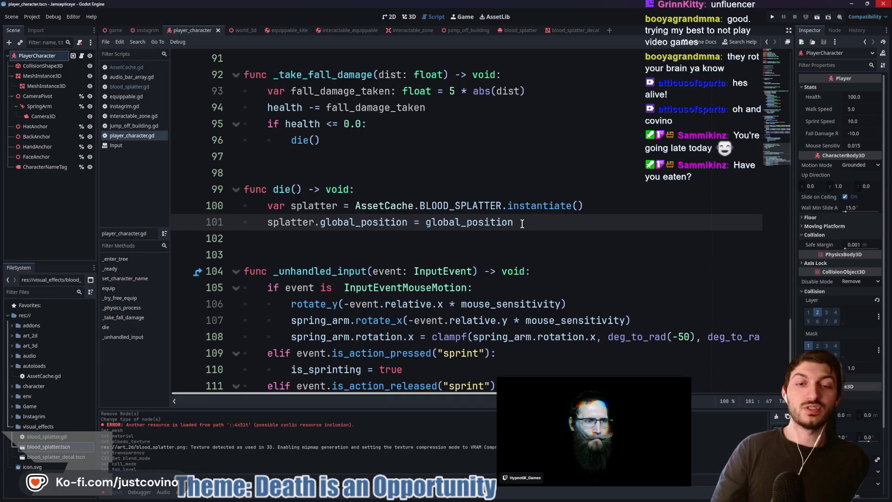
left_click(402, 248)
left_click(109, 32)
key("F5")
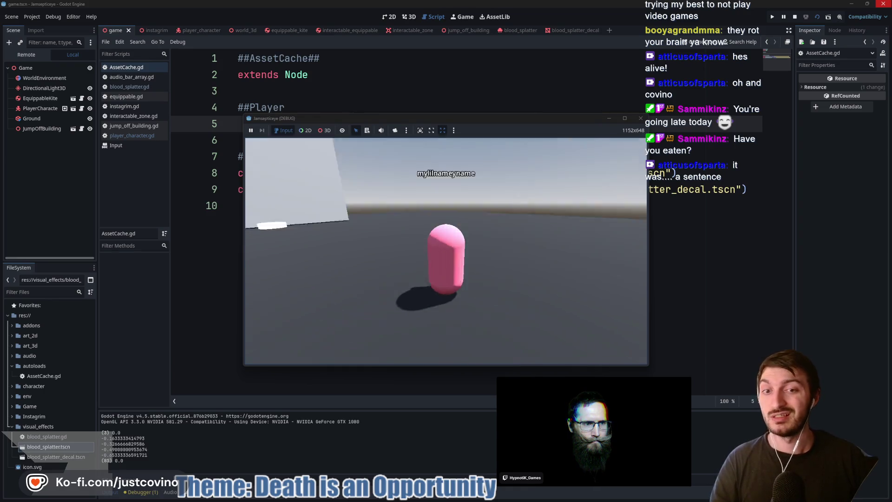
- Jump the player onto the white block in the test run, then stop the game
key("space")
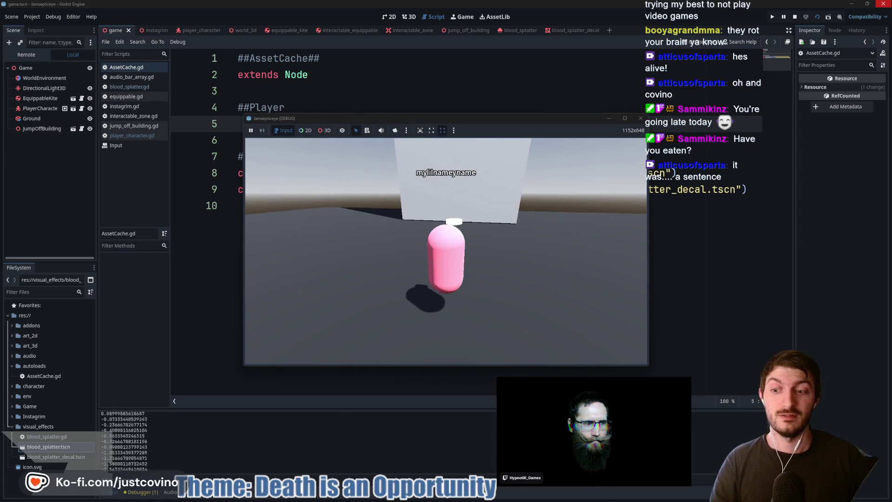
key("space")
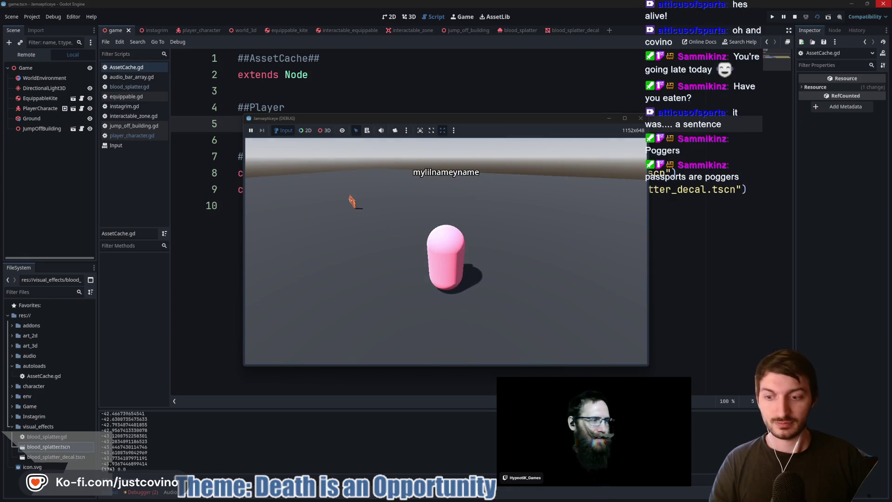
key("F8")
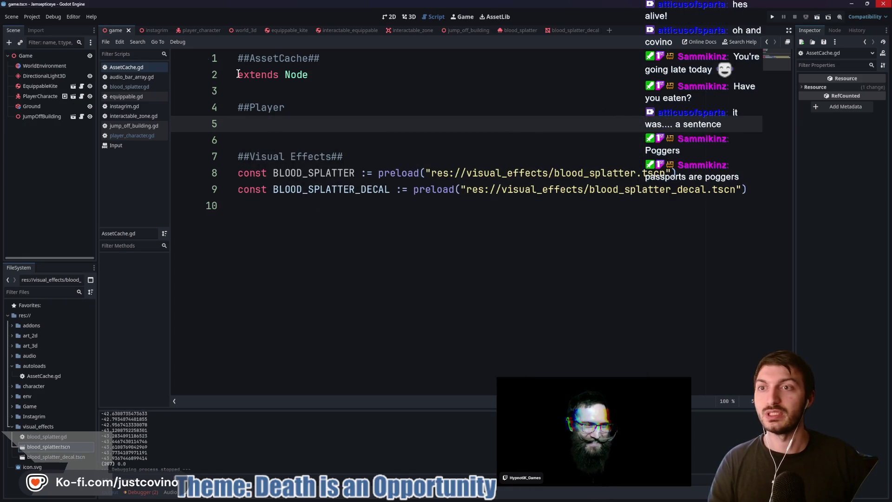
- Insert add_sibling(splatter) after the instantiate line in die(), then run the game again
left_click(203, 30)
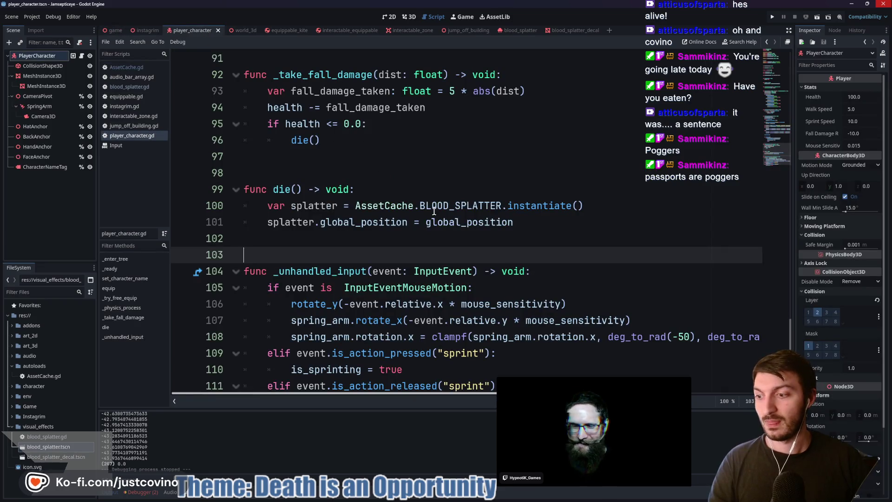
mouse_move(434, 211)
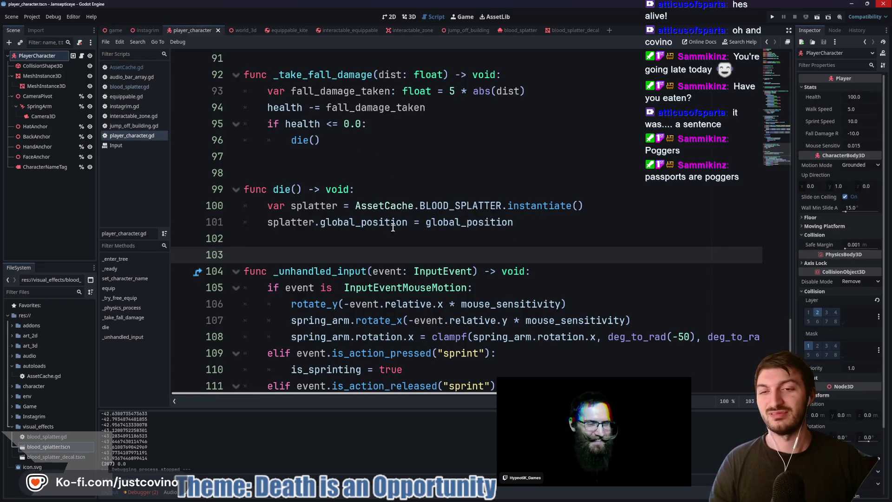
left_click(599, 206)
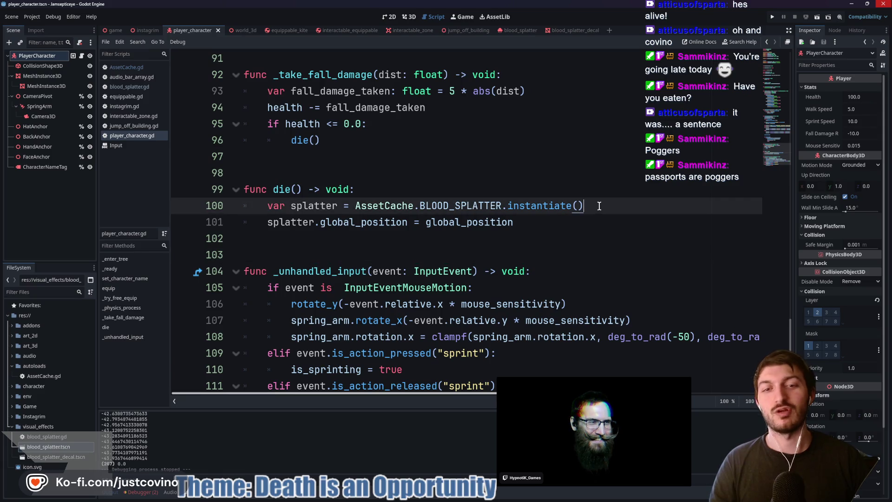
key("Return")
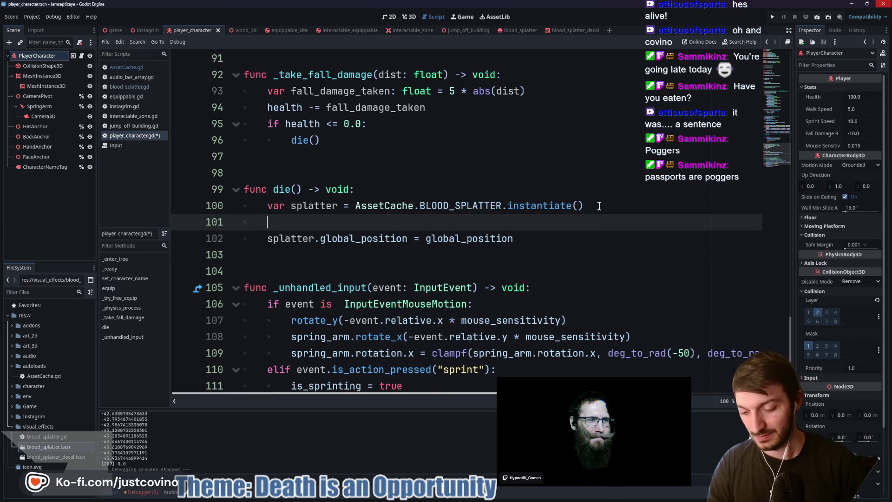
type("add_su")
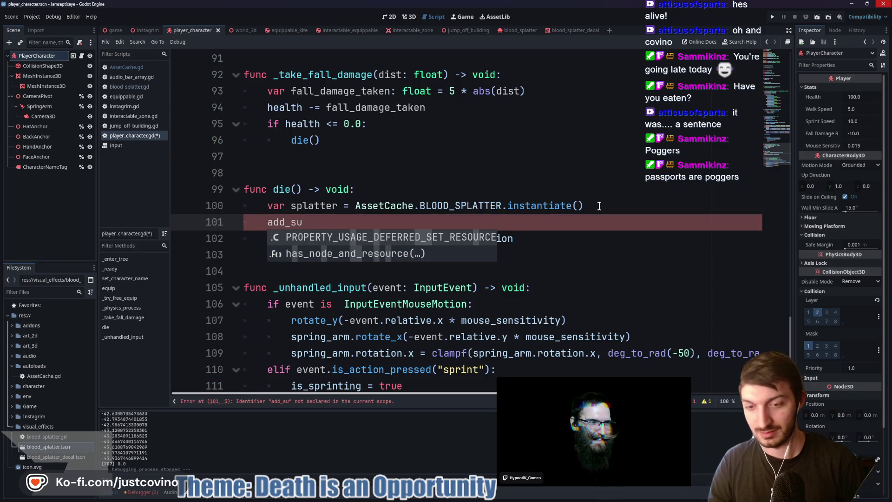
key("BackSpace")
type("i")
key("Return")
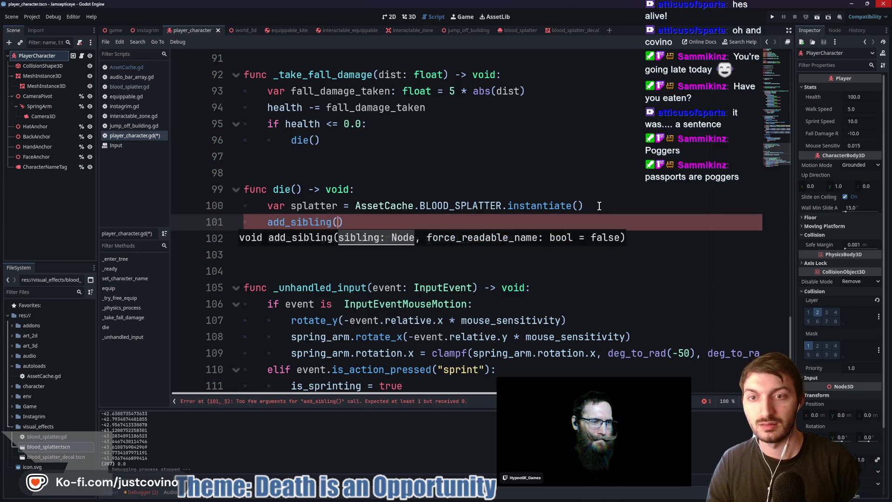
type("splatter")
key("Return")
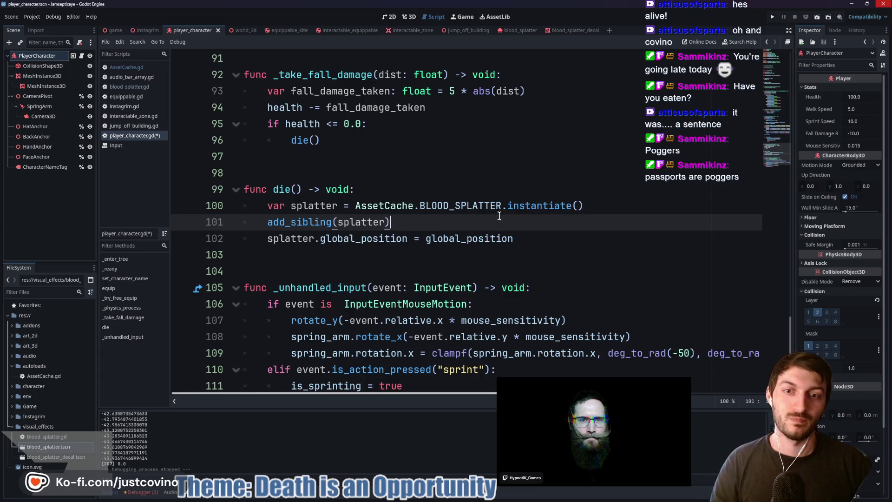
key("ctrl+shift+Tab")
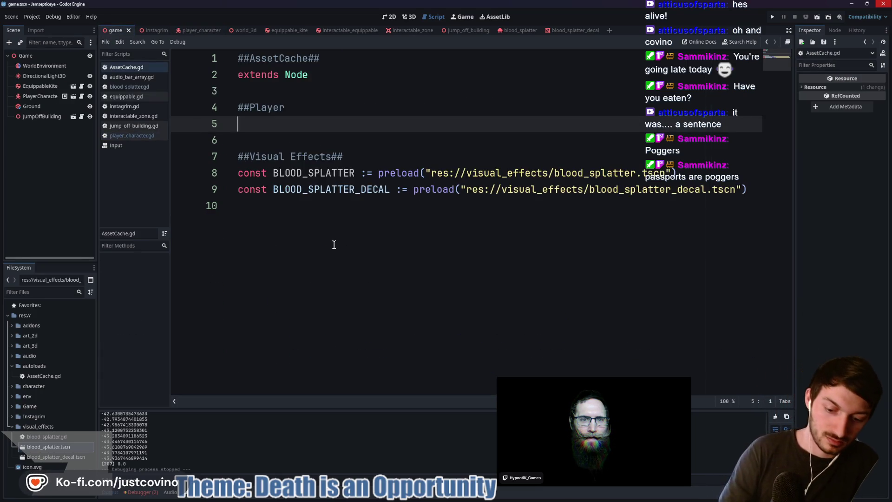
key("F5")
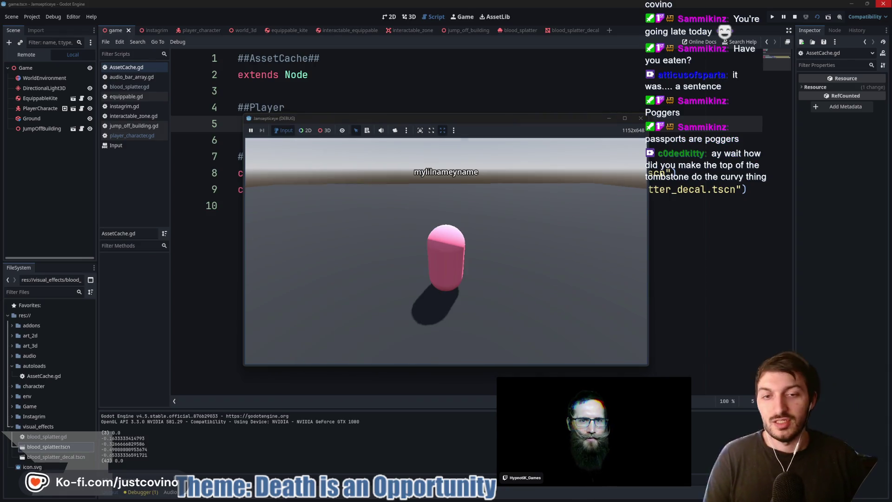
- Move the player onto the white rooftop in the test run, then open the blood_splatter_decal scene
mouse_move(446, 251)
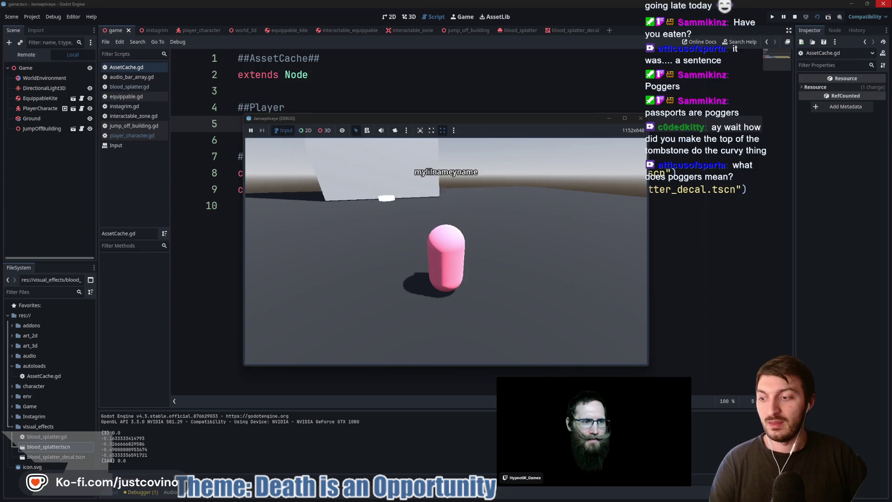
key("w")
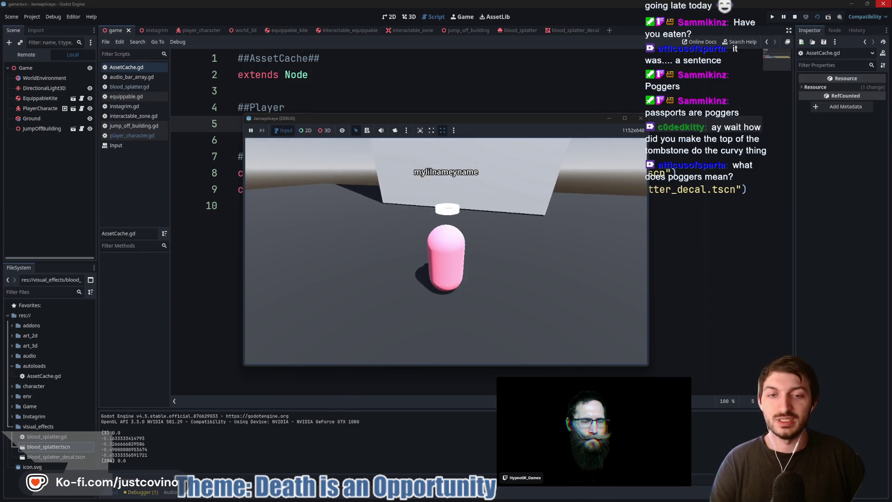
key("w")
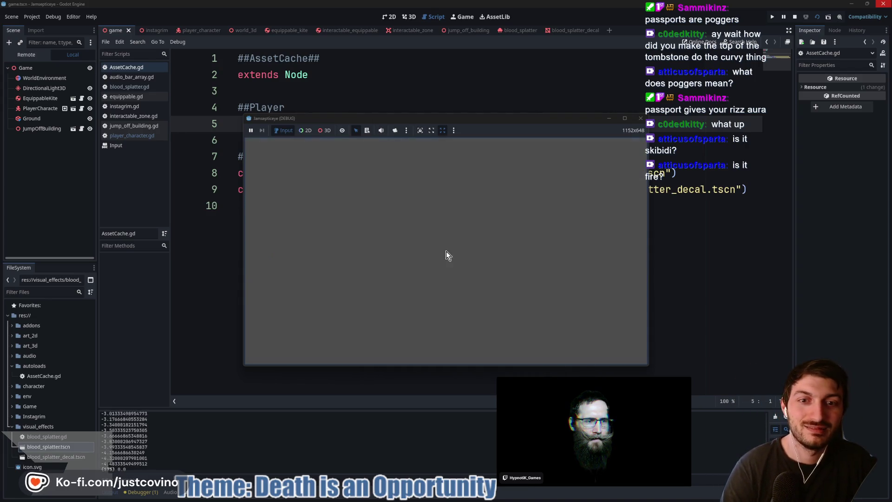
left_click(568, 33)
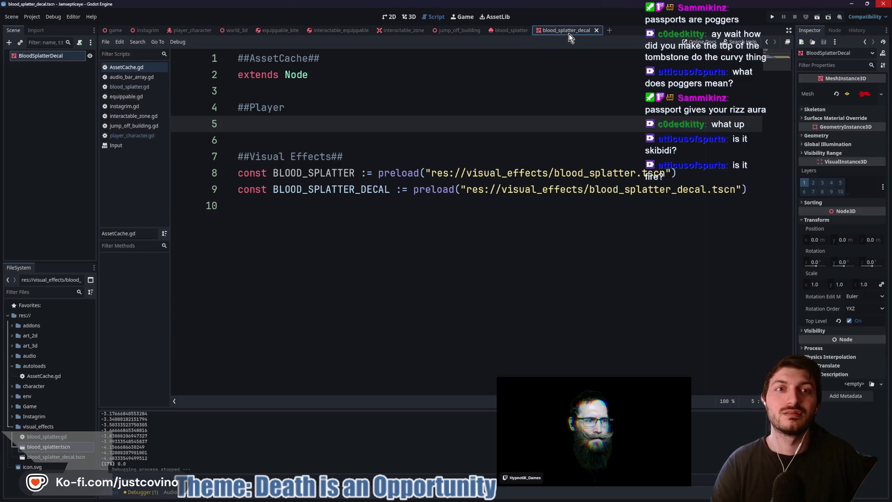
- Swap get_floor_normal() for global_position on the decal position line, save, and relaunch the game
left_click(511, 31)
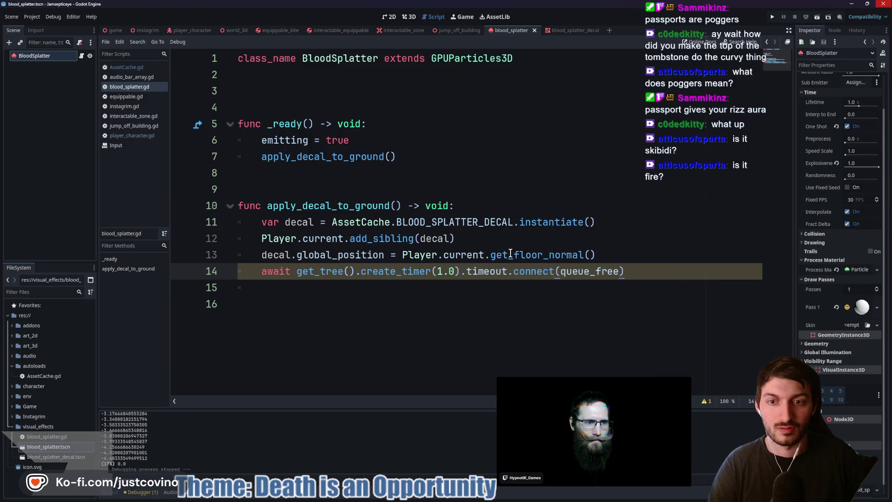
mouse_move(510, 253)
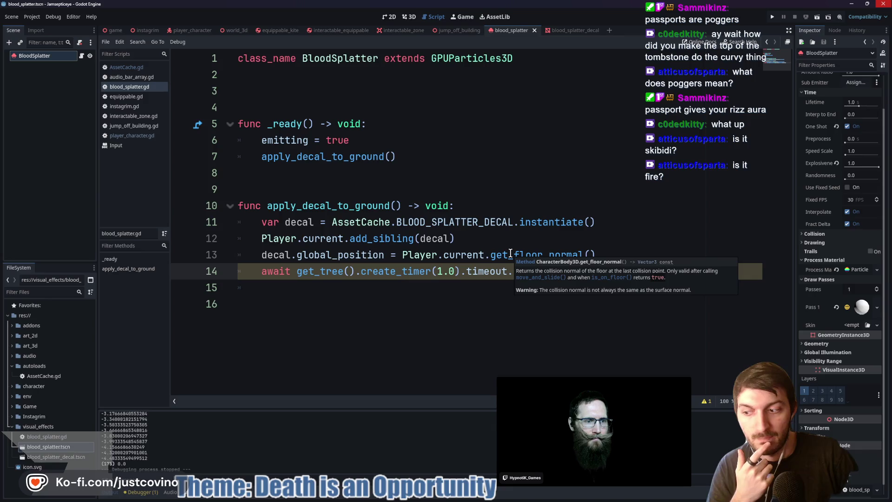
left_click(502, 255)
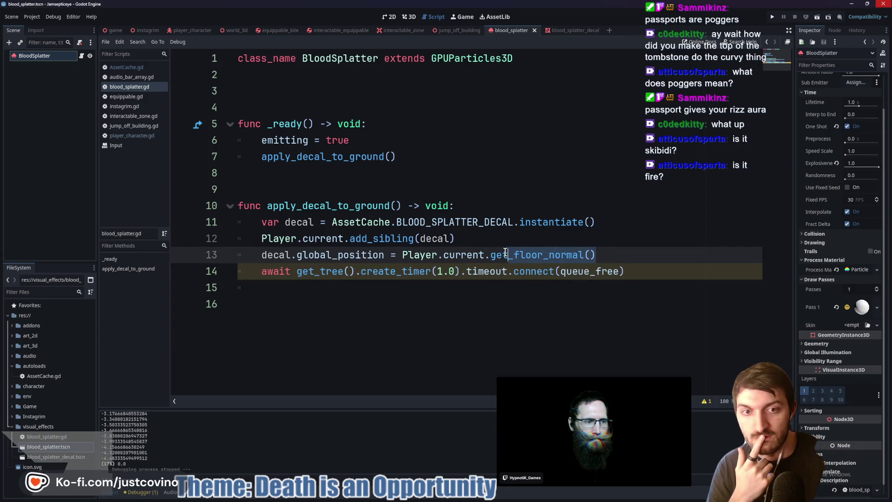
mouse_move(493, 256)
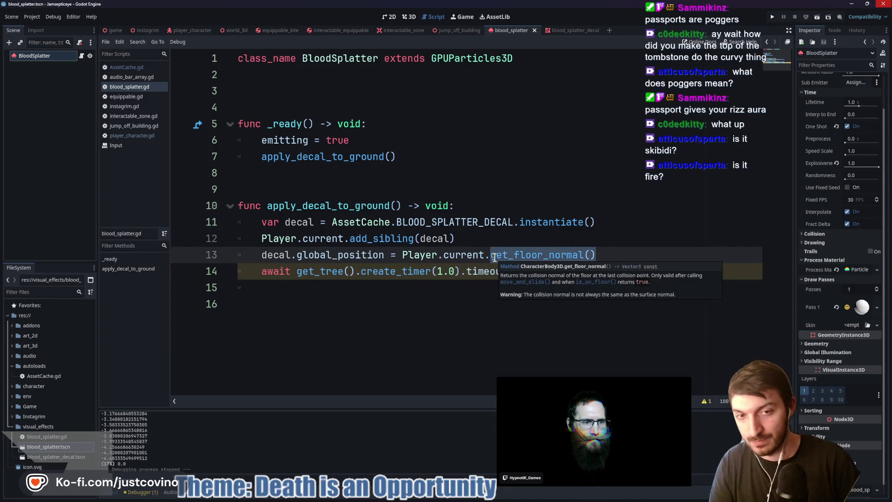
type("global_po")
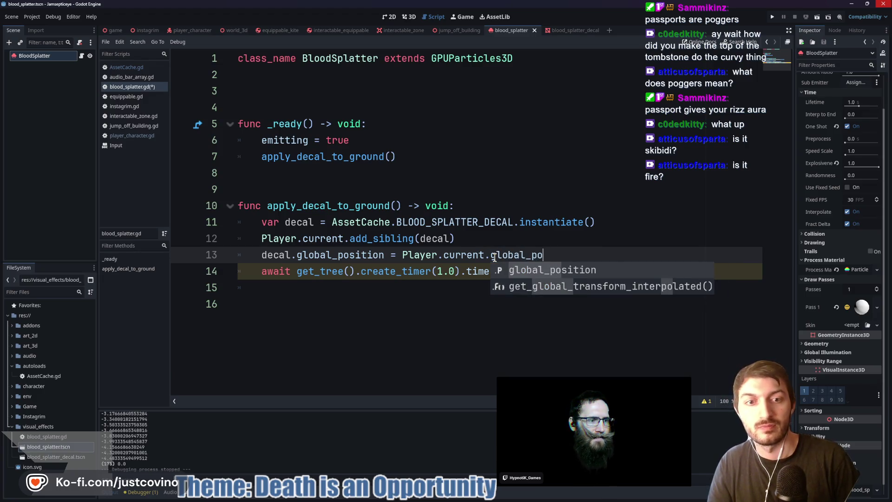
key("Return")
key("ctrl+s")
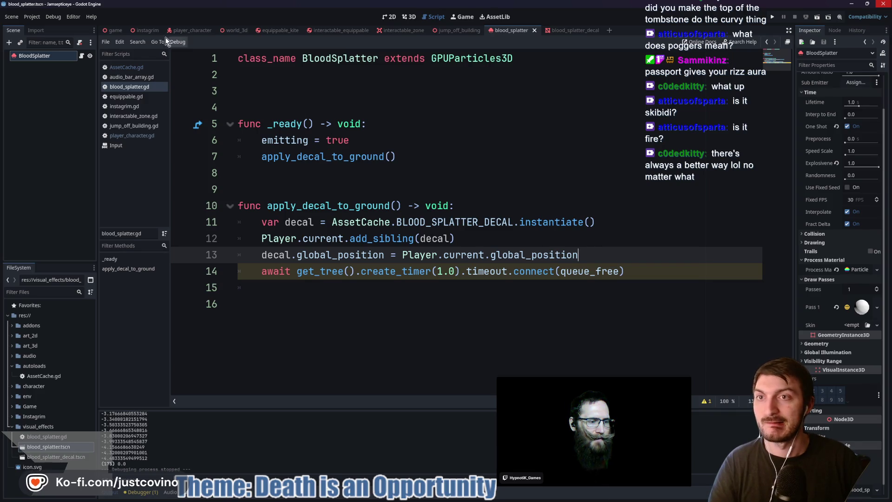
left_click(115, 30)
key("F5")
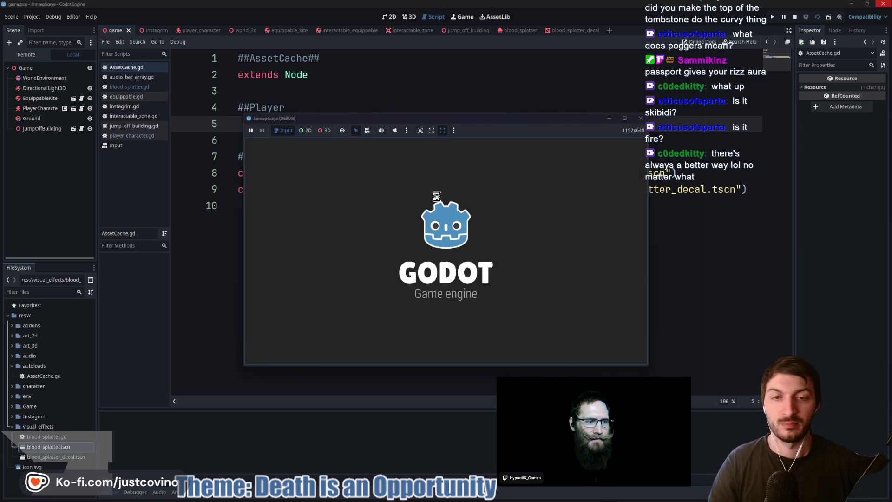
- Walk the player up the white wall and off the roof edge to trigger the splatter, then stop the run
key("e")
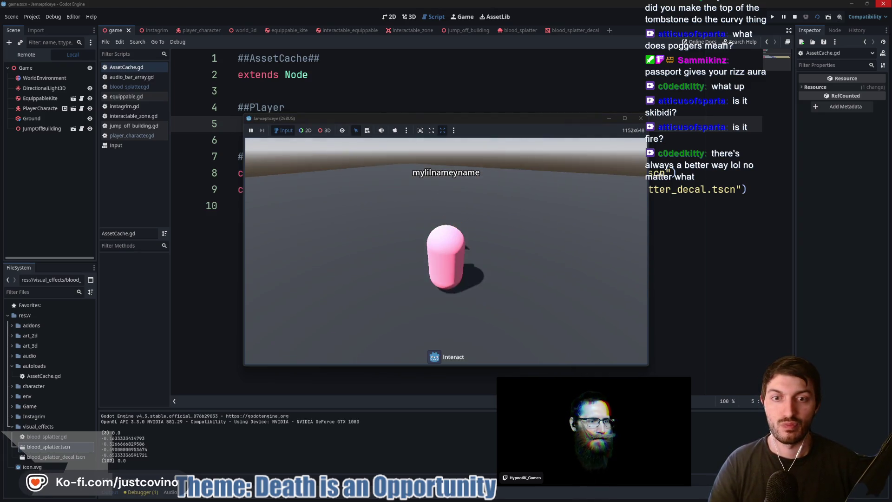
key("w")
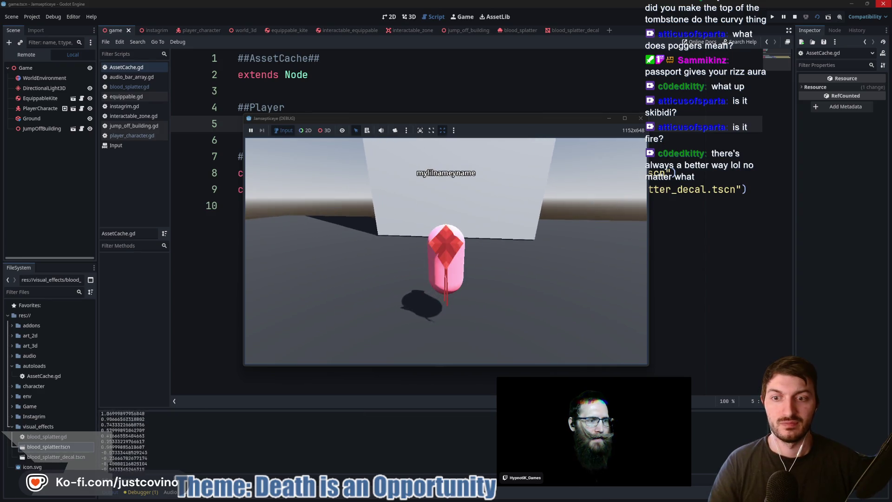
key("w")
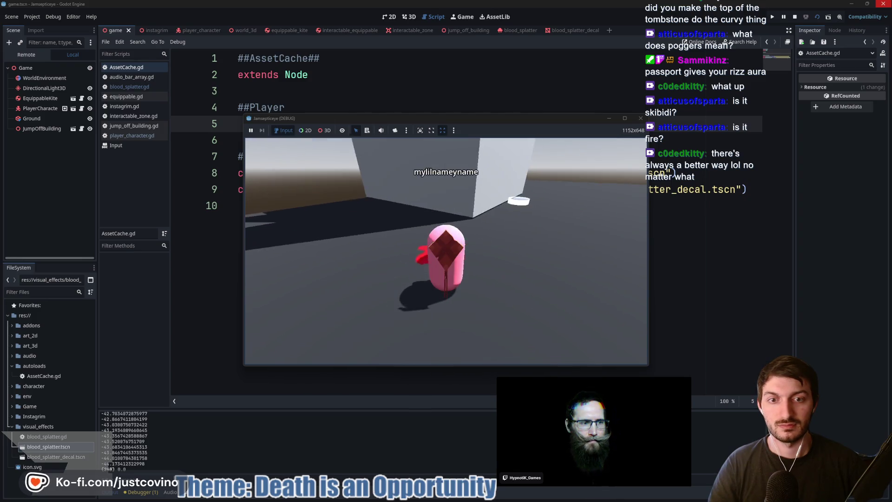
key("F8")
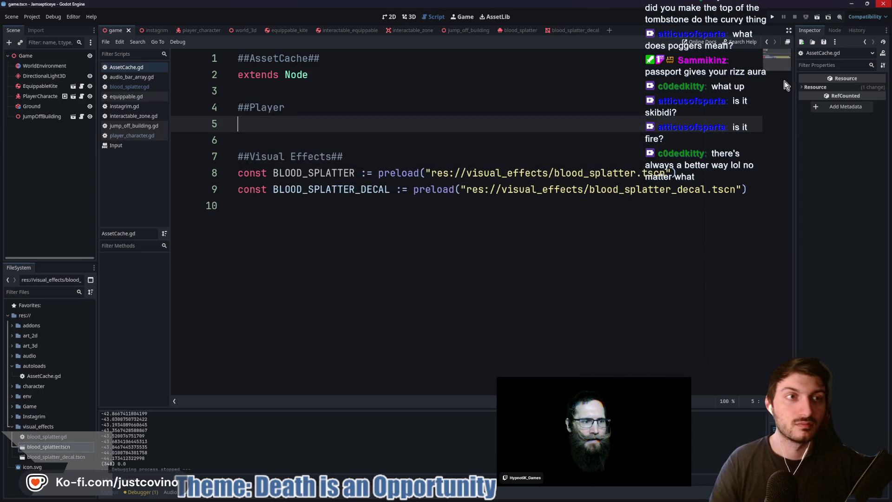
- Raise the player's capsule mesh above the ground in the 3D view and save the scene
left_click(200, 29)
left_click(410, 17)
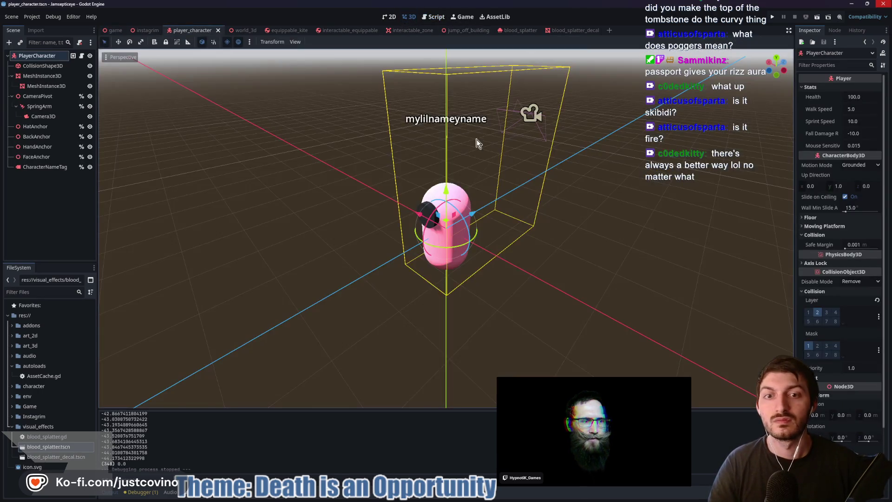
left_click(46, 76)
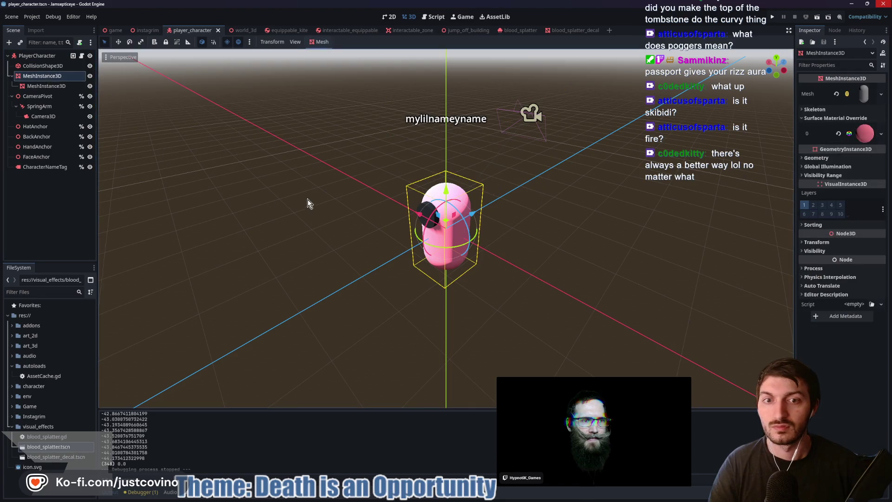
left_click(769, 70)
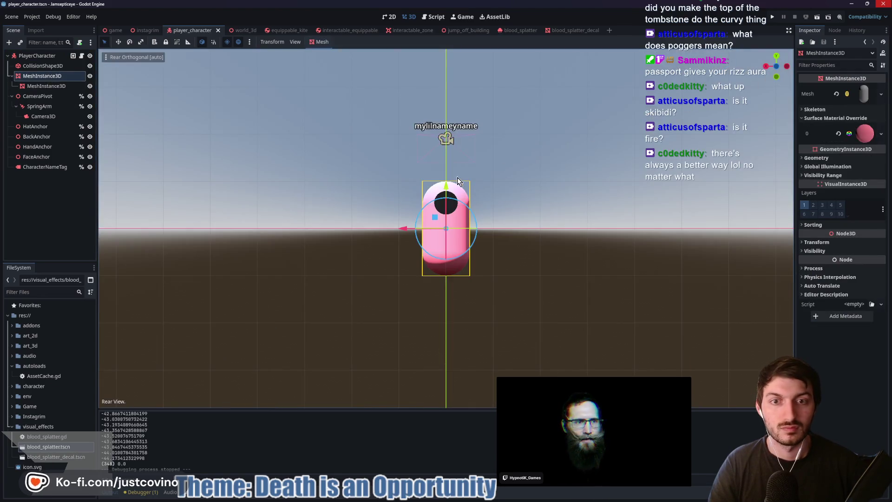
left_click_drag(447, 188, 460, 135)
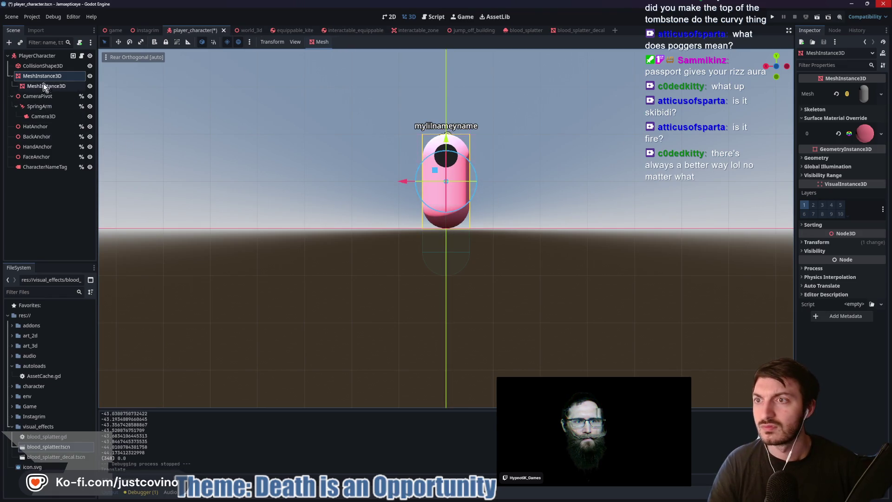
left_click(43, 65)
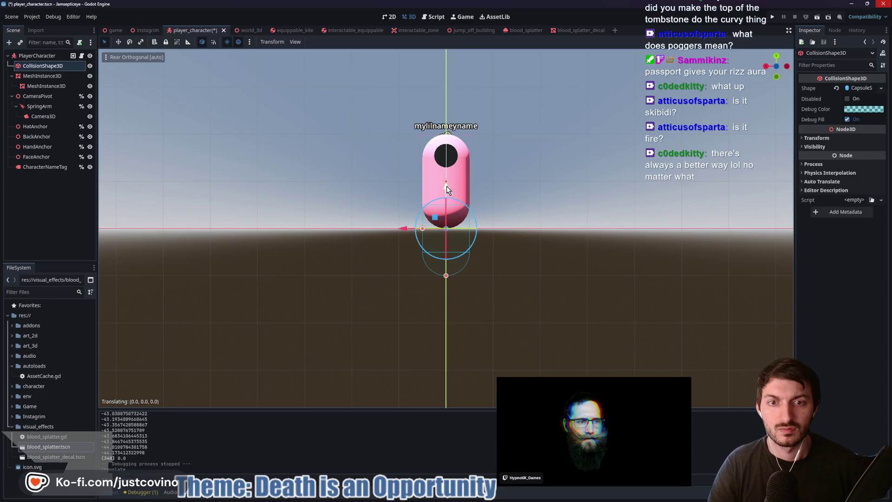
mouse_move(467, 176)
left_mouse_down()
mouse_move(532, 201)
mouse_move(504, 227)
mouse_move(527, 211)
mouse_move(482, 211)
left_mouse_up()
key("ctrl+s")
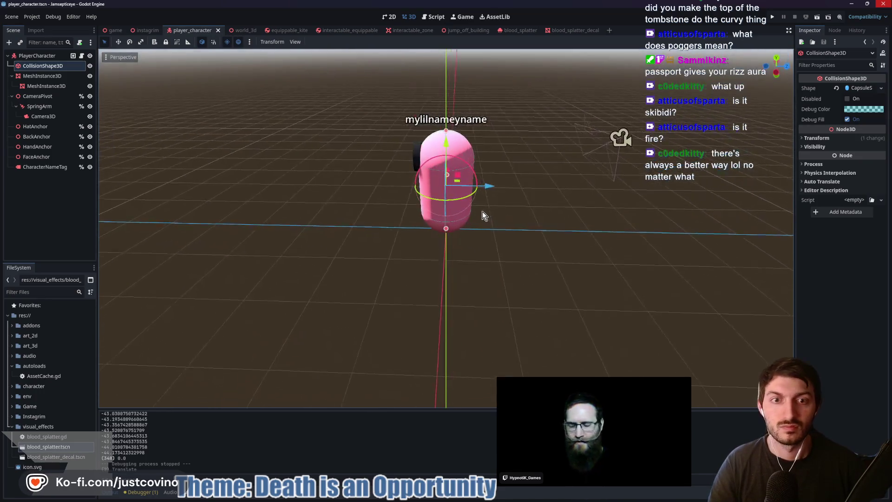
- Raise the camera SpringArm higher, save, and launch the game with F6
left_click(40, 106)
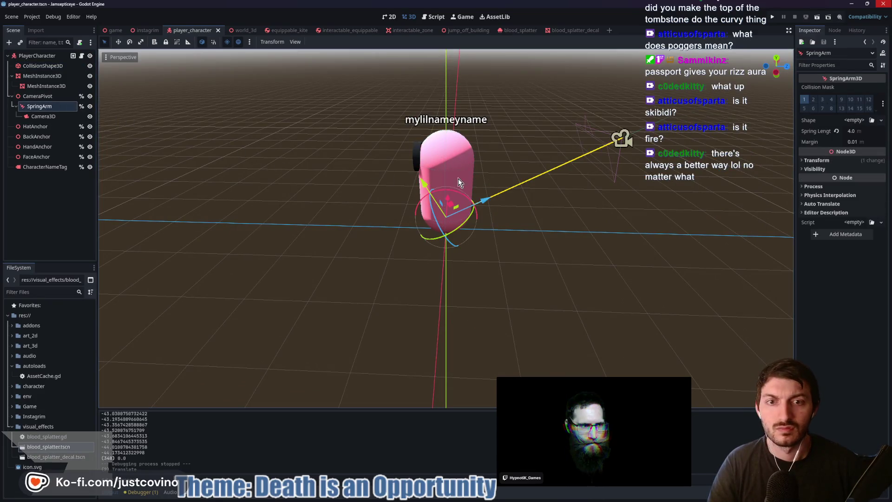
left_click_drag(442, 188, 447, 125)
mouse_move(553, 212)
left_mouse_down()
mouse_move(574, 179)
mouse_move(600, 191)
left_mouse_up()
key("ctrl+s")
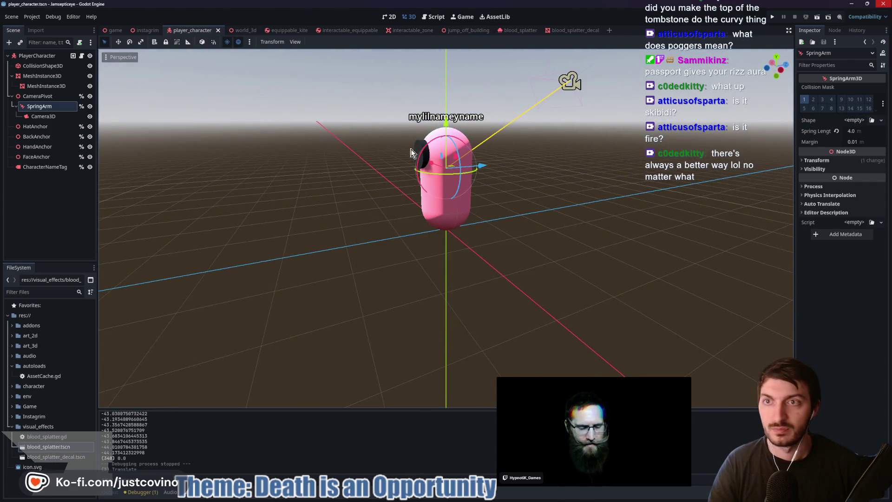
left_click(112, 31)
key("F6")
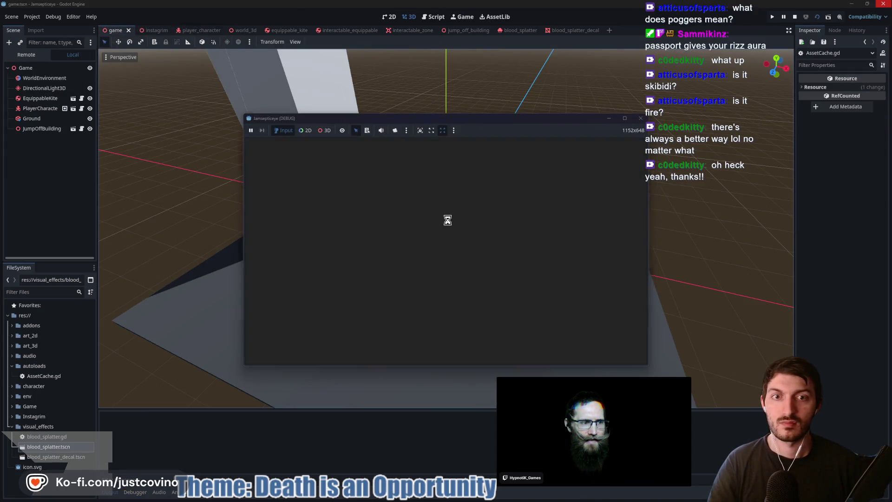
- Walk the player to the wall, climb onto the rooftop and fall to death, then stop the run
key("w")
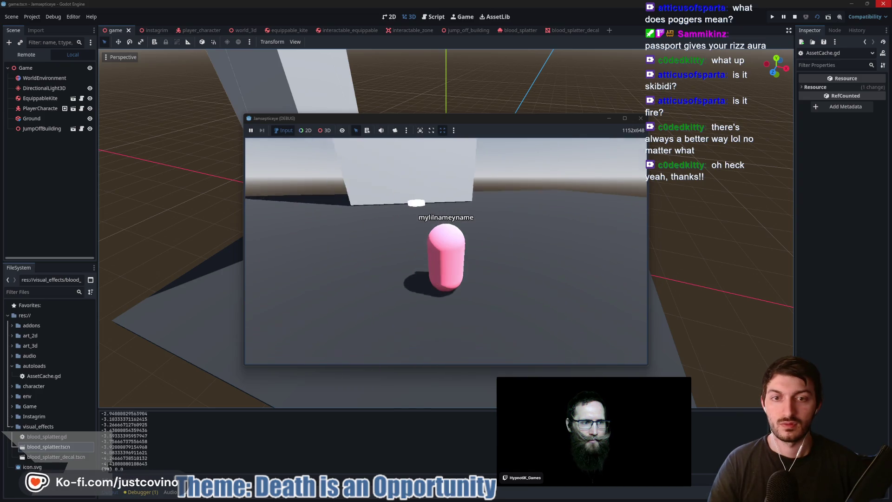
key("e")
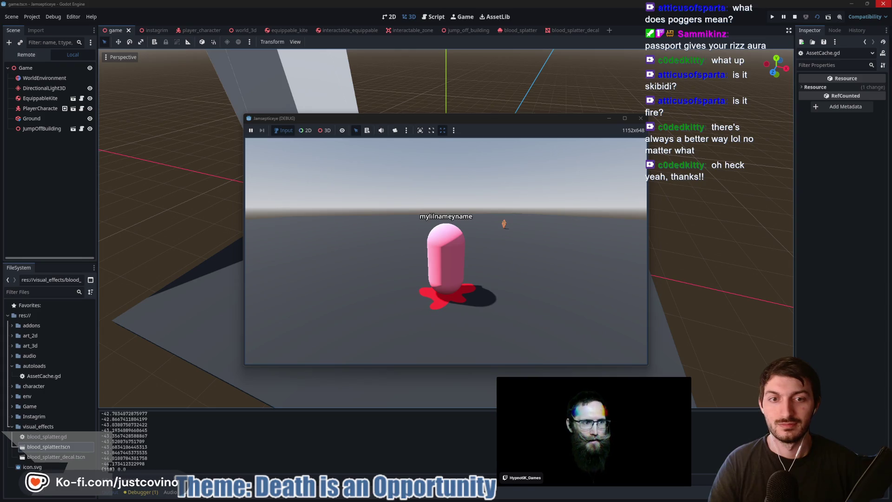
key("F8")
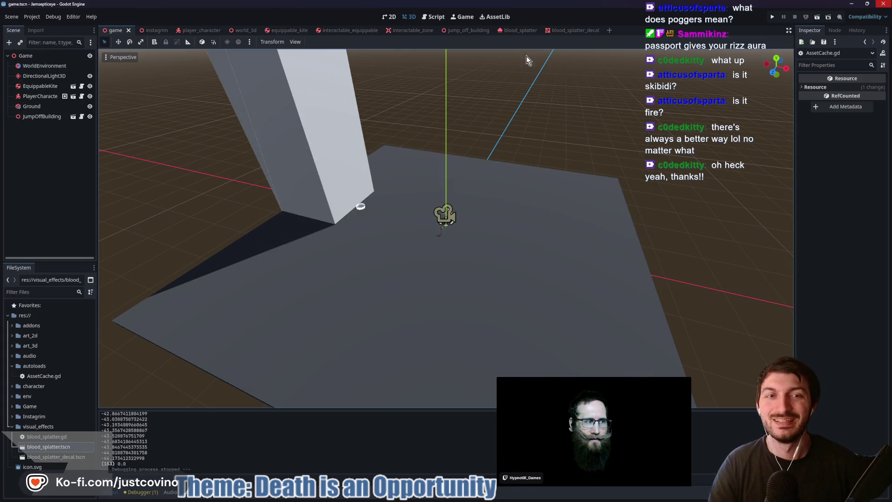
- In the blood splatter particle scene, turn off One Shot and preview the particles emitting
left_click(570, 32)
left_click(511, 30)
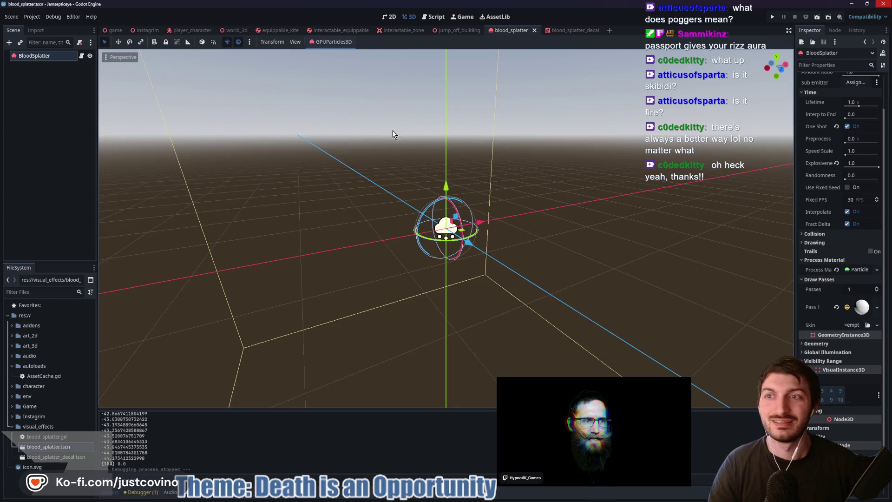
scroll(855, 109, "up", 2)
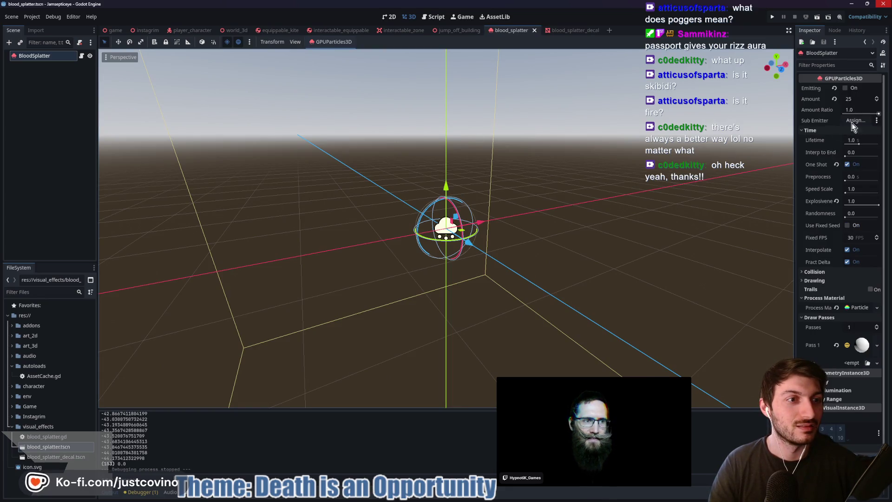
left_click(848, 164)
left_click(845, 88)
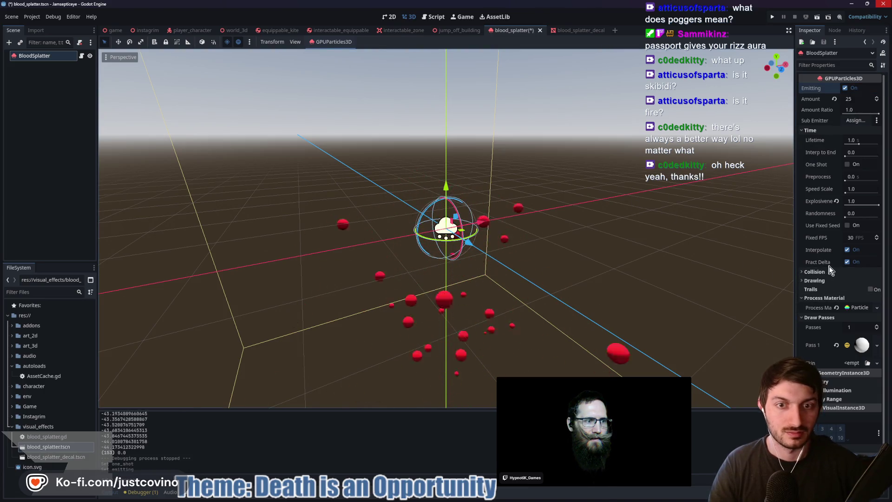
scroll(827, 260, "down", 3)
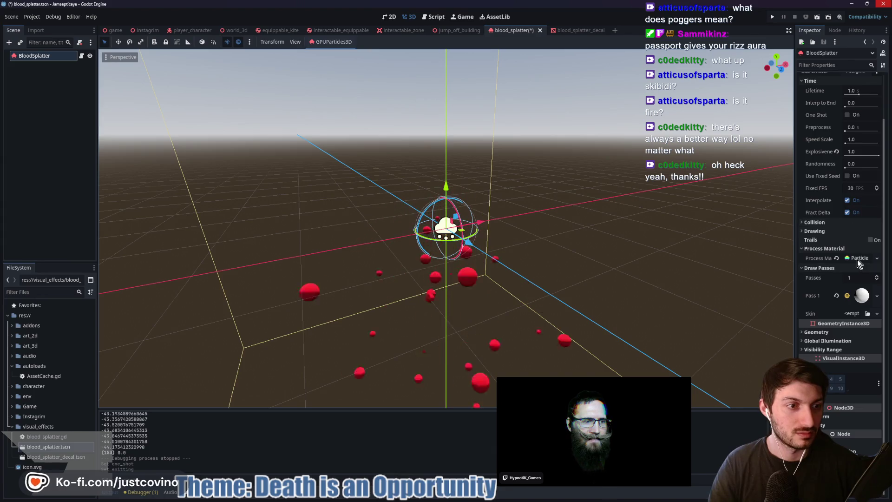
- Set the process material's emission shape scale to 1.0 and Amount to 50, save, and re-enable One Shot
left_click(858, 259)
scroll(841, 283, "down", 3)
left_click(832, 287)
type("1")
key("Return")
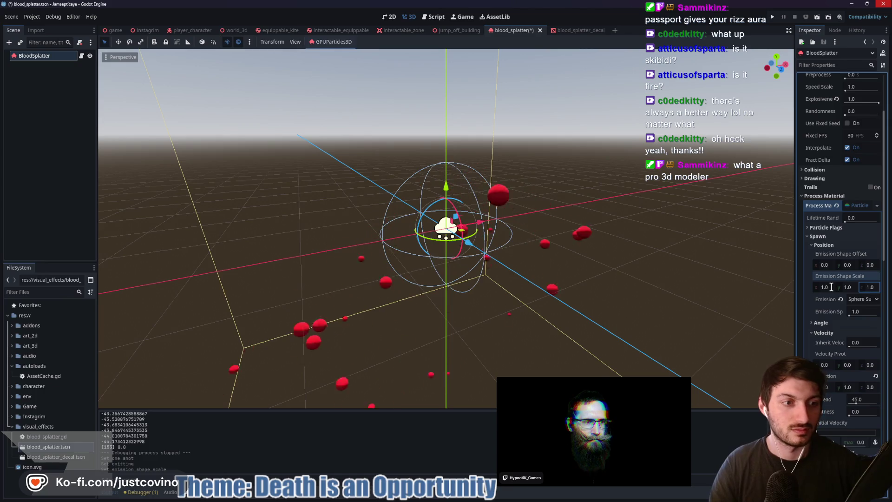
scroll(841, 186, "up", 5)
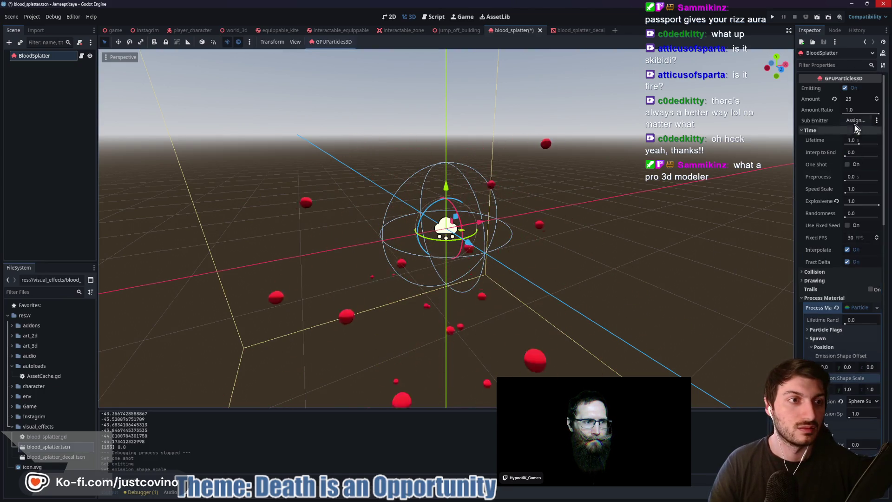
type("50")
key("Return")
key("ctrl+s")
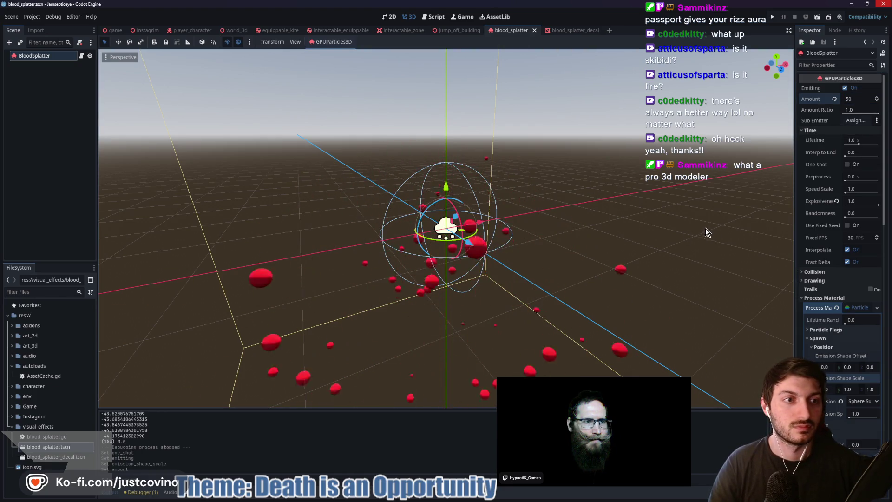
left_click(852, 166)
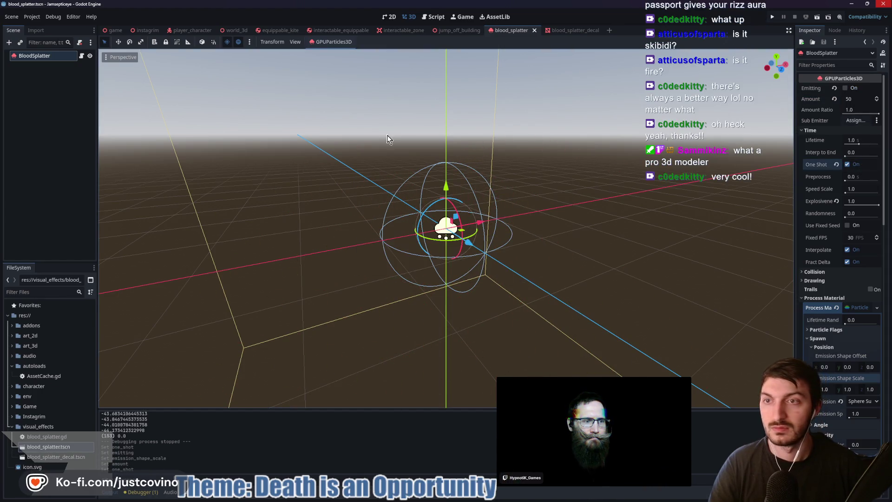
left_click(115, 29)
- Test-run the game, then open blood_splatter.gd from the blood splatter particle scene
key("F5")
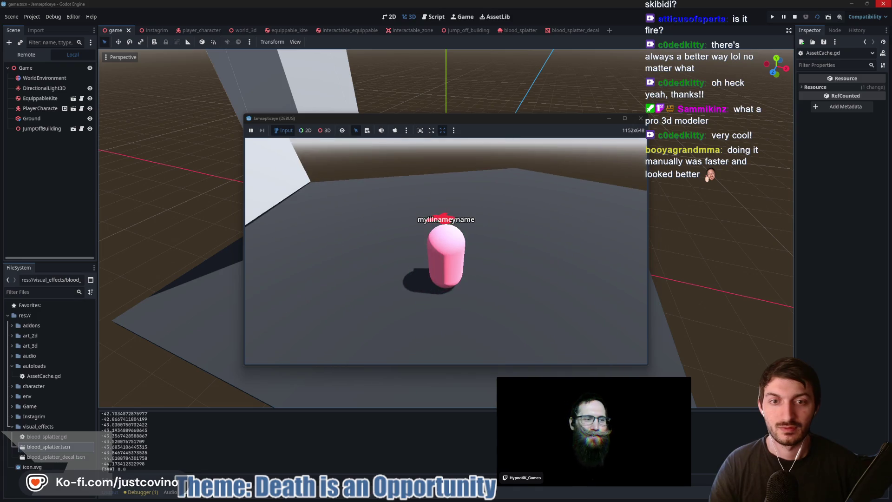
key("F8")
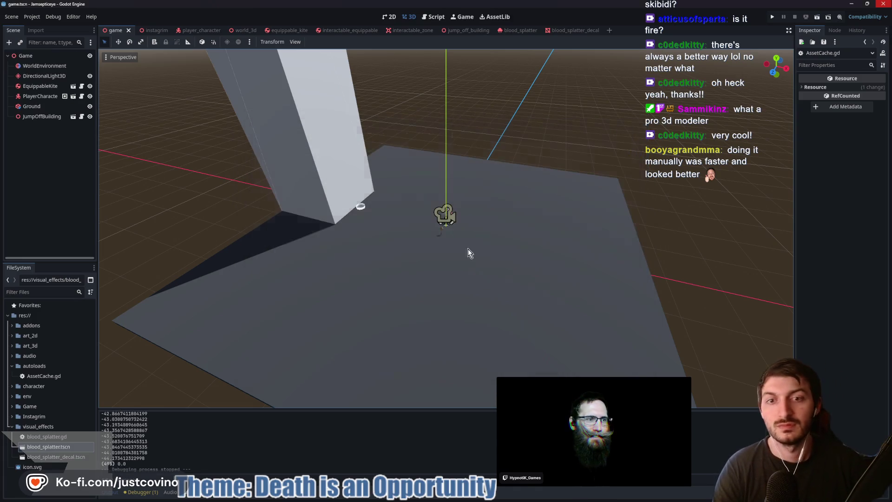
left_click(565, 31)
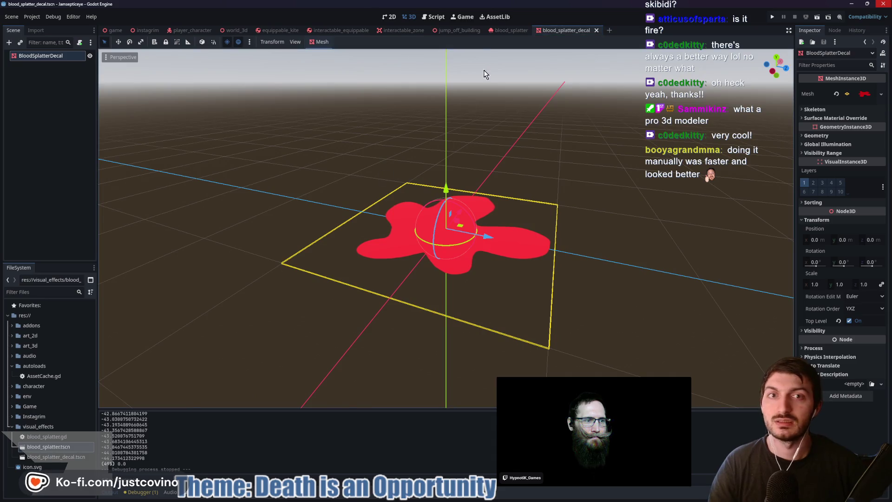
left_click(511, 31)
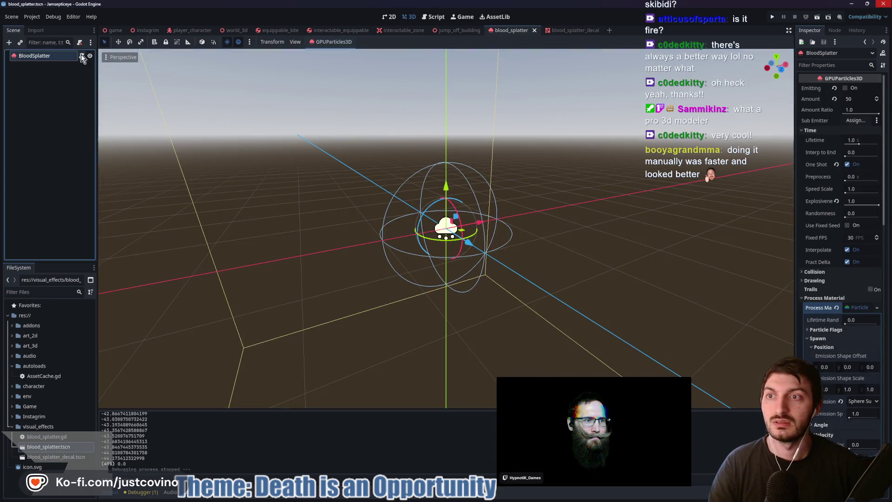
key("ctrl+F3")
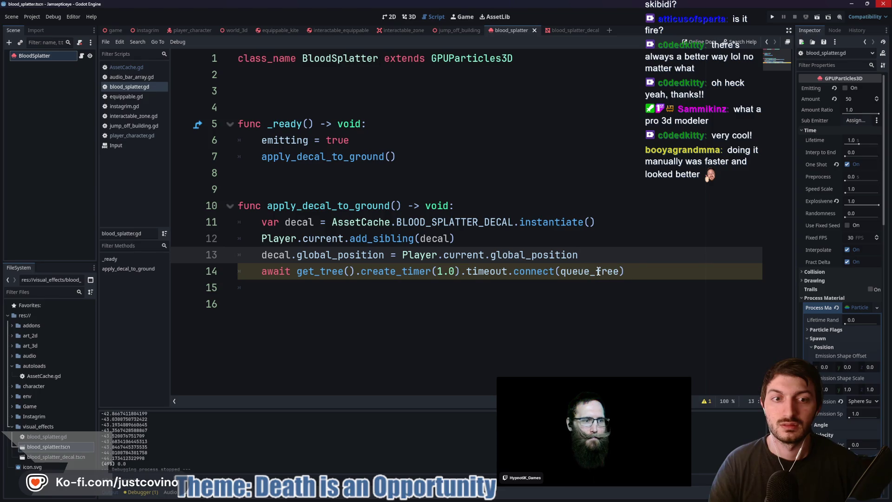
- Replace the await on the decal timer with a timeout lambda wrapping queue_free on its own line
left_click(599, 271)
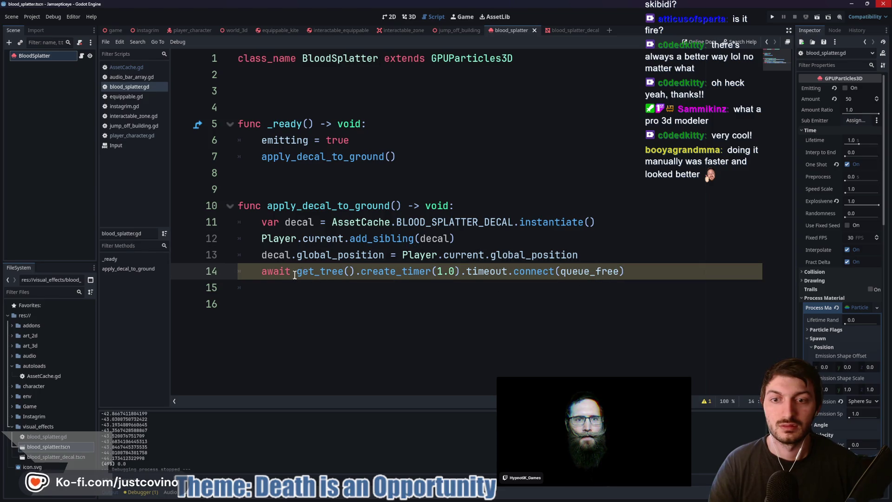
key("BackSpace")
key("BackSpace")
key("BackSpace")
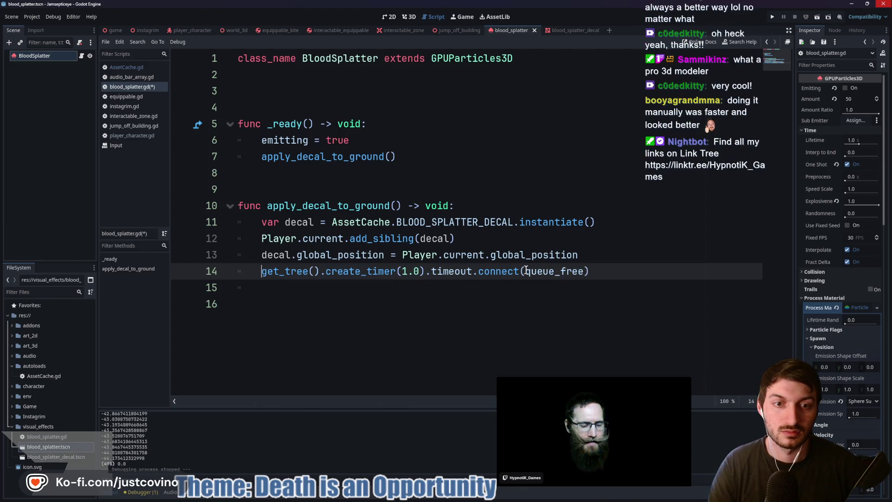
type("func()")
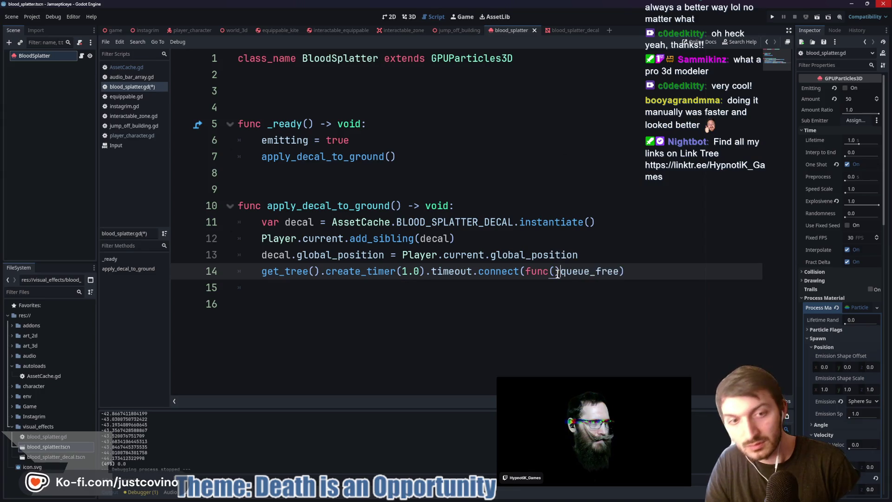
type(":")
key("Return")
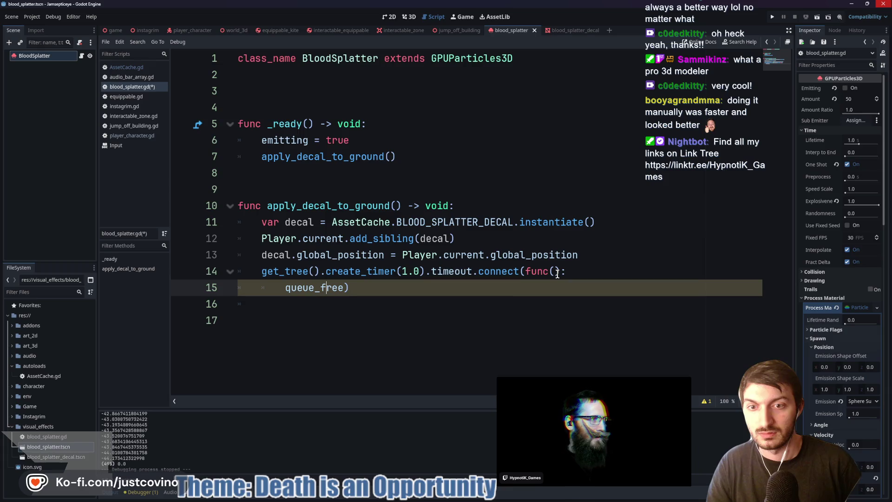
key("Return")
key("Up")
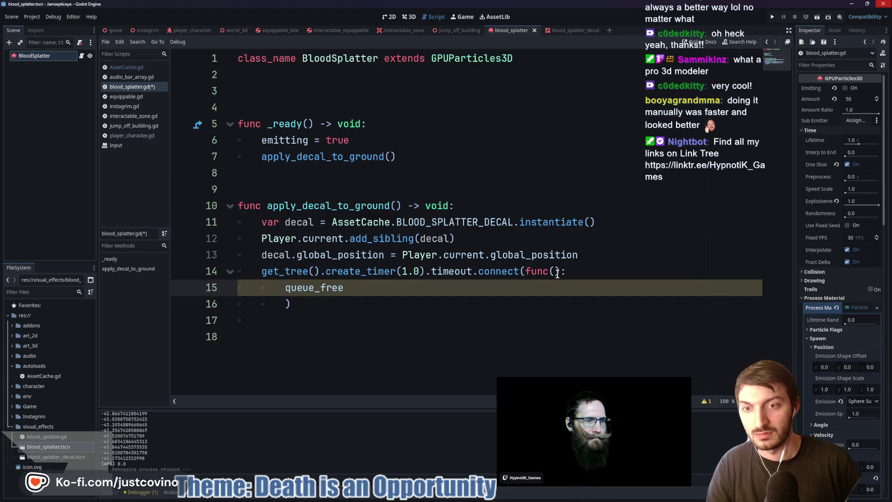
key("Return")
key("Up")
- Add decal.queue_free() above queue_free() in the lambda, save the script, and run the game
type("d")
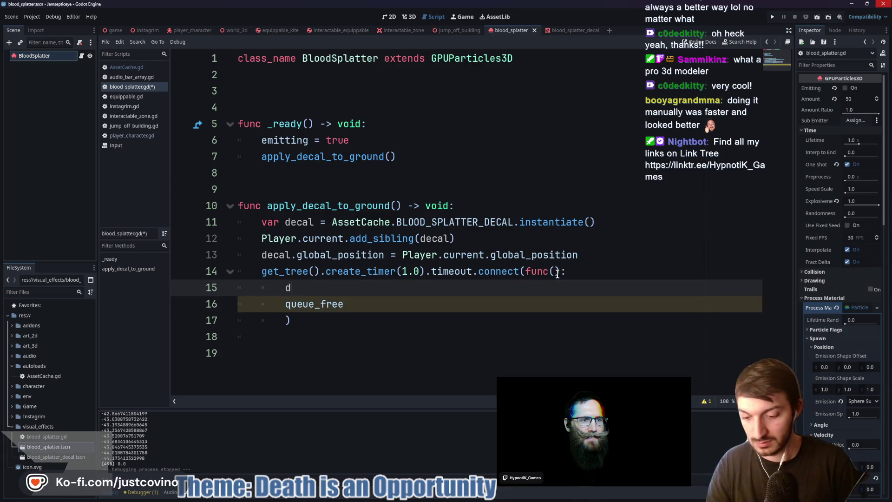
type("ecal.queue")
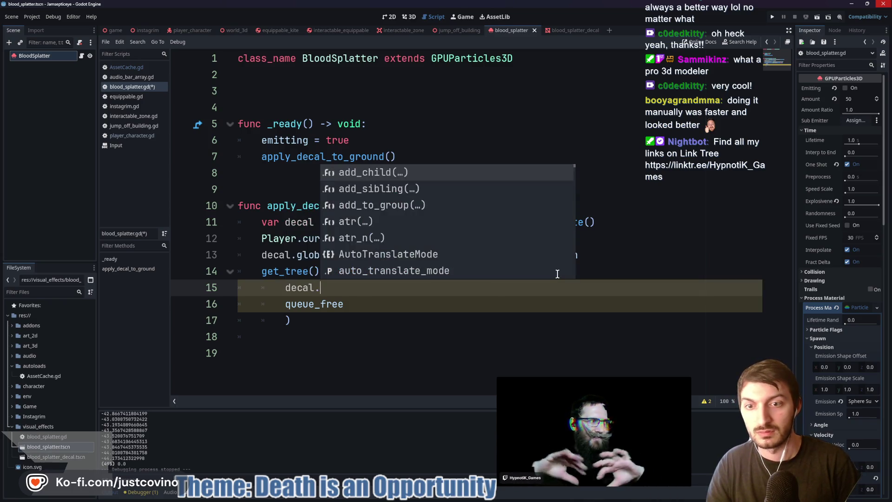
key("Down")
key("Return")
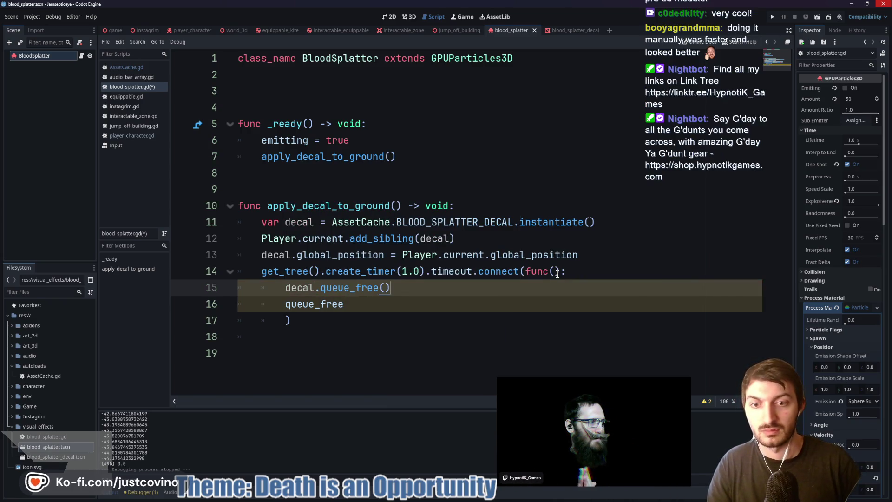
left_click(381, 302)
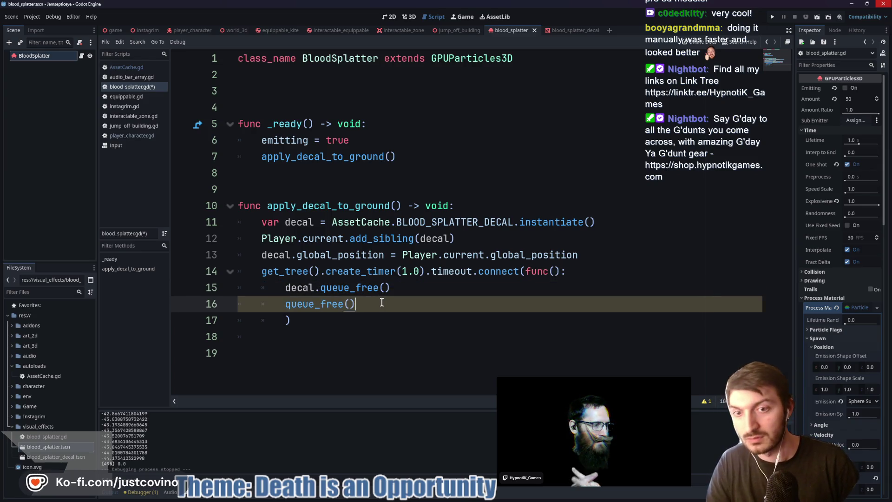
key("ctrl+s")
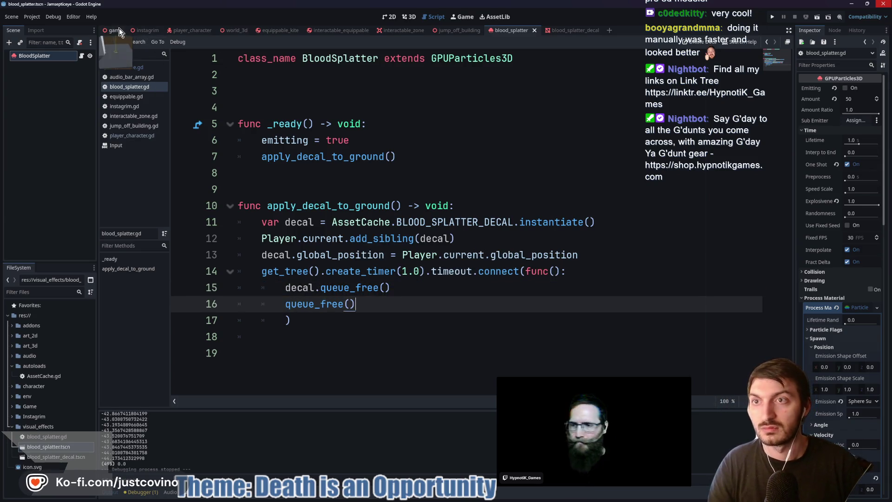
left_click(119, 32)
key("F5")
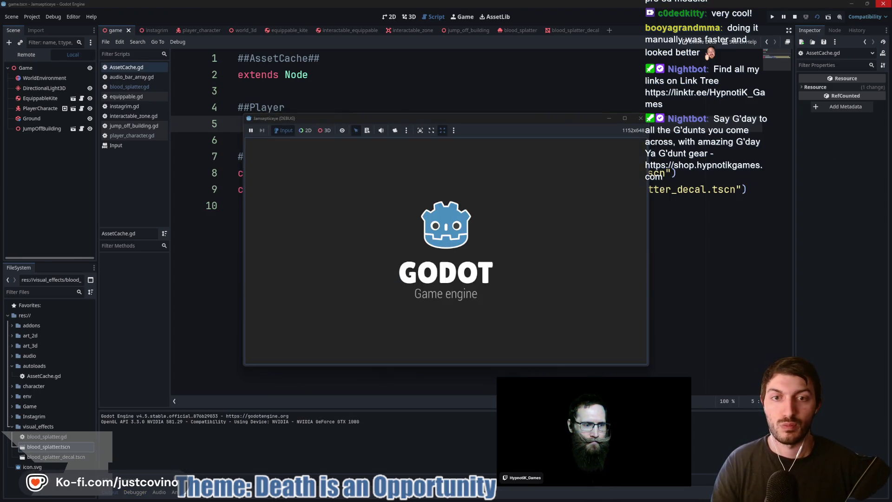
- Walk the player to the white building and jump off, then stop the game and open player_character.gd
key("w")
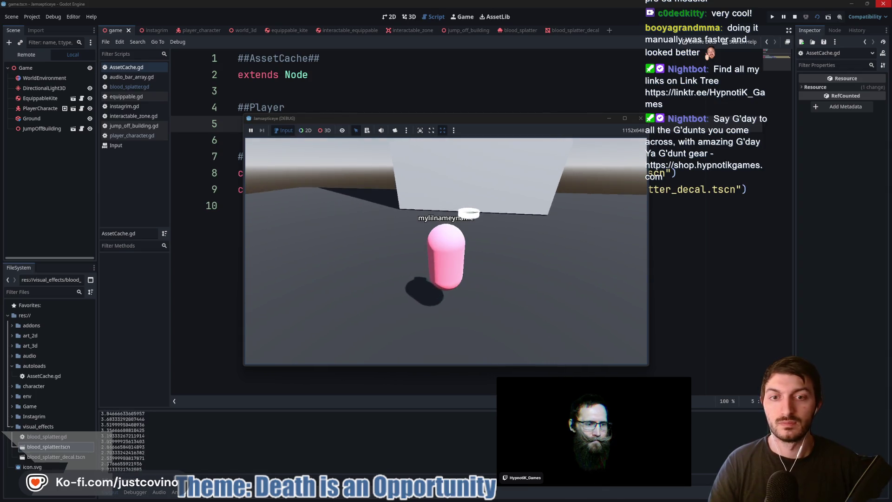
key("e")
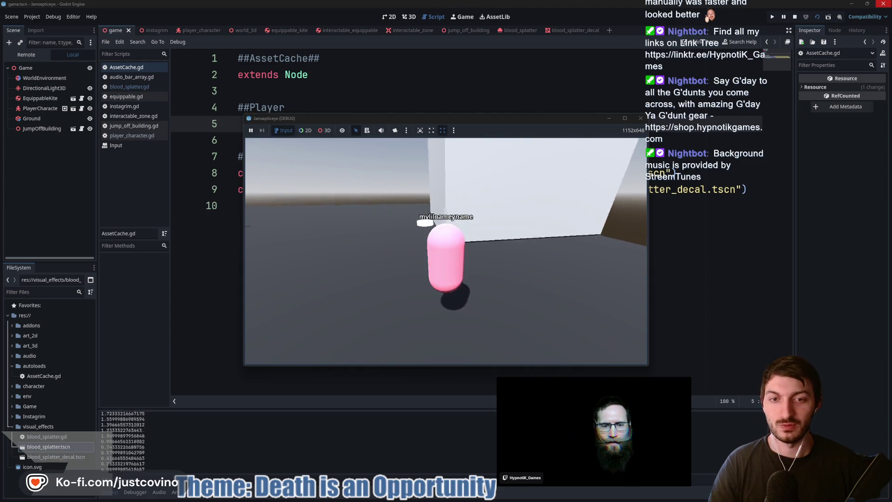
key("F8")
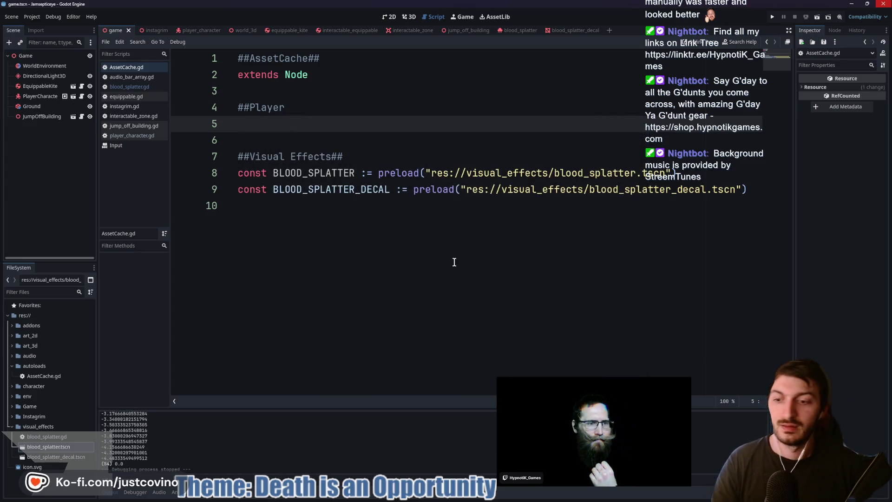
left_click(197, 31)
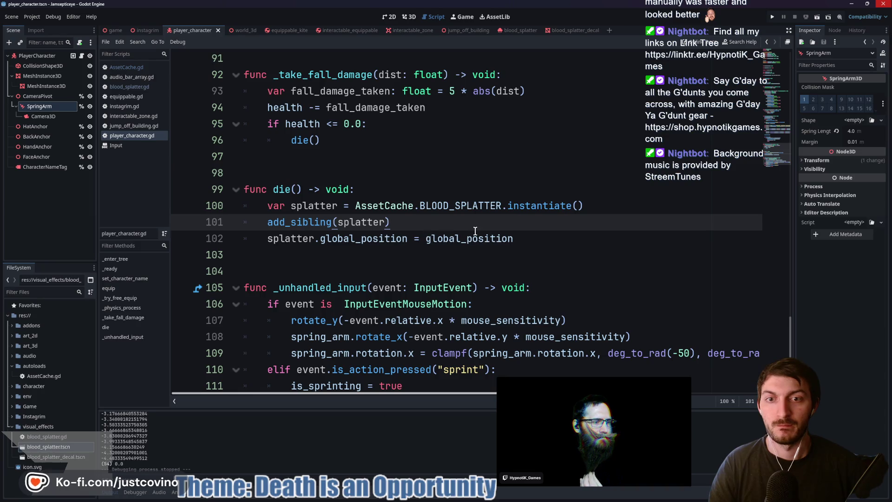
- Delete the print(verticle_velocity) debug line from _physics_process in player_character.gd
scroll(460, 229, "up", 5)
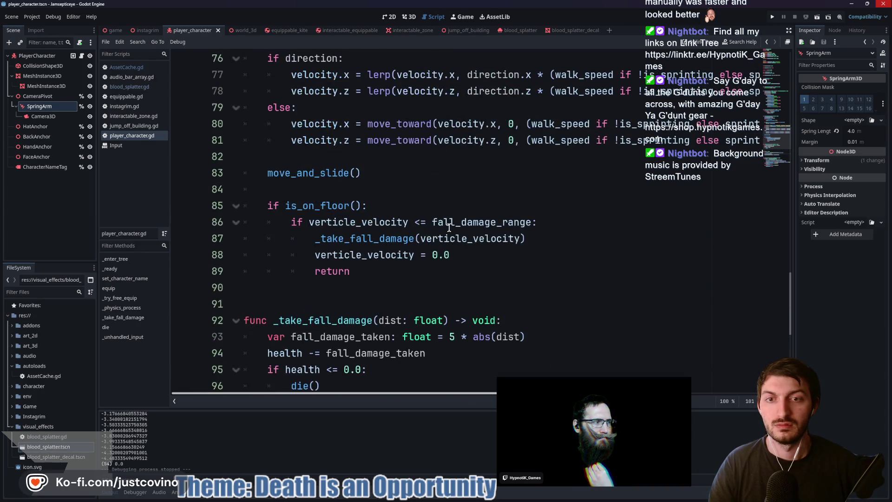
scroll(414, 259, "up", 8)
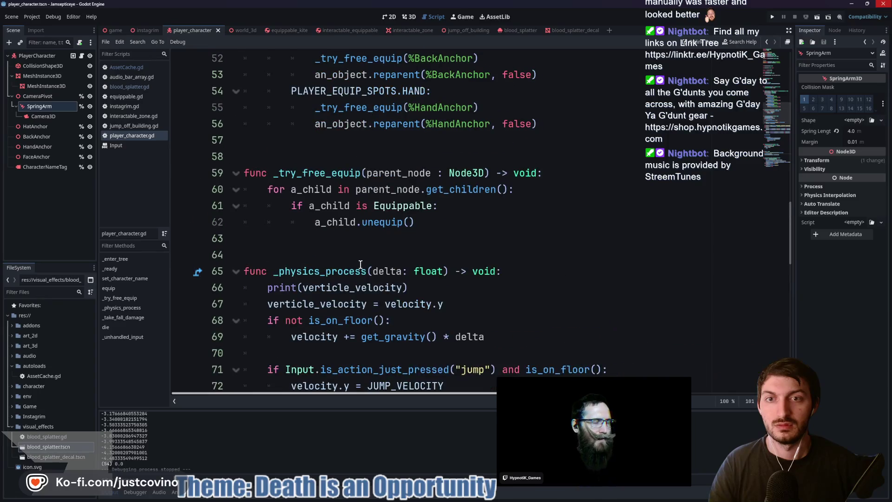
left_click_drag(408, 287, 215, 286)
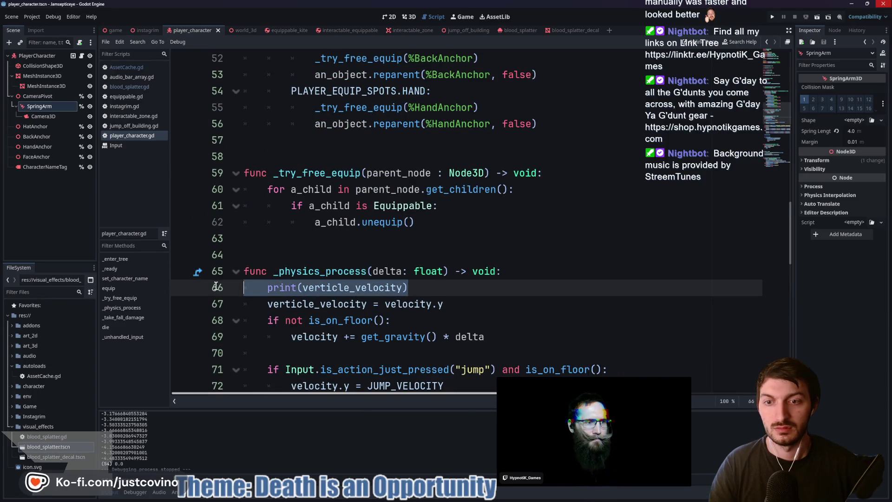
key("Delete")
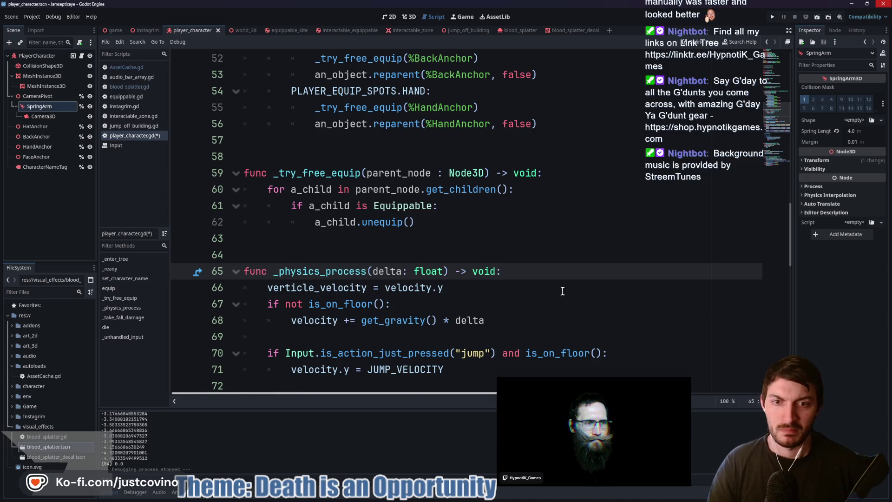
scroll(516, 256, "down", 3)
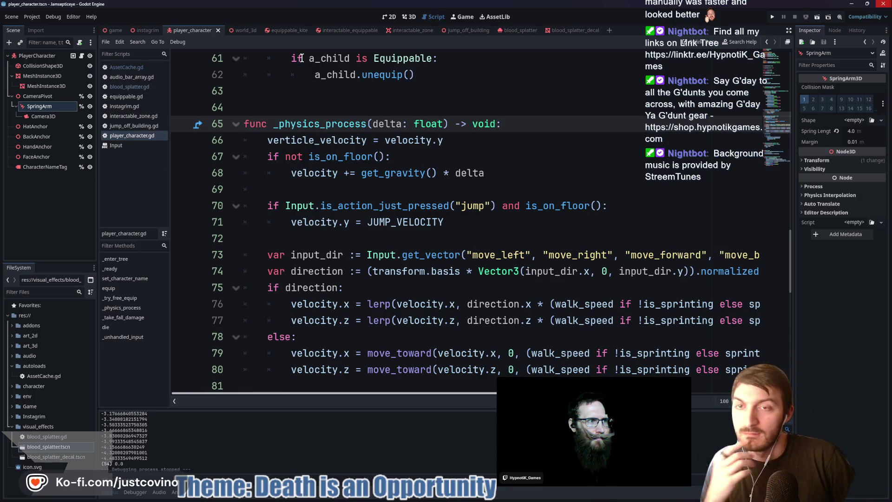
left_click(295, 101)
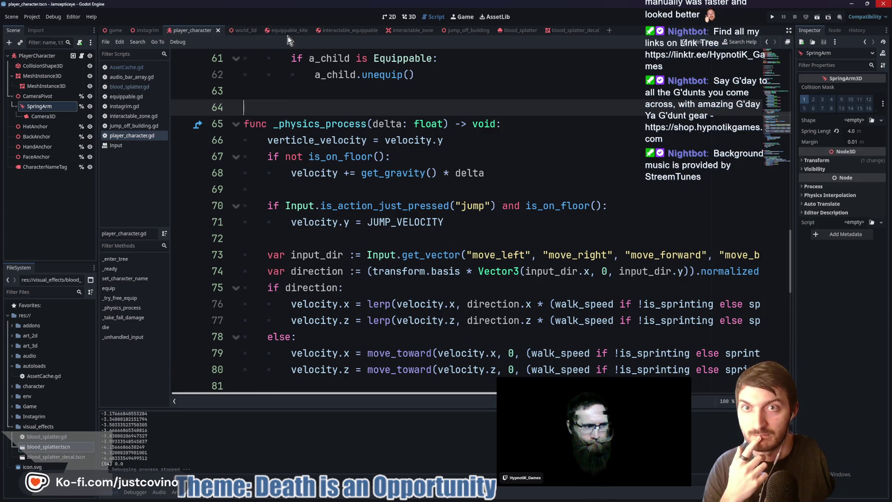
- Commit the nine changed files to main as 'Blood Splatter Effects (minor) added' and push to origin
left_click(509, 499)
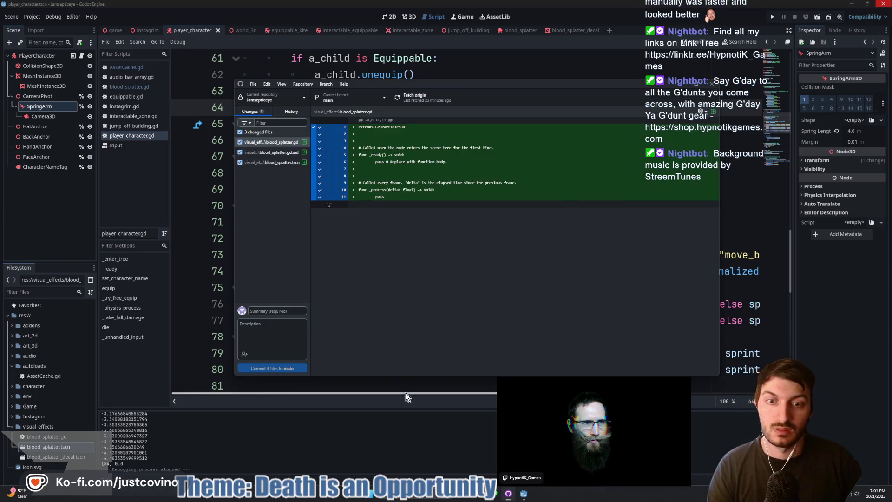
left_click(283, 311)
type("B")
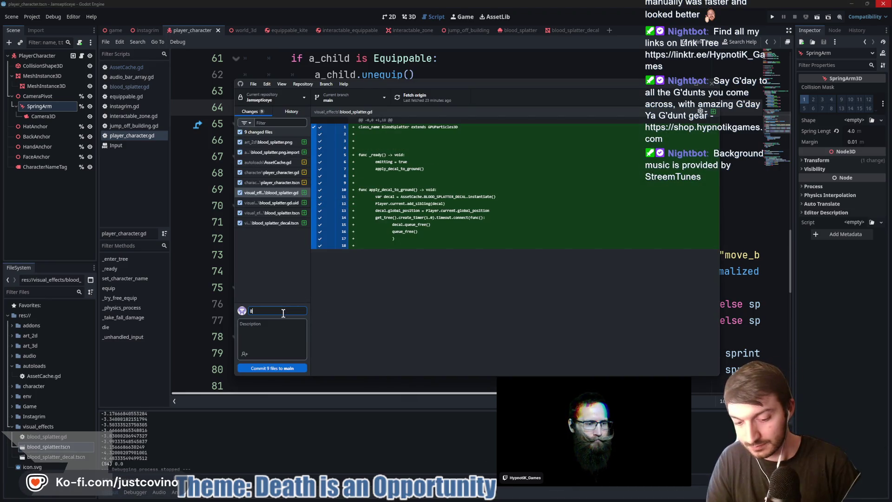
type("lood Splatter Effects (")
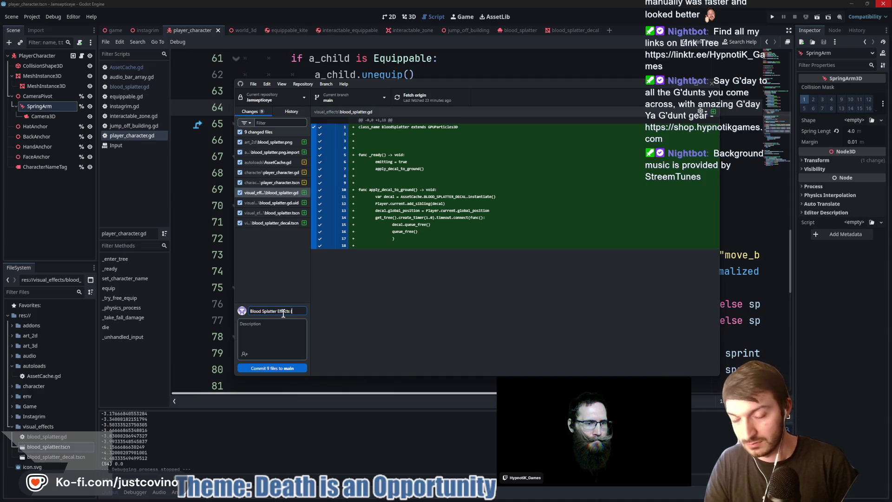
type("minor) added")
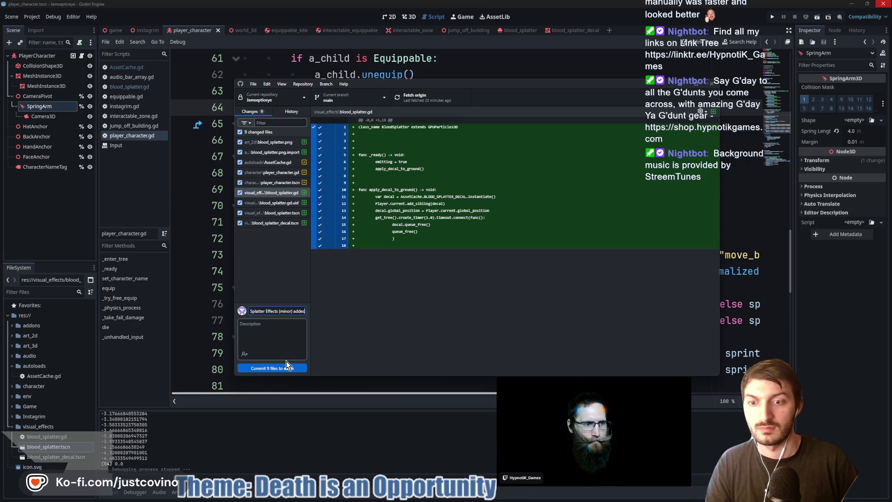
left_click(286, 367)
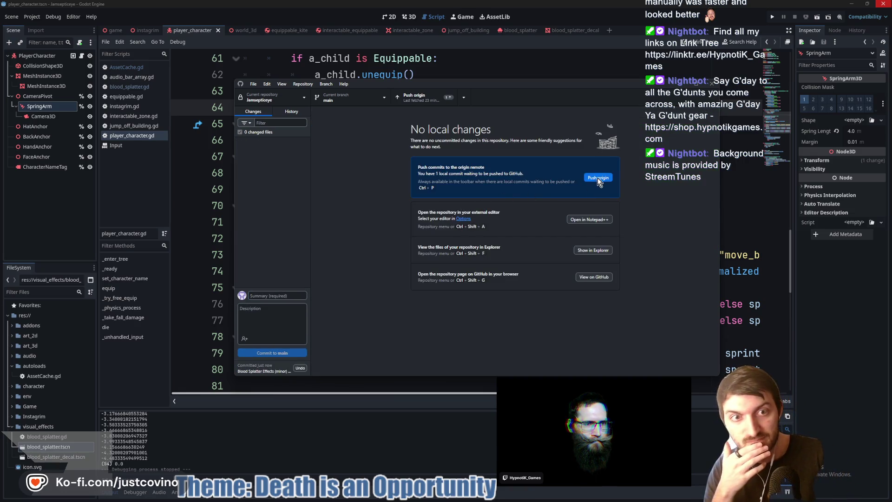
left_click(598, 178)
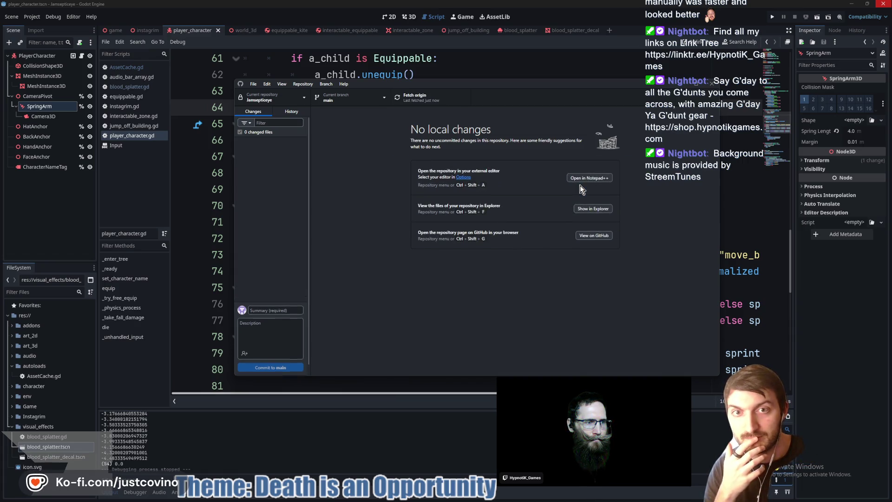
left_click(509, 60)
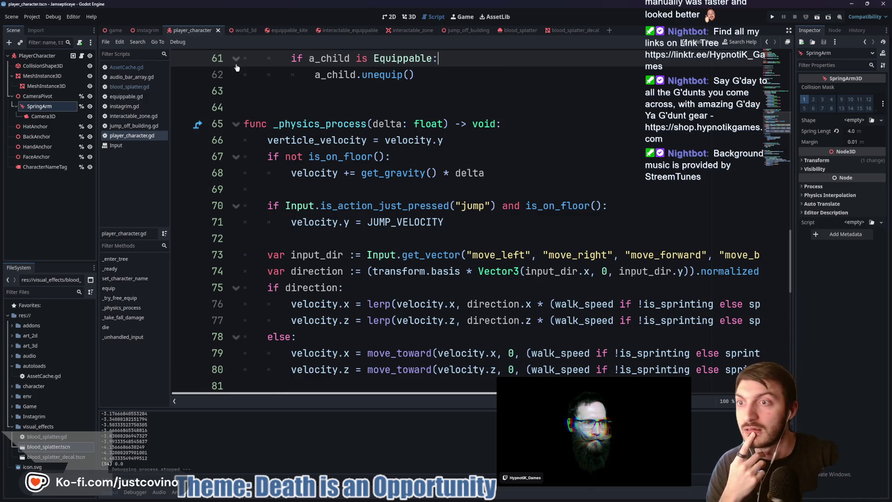
- In the game scene's 3D view, select JumpOffBuilding and nudge it slightly along its vertical axis
left_click(116, 31)
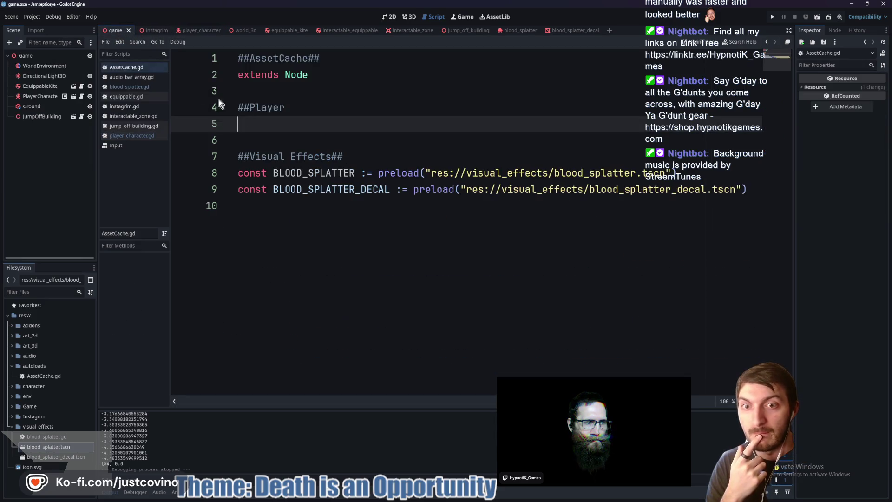
left_click(409, 17)
mouse_move(427, 144)
left_mouse_down()
mouse_move(514, 99)
mouse_move(506, 107)
left_mouse_up()
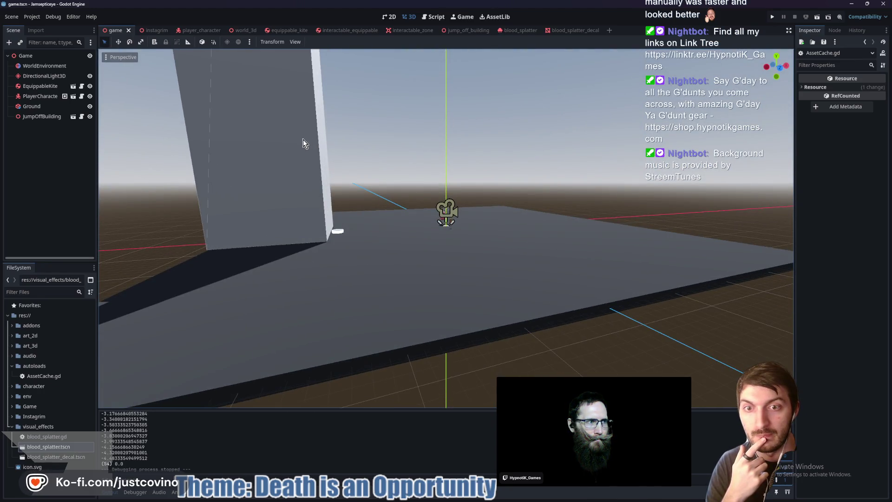
left_click(303, 139)
mouse_move(279, 191)
left_mouse_down()
mouse_move(282, 262)
mouse_move(294, 192)
left_mouse_up()
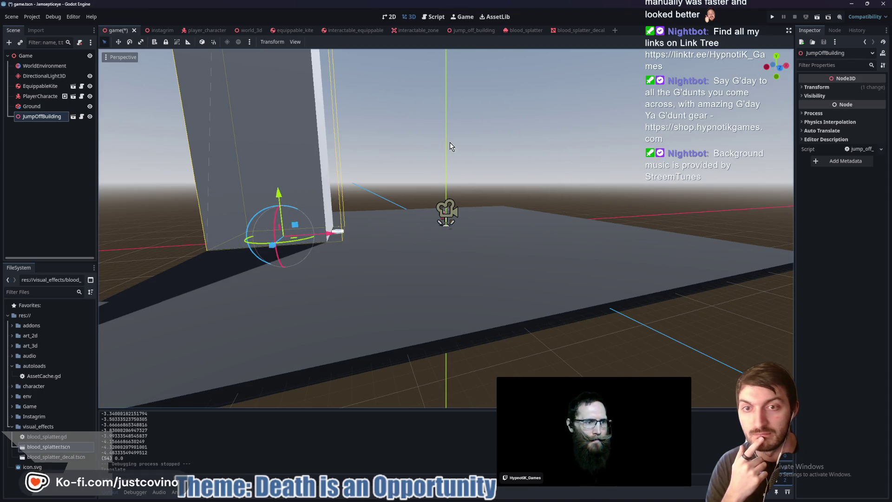
left_click_drag(450, 142, 421, 145)
scroll(417, 149, "down", 2)
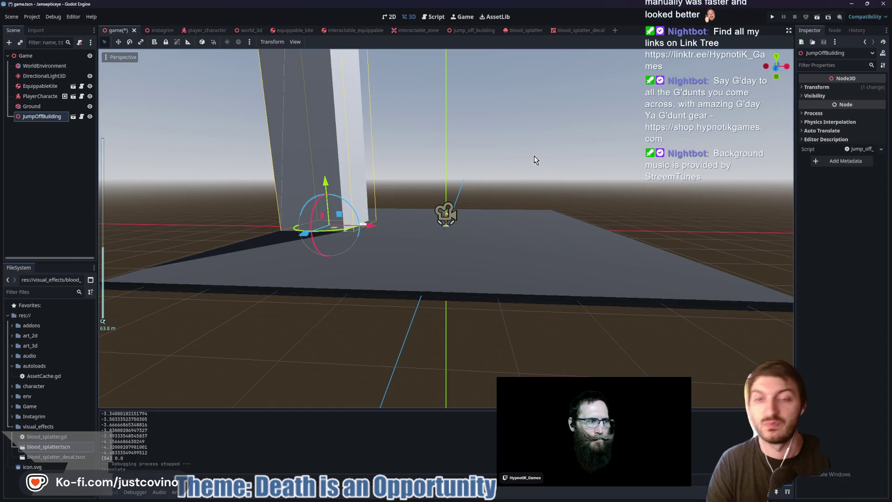
mouse_move(568, 179)
left_mouse_down()
mouse_move(548, 214)
mouse_move(543, 302)
left_mouse_up()
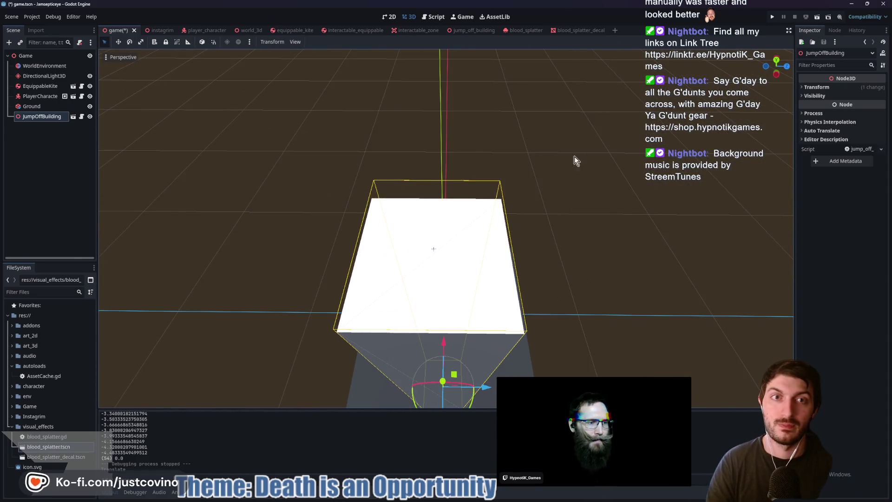